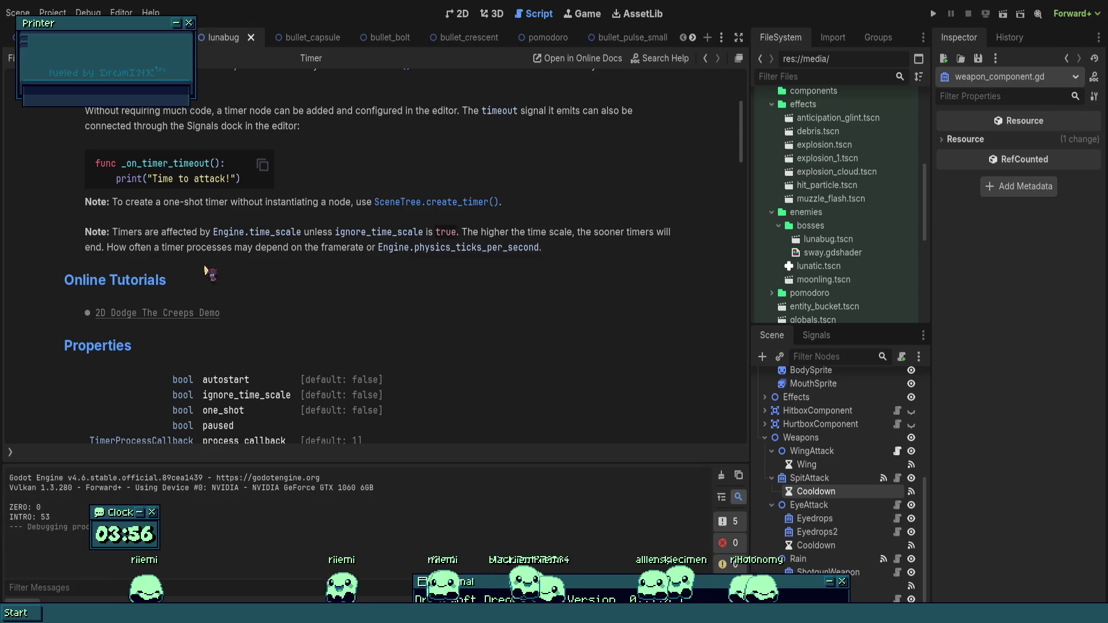
Collapse the scenes and sprites folders in the FileSystem dock
{"action": "scroll", "coordinate": [219, 272], "scroll_direction": "down", "scroll_amount": 3}
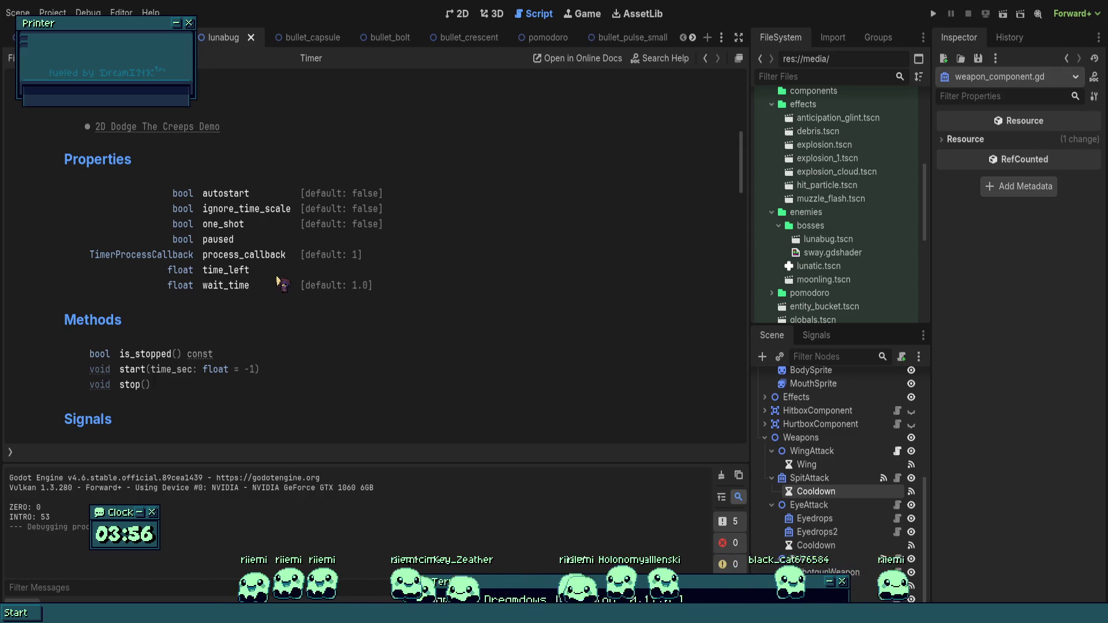
{"action": "scroll", "coordinate": [277, 281], "scroll_direction": "down", "scroll_amount": 2}
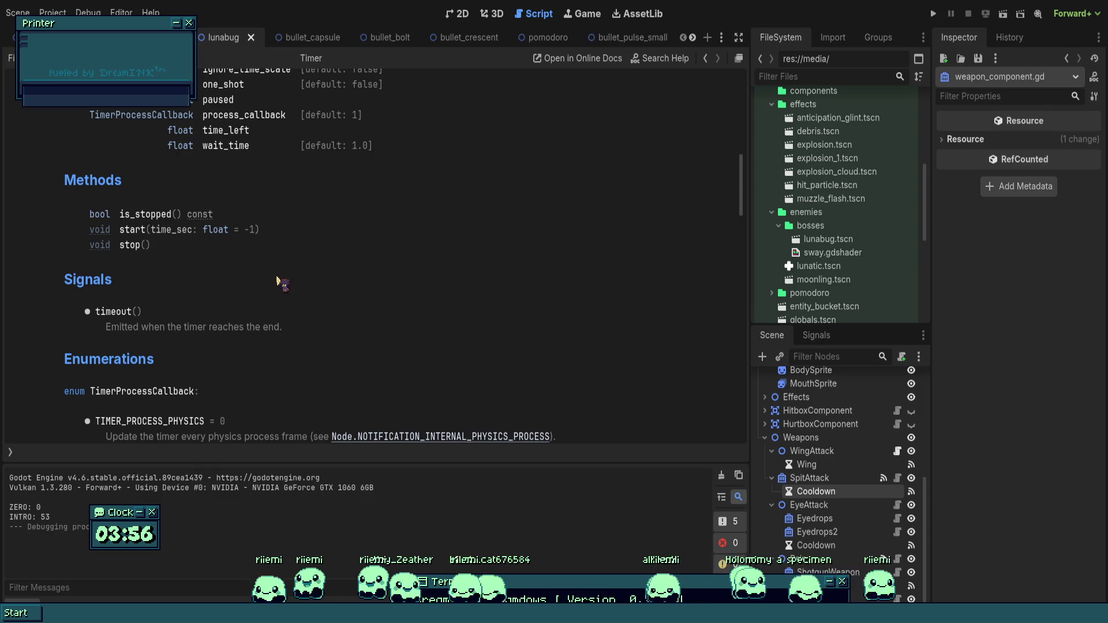
{"action": "scroll", "coordinate": [814, 282], "scroll_direction": "down", "scroll_amount": 5}
{"action": "scroll", "coordinate": [827, 275], "scroll_direction": "down", "scroll_amount": 6}
{"action": "scroll", "coordinate": [827, 233], "scroll_direction": "up", "scroll_amount": 15}
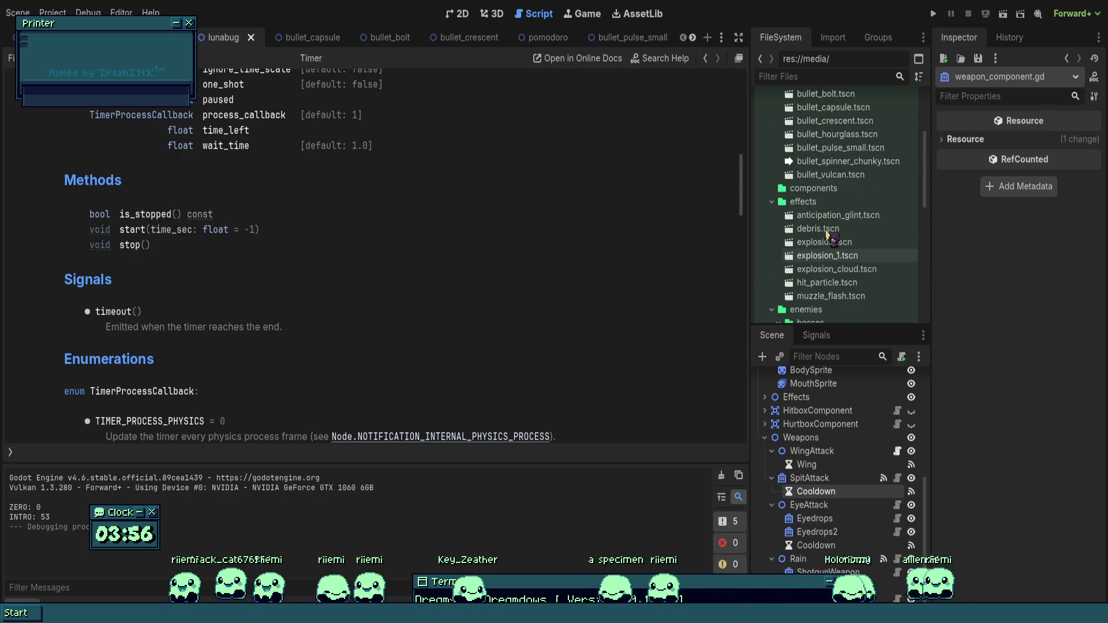
{"action": "scroll", "coordinate": [828, 240], "scroll_direction": "up", "scroll_amount": 3}
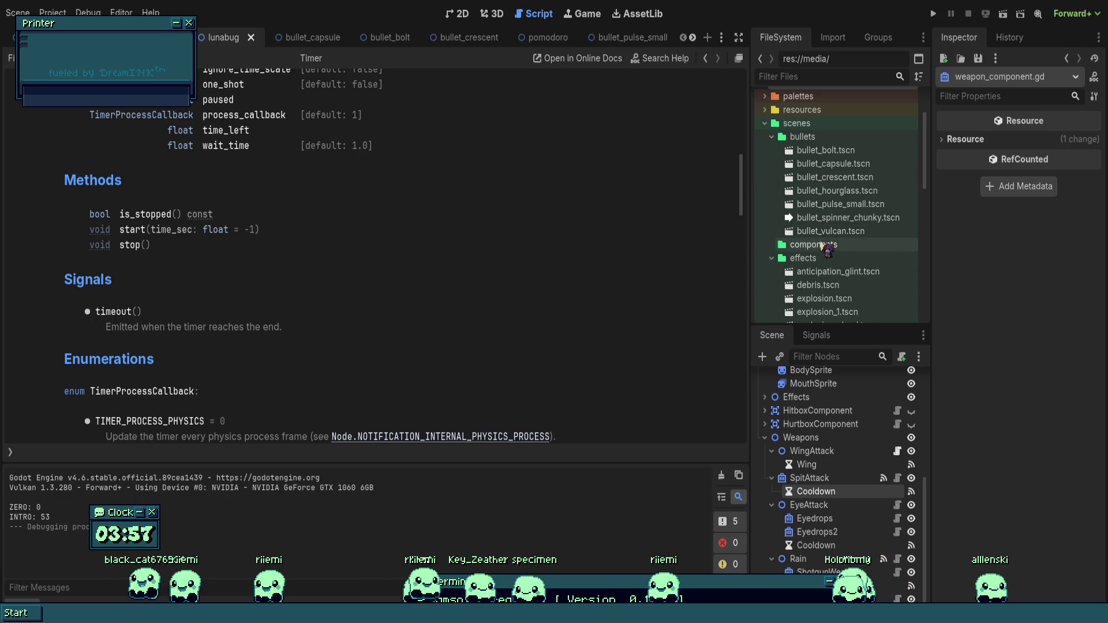
{"action": "scroll", "coordinate": [792, 254], "scroll_direction": "up", "scroll_amount": 4}
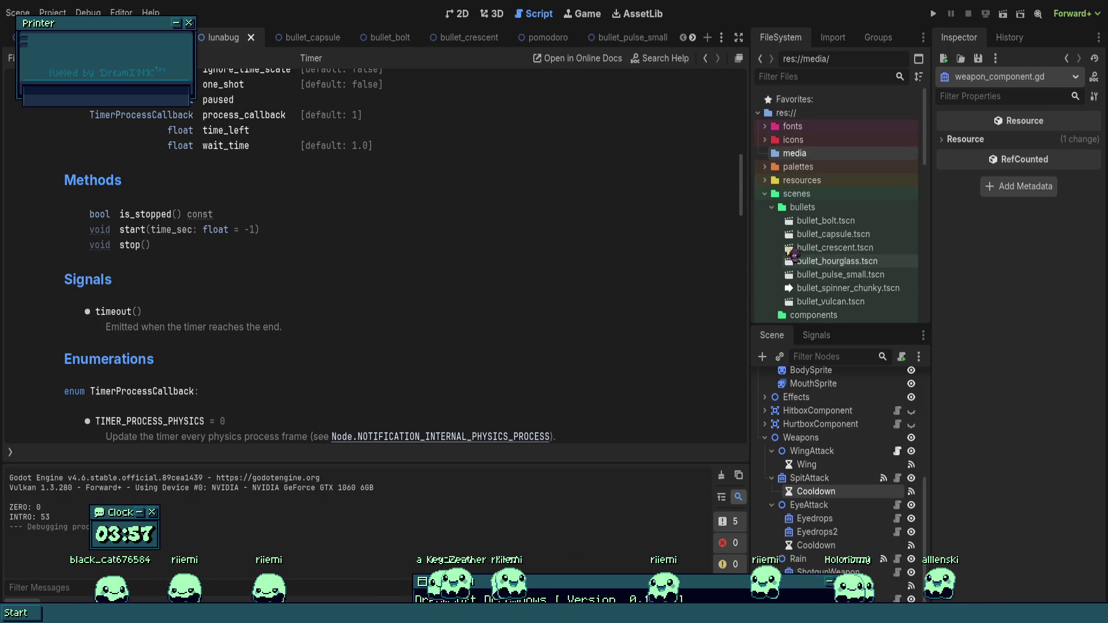
{"action": "left_click", "coordinate": [765, 193]}
{"action": "scroll", "coordinate": [829, 249], "scroll_direction": "down", "scroll_amount": 2}
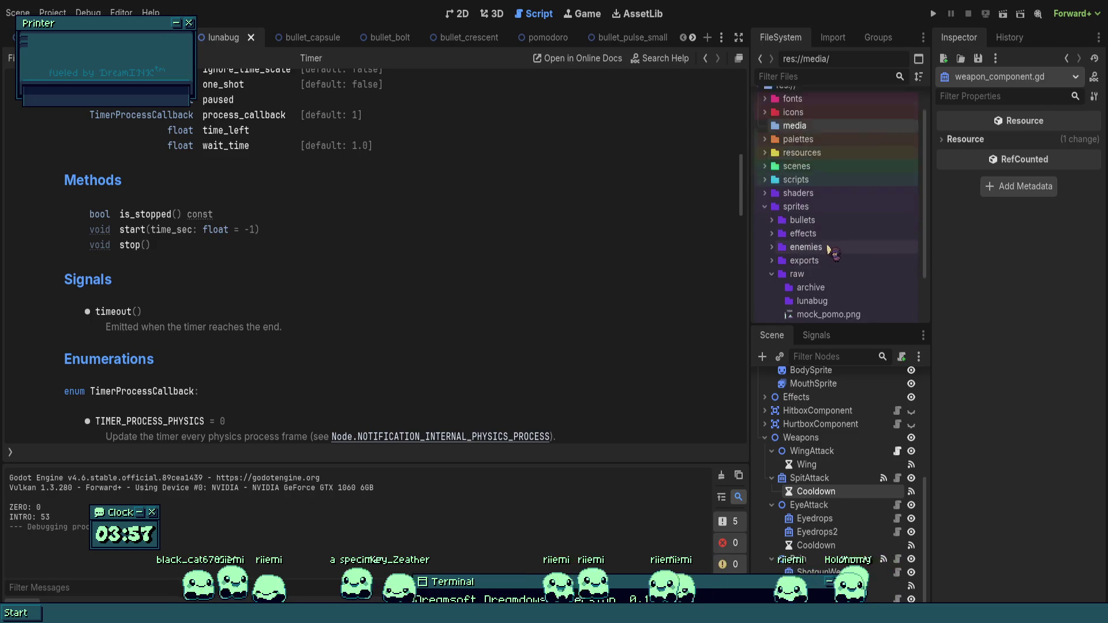
{"action": "scroll", "coordinate": [830, 249], "scroll_direction": "down", "scroll_amount": 2}
{"action": "scroll", "coordinate": [828, 248], "scroll_direction": "down", "scroll_amount": 2}
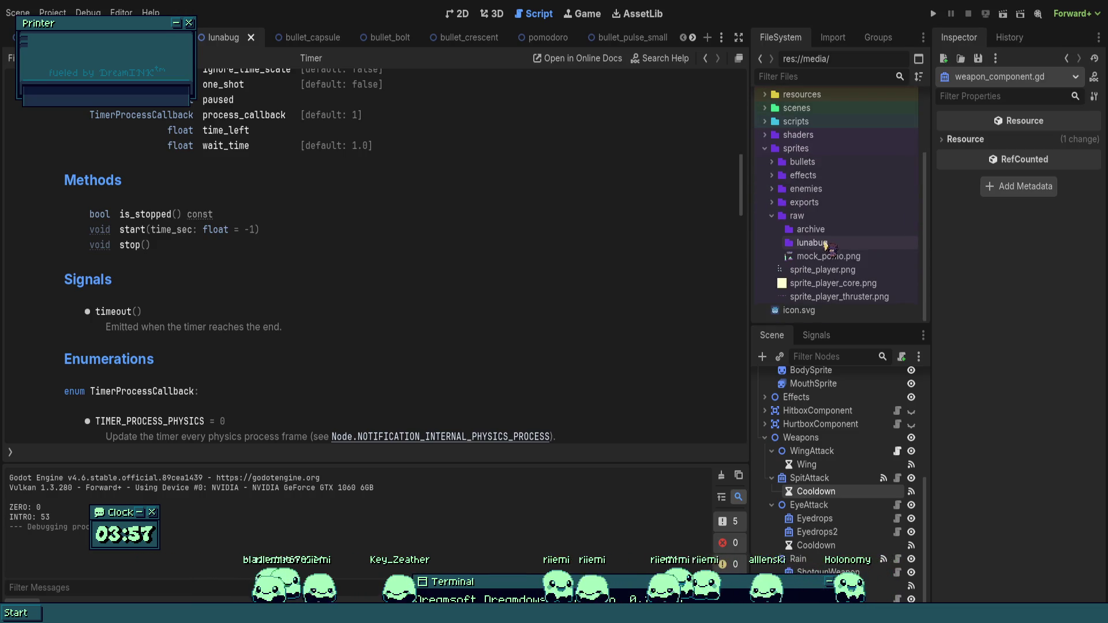
{"action": "left_click", "coordinate": [765, 149]}
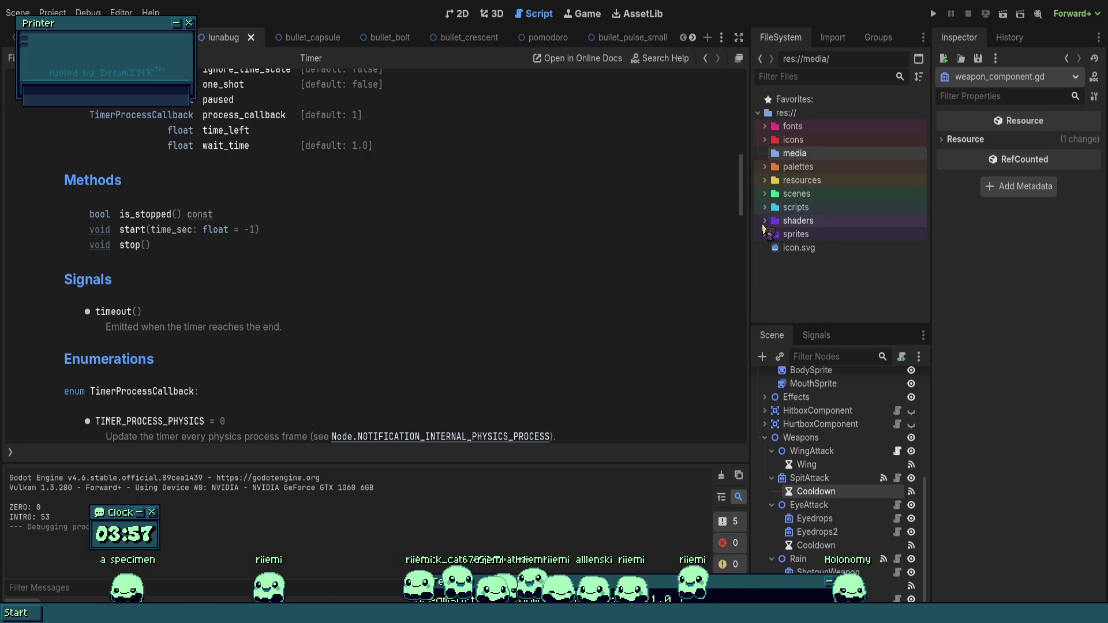
Expand scripts > components and open countdown_component.gd
{"action": "left_click", "coordinate": [765, 207]}
{"action": "scroll", "coordinate": [771, 243], "scroll_direction": "down", "scroll_amount": 2}
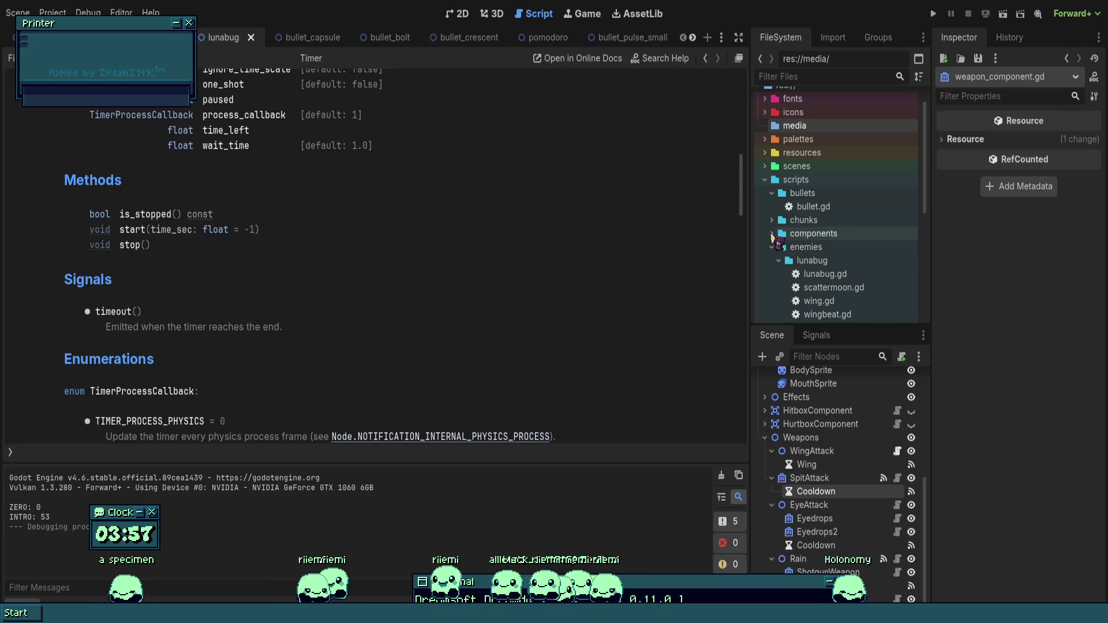
{"action": "left_click", "coordinate": [772, 234]}
{"action": "scroll", "coordinate": [772, 233], "scroll_direction": "down", "scroll_amount": 2}
{"action": "double_click", "coordinate": [849, 233]}
{"action": "left_click", "coordinate": [520, 323]}
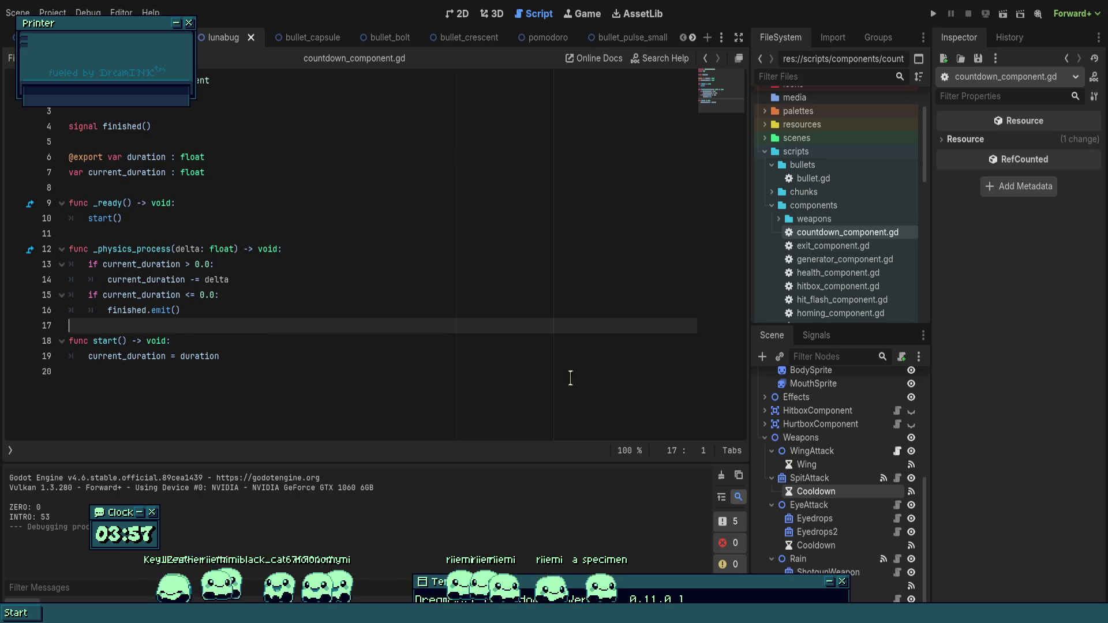
Select the SpitAttack Cooldown timer to check its 3.075 s One Shot wait time
{"action": "left_click", "coordinate": [687, 80]}
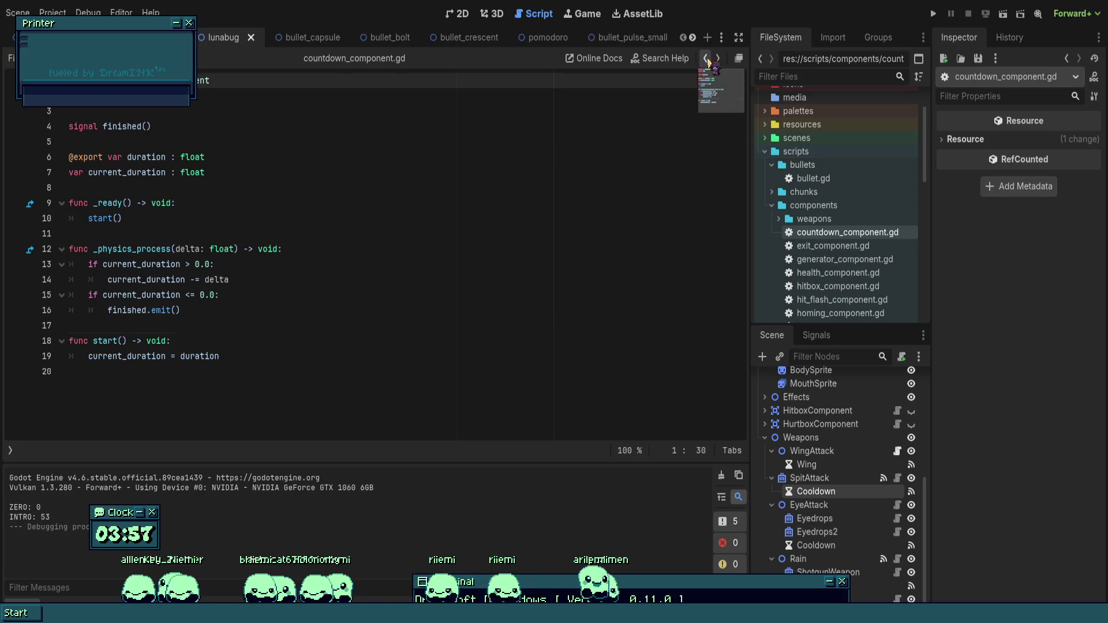
{"action": "left_click", "coordinate": [848, 491]}
{"action": "key", "text": "Up"}
{"action": "key", "text": "Down"}
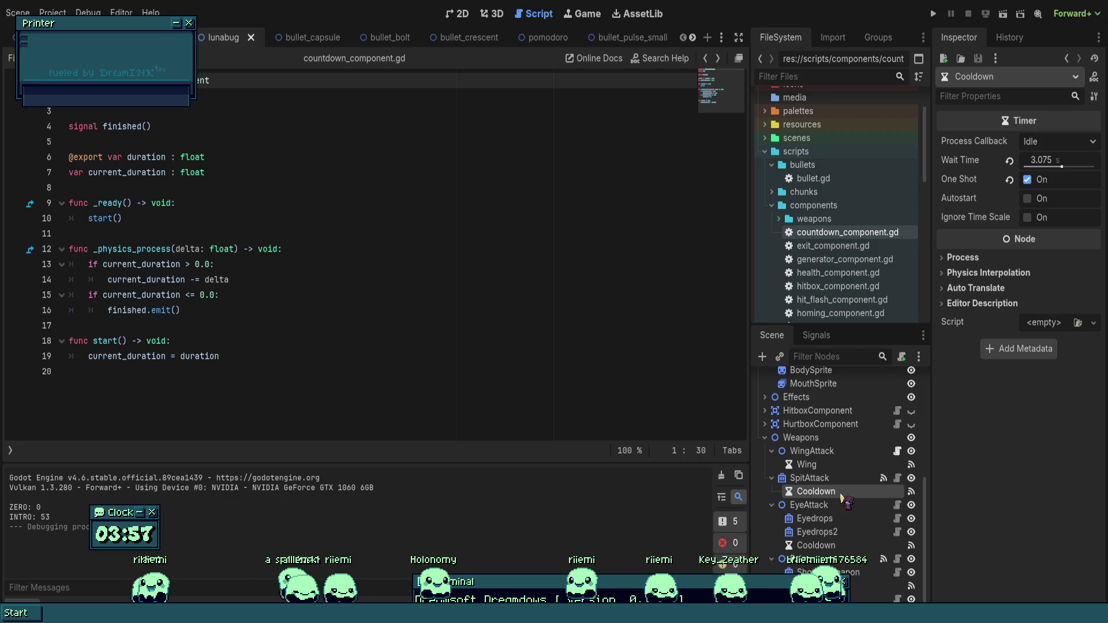
{"action": "scroll", "coordinate": [856, 470], "scroll_direction": "up", "scroll_amount": 3}
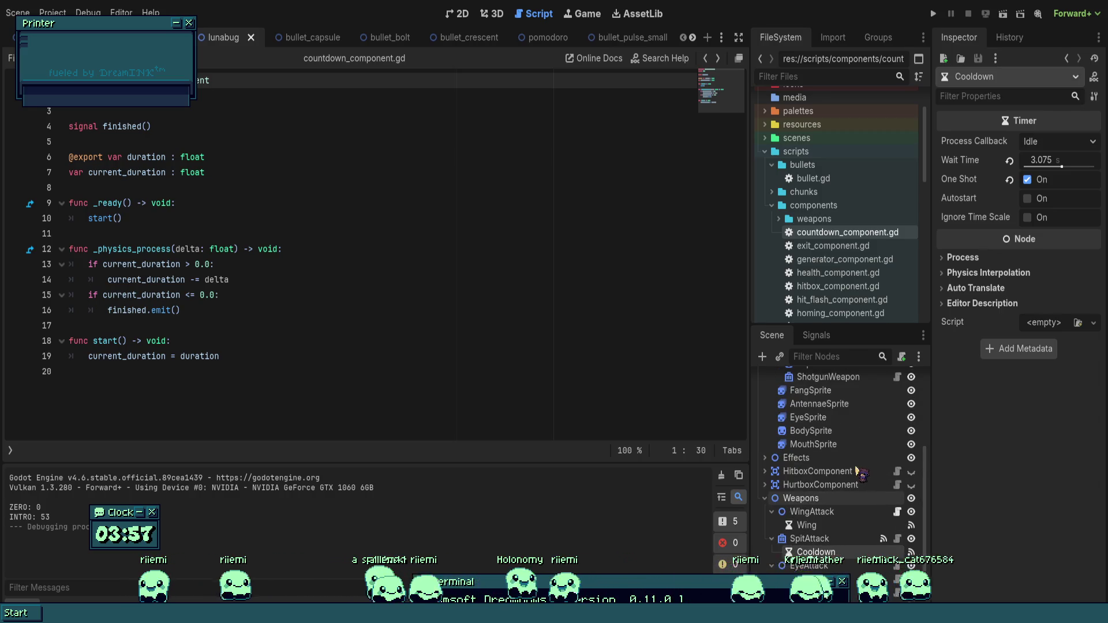
Open lunabug.gd from the Lunabug node and review _on_spit_timeout around lines 170–176
{"action": "scroll", "coordinate": [856, 470], "scroll_direction": "up", "scroll_amount": 3}
{"action": "scroll", "coordinate": [878, 450], "scroll_direction": "up", "scroll_amount": 3}
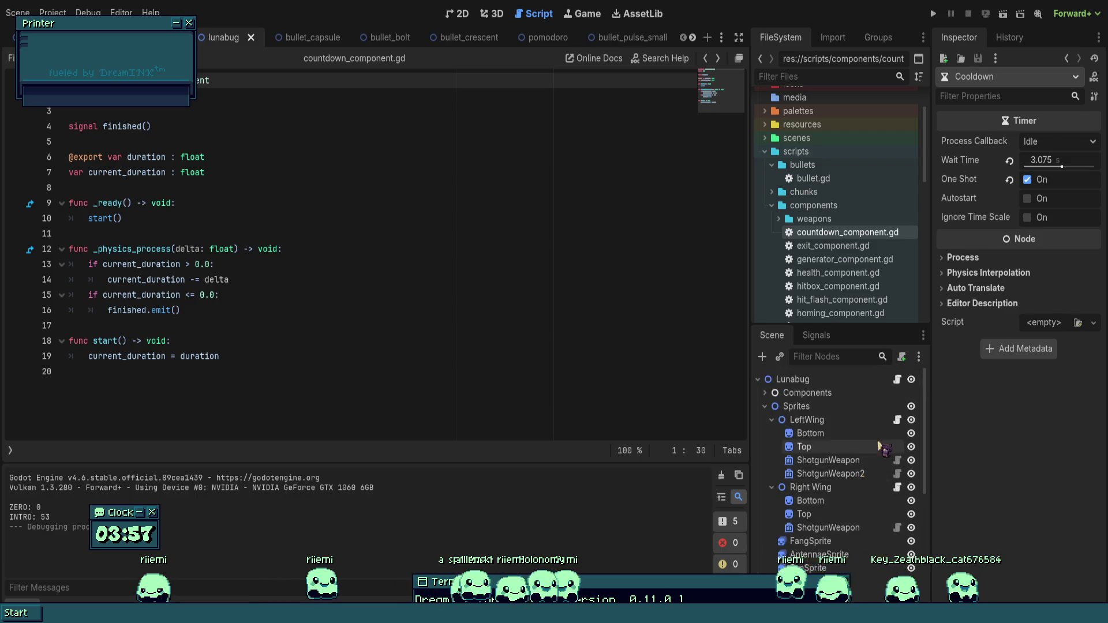
{"action": "left_click", "coordinate": [897, 379]}
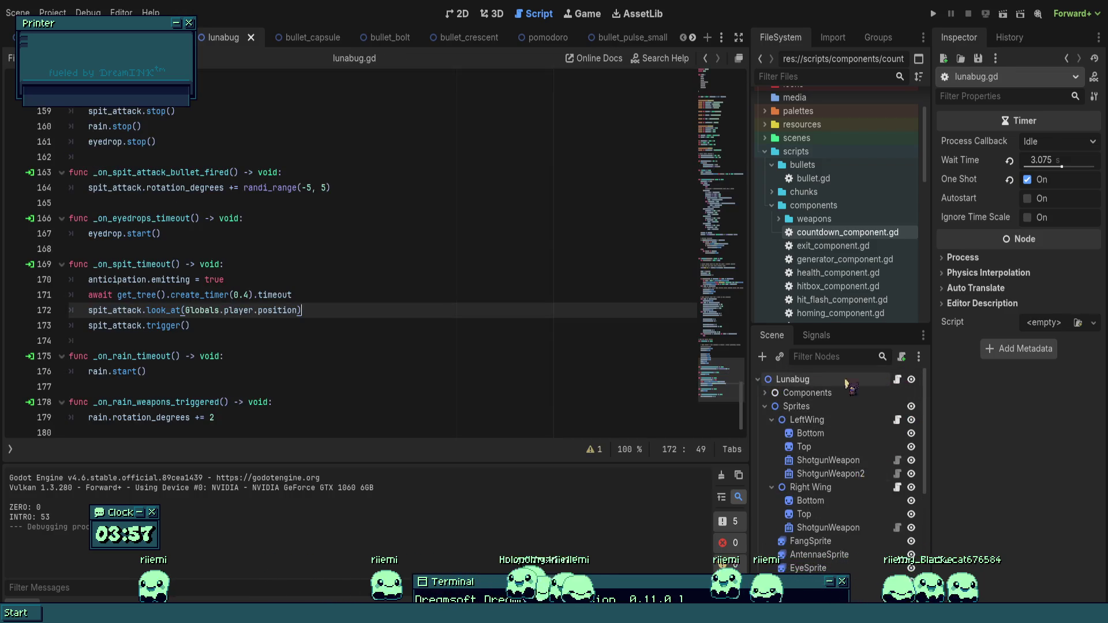
{"action": "left_click", "coordinate": [534, 341]}
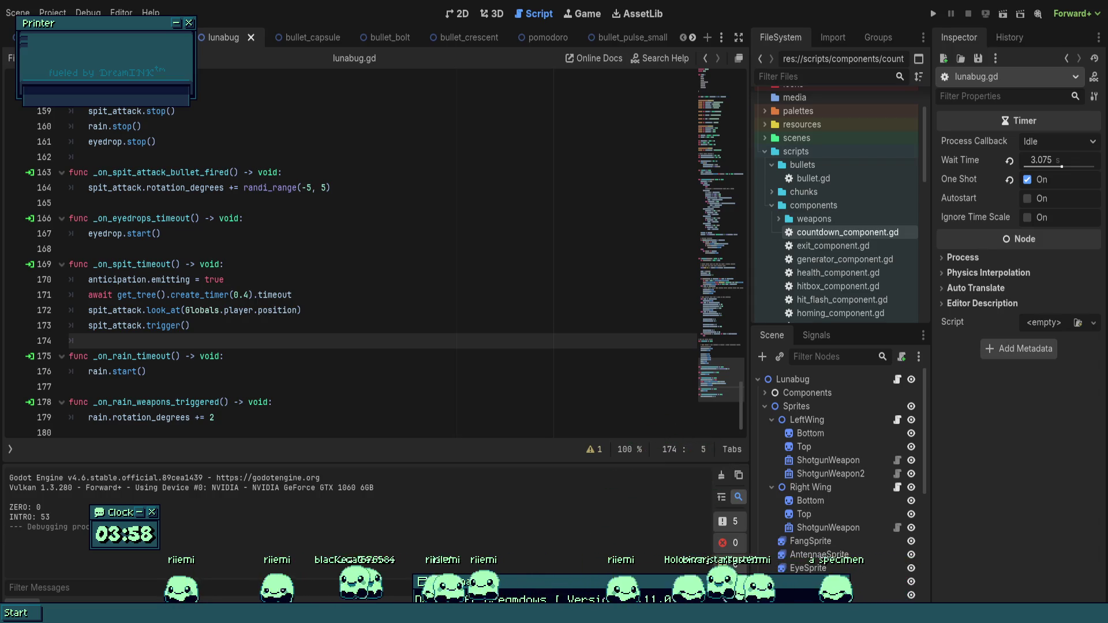
{"action": "left_click", "coordinate": [316, 371]}
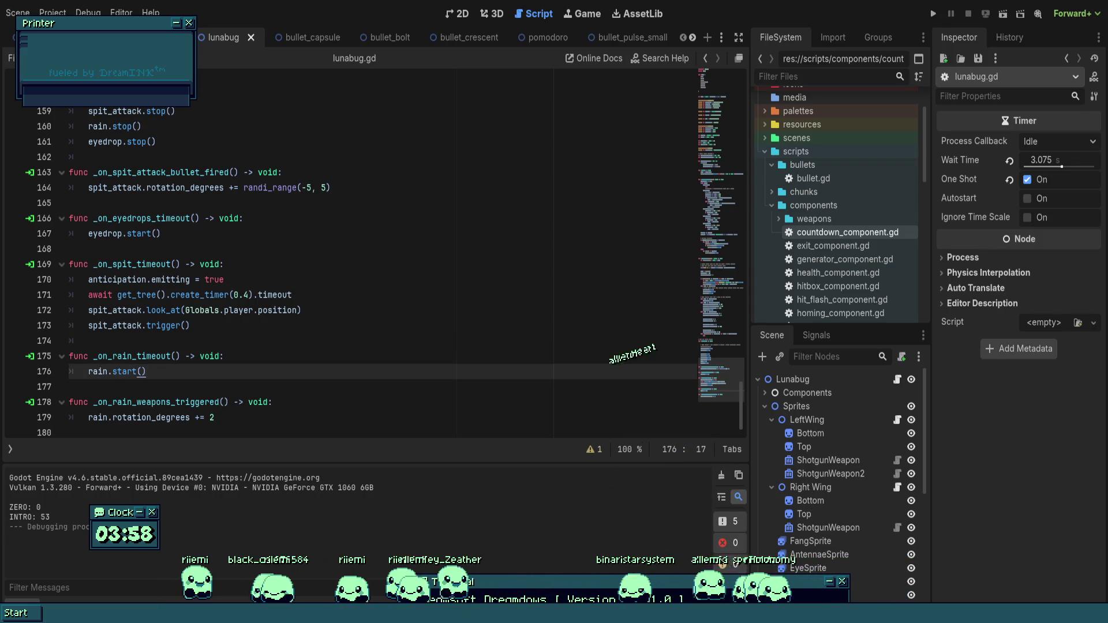
{"action": "left_click", "coordinate": [311, 326]}
{"action": "left_click", "coordinate": [346, 281]}
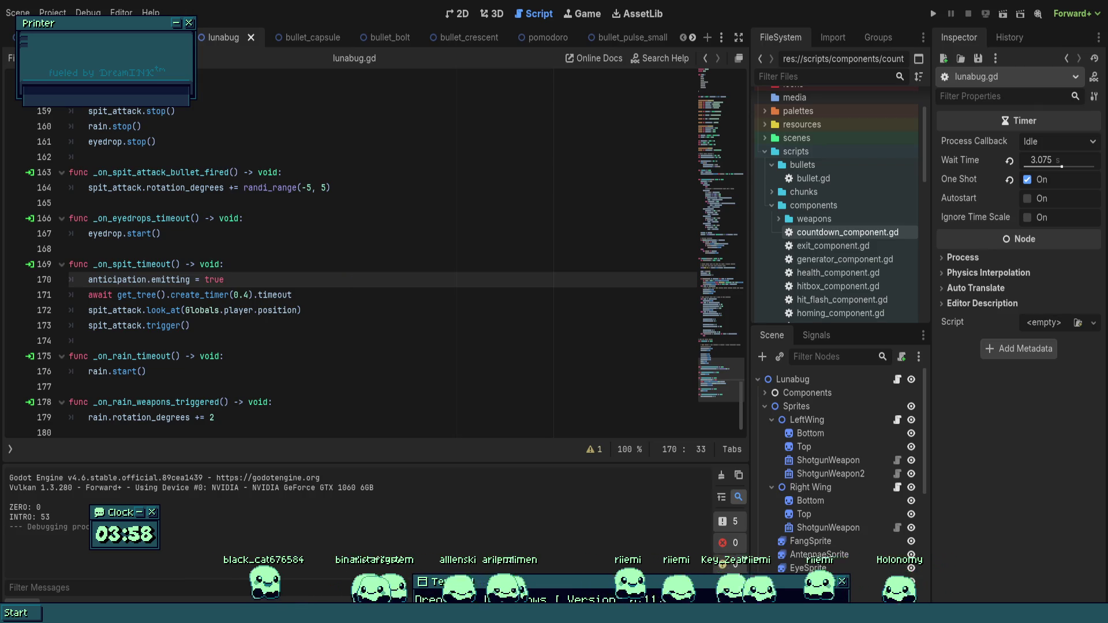
{"action": "left_click", "coordinate": [44, 310]}
Delete spit_attack.trigger() and move the look_at line above the 0.4 s await
{"action": "left_click", "coordinate": [43, 324]}
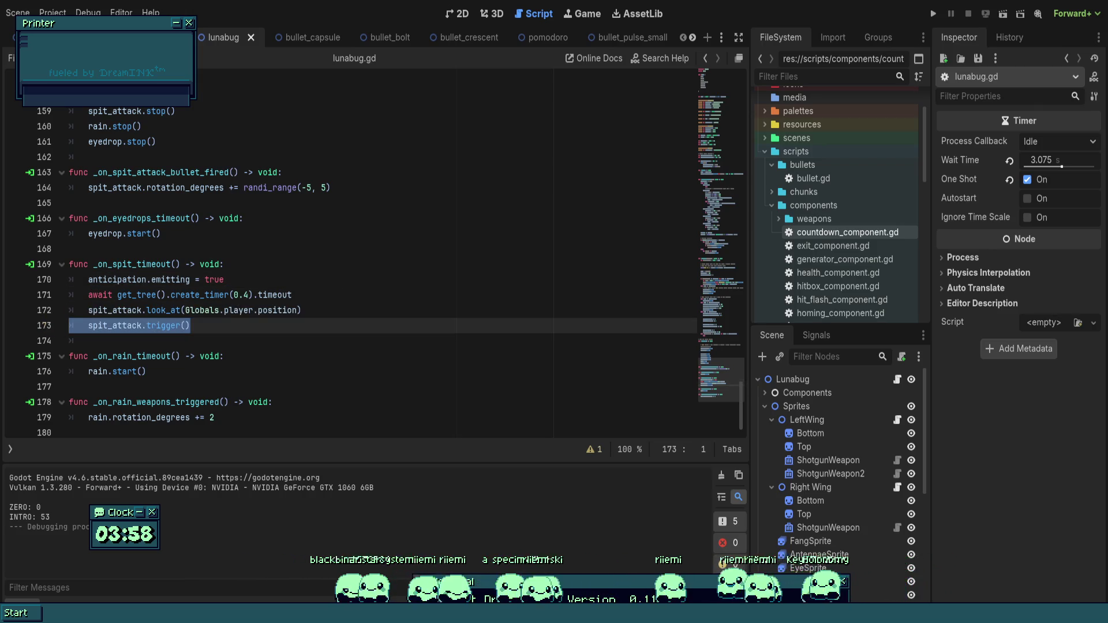
{"action": "key", "text": "Delete"}
{"action": "left_click_drag", "start_coordinate": [302, 310], "coordinate": [85, 310]}
{"action": "key", "text": "ctrl+c"}
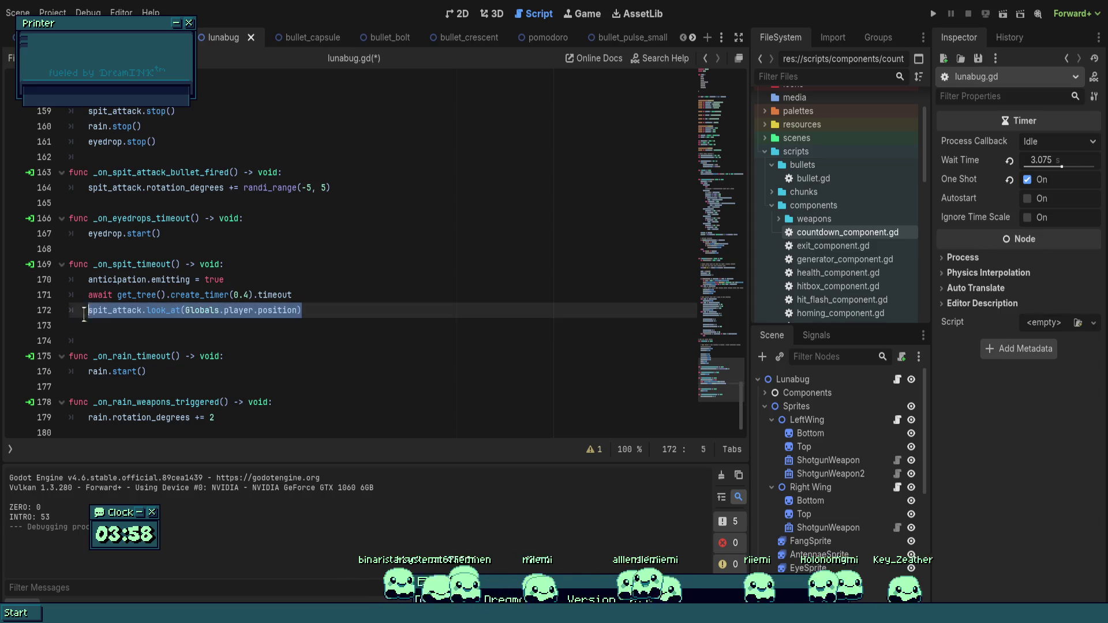
{"action": "key", "text": "Delete"}
{"action": "left_click", "coordinate": [225, 280]}
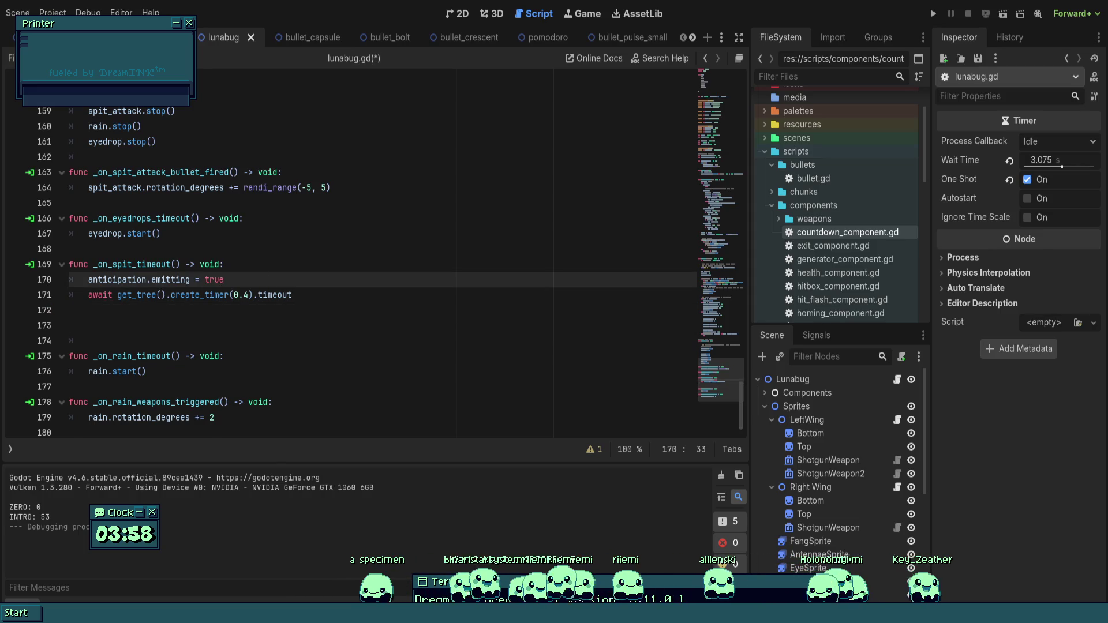
{"action": "key", "text": "Return"}
{"action": "key", "text": "ctrl+v"}
{"action": "key", "text": "BackSpace"}
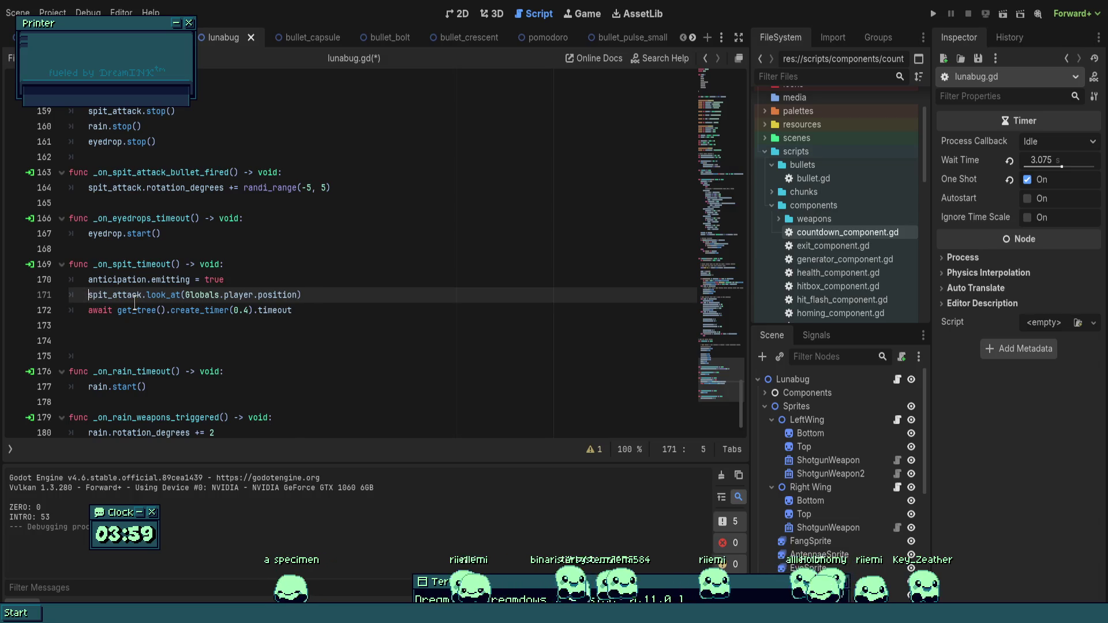
Save lunabug.gd and run the game to test it
{"action": "left_click", "coordinate": [279, 266]}
{"action": "key", "text": "ctrl+s"}
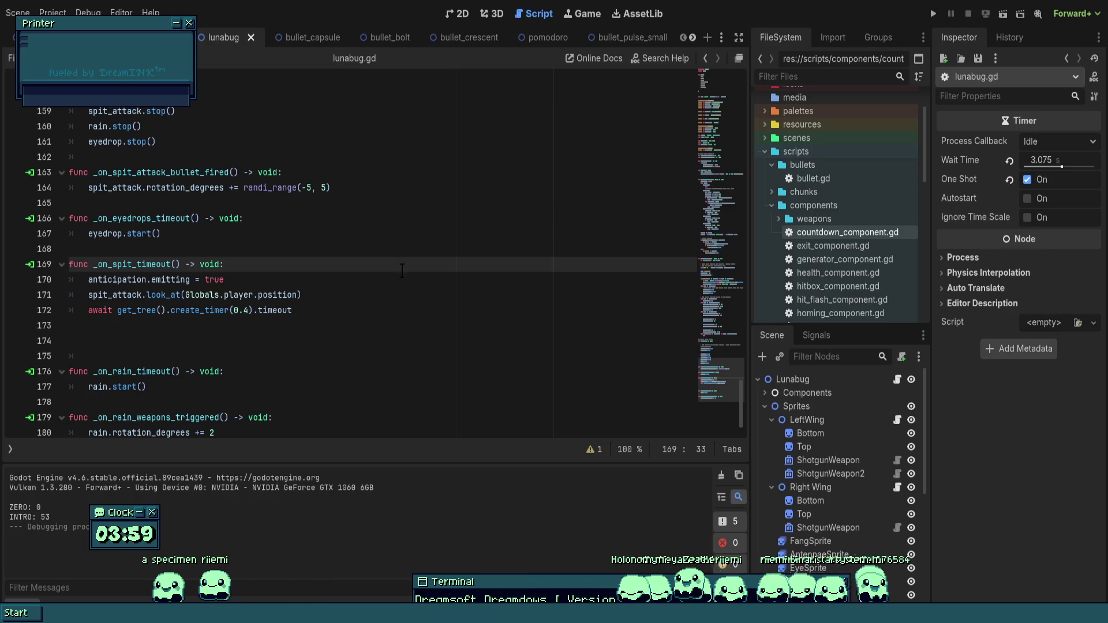
{"action": "key", "text": "F5"}
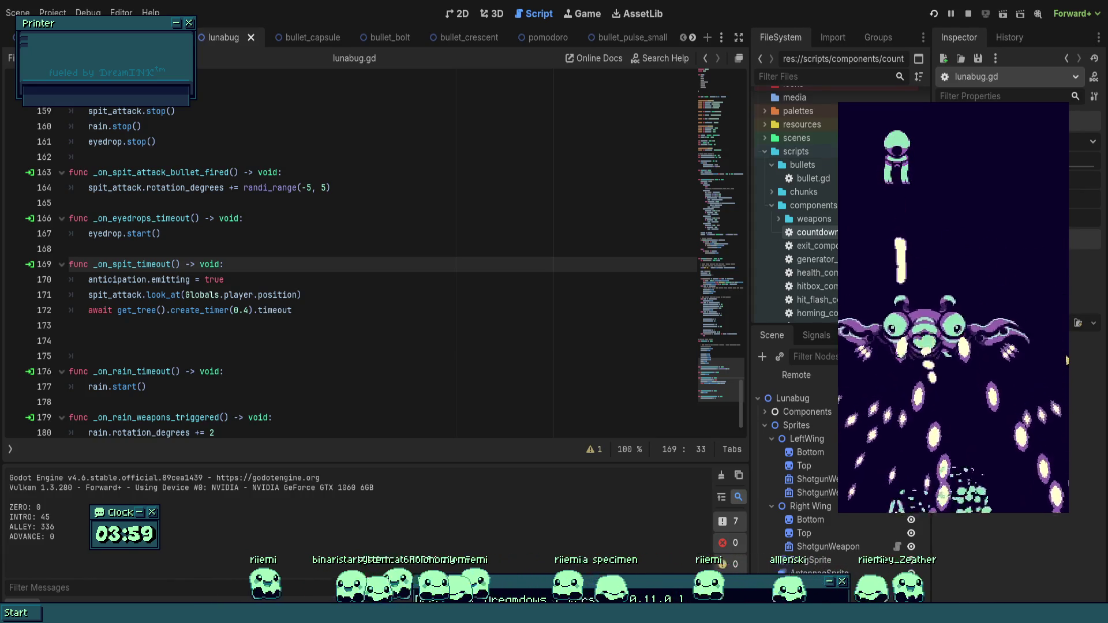
Stop the game test and return to lunabug.gd's _on_spit_timeout code
{"action": "key", "text": "F8"}
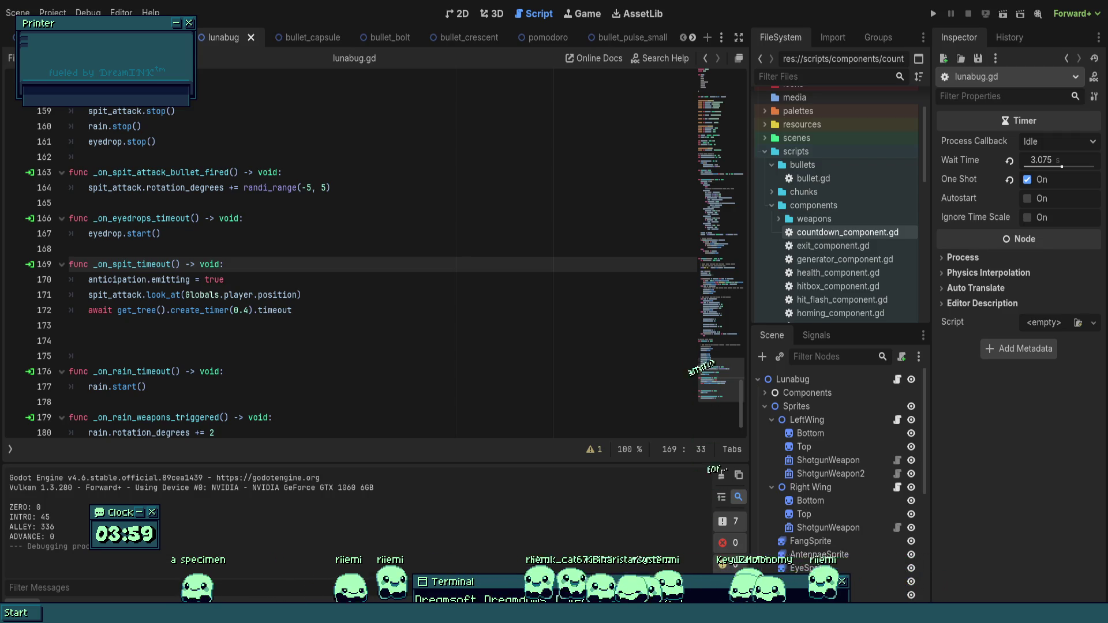
{"action": "left_click", "coordinate": [325, 323]}
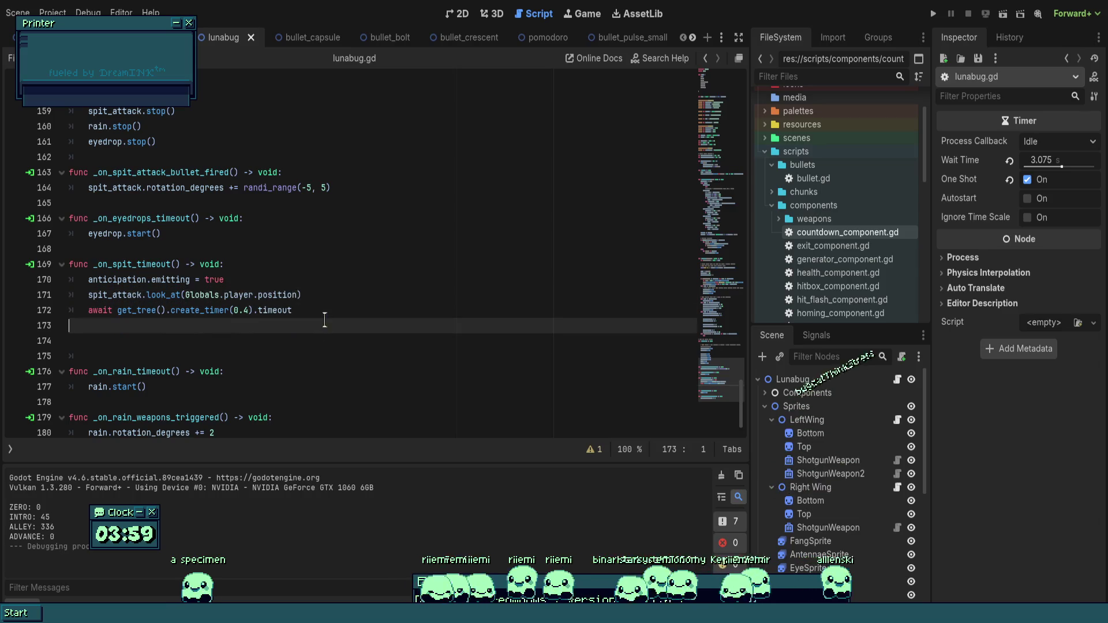
Set Bullet Type to Breakable on Eyedrops and Eyedrops2, then rerun the game
{"action": "key", "text": "Down"}
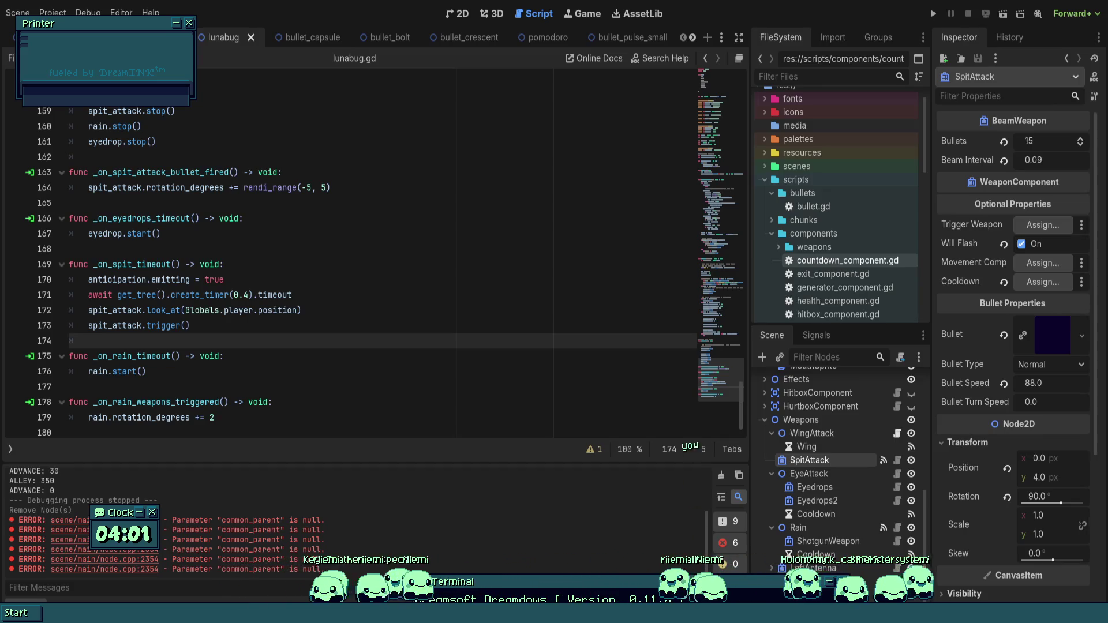
{"action": "left_click", "coordinate": [293, 295]}
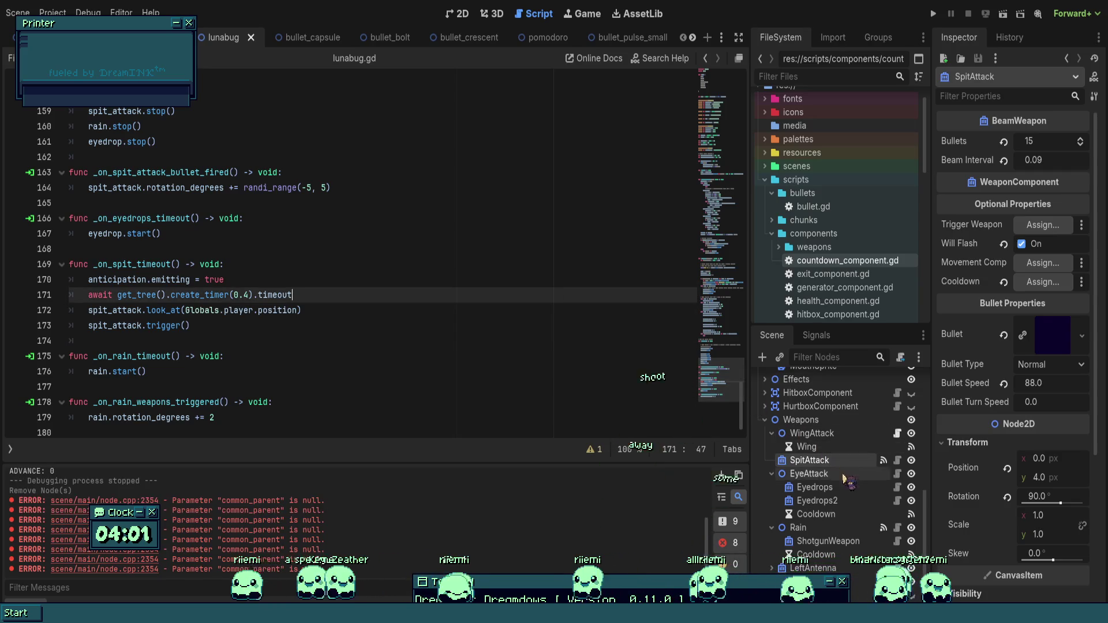
{"action": "left_click", "coordinate": [813, 487]}
{"action": "left_click", "coordinate": [816, 501], "text": "ctrl"}
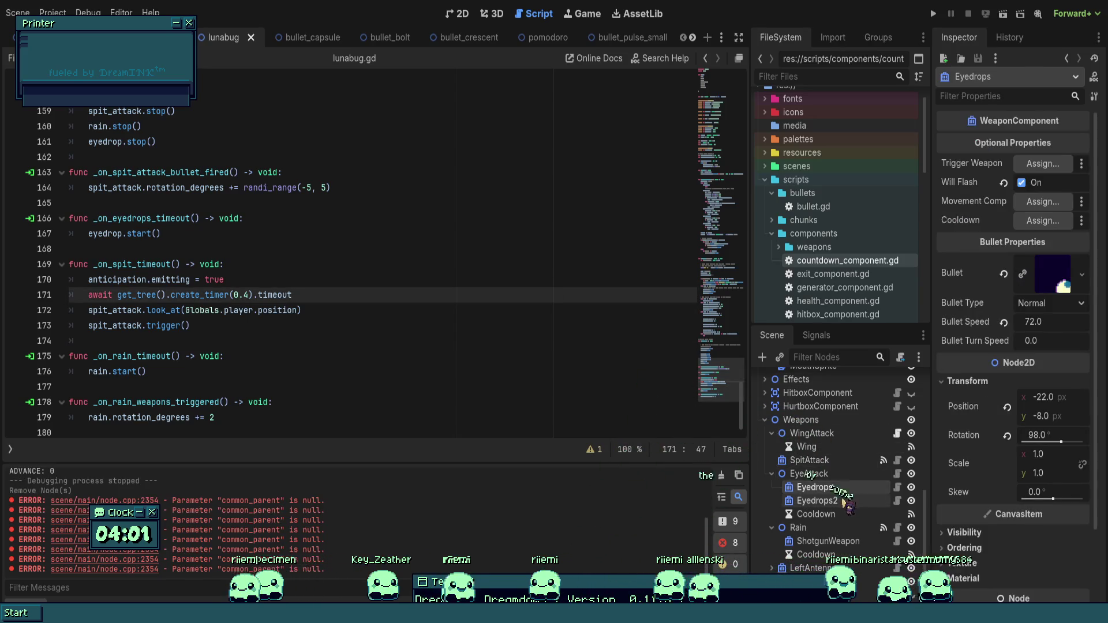
{"action": "left_click", "coordinate": [1054, 325]}
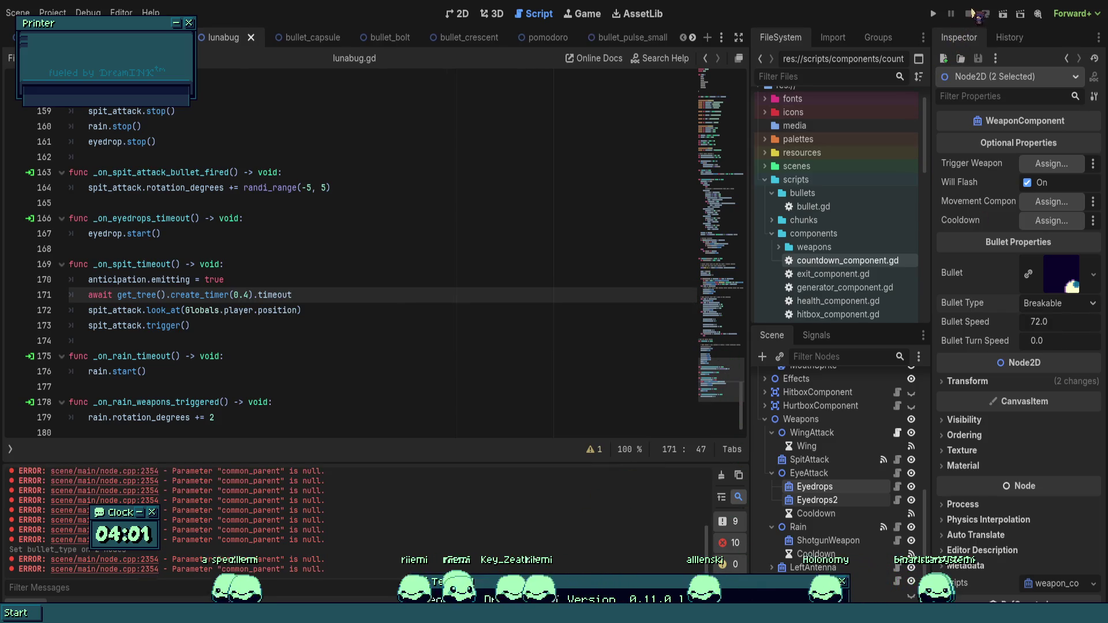
{"action": "left_click", "coordinate": [935, 13]}
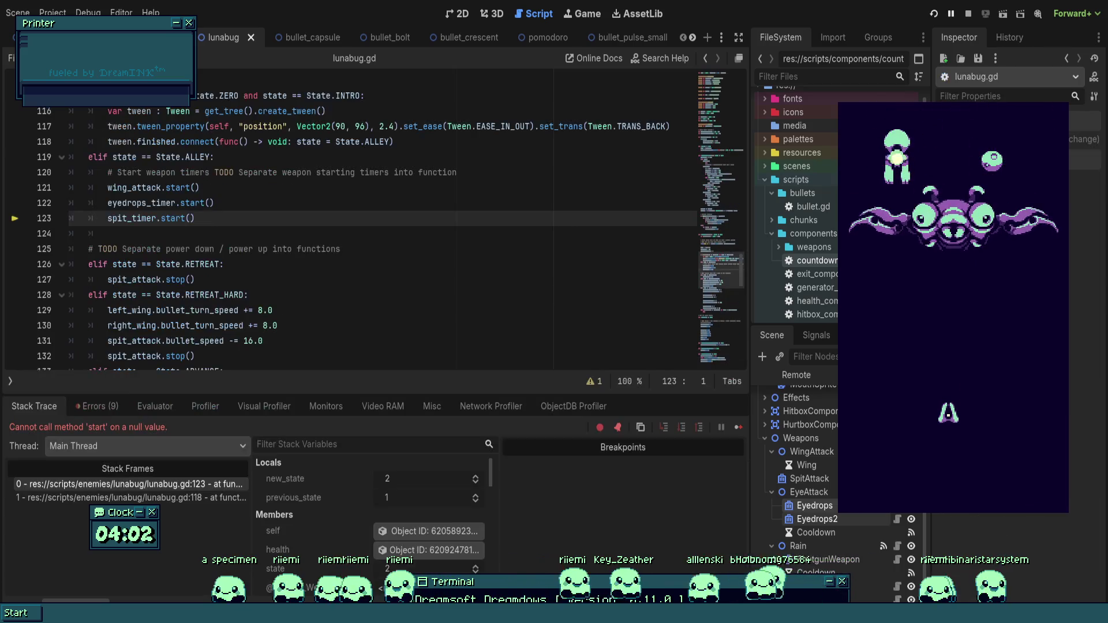
Stop the game and delete the failing spit_timer.start() call on line 123
{"action": "left_click", "coordinate": [283, 218]}
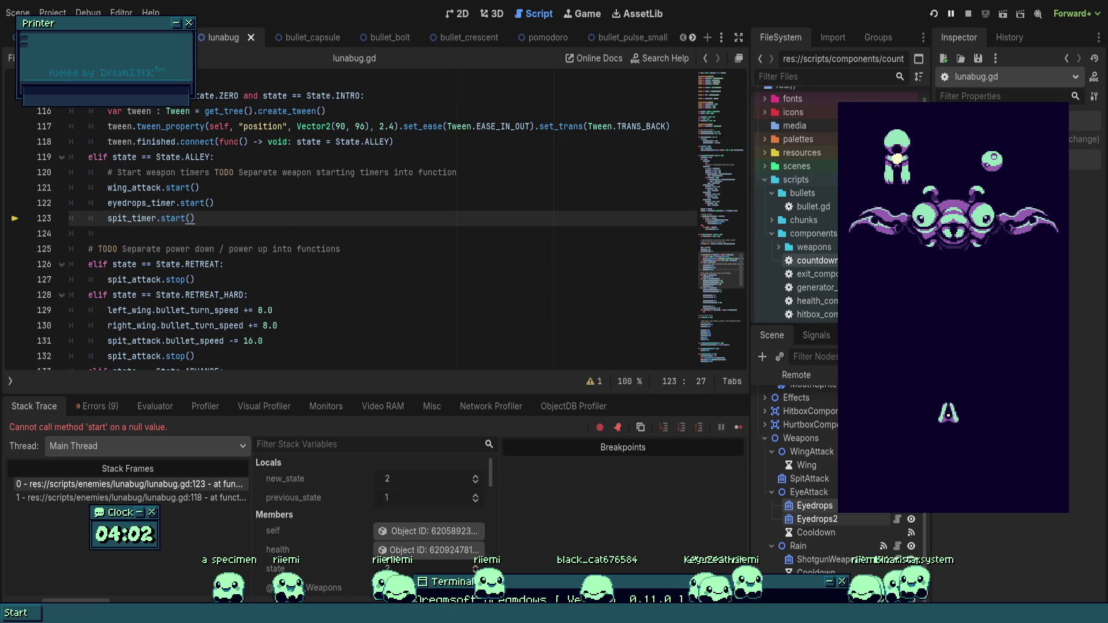
{"action": "left_click", "coordinate": [968, 13]}
{"action": "left_click_drag", "start_coordinate": [109, 233], "coordinate": [70, 219]}
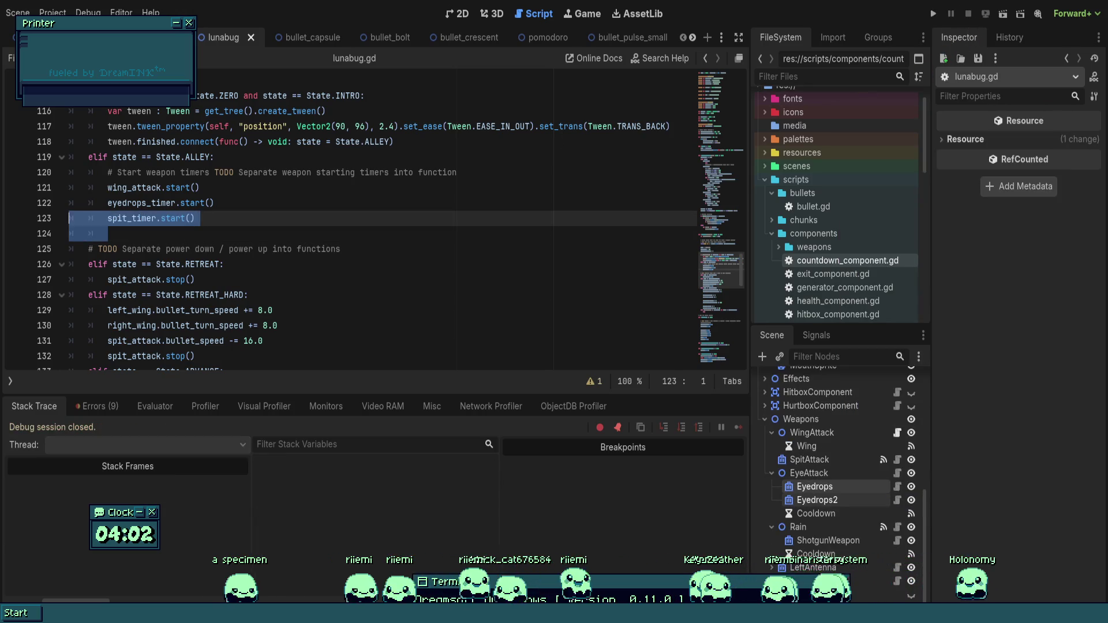
{"action": "key", "text": "BackSpace"}
Replace it with spit_attack.trigger() via autocomplete and save lunabug.gd
{"action": "key", "text": "Return"}
{"action": "key", "text": "Up"}
{"action": "type", "text": "_attack.sta"}
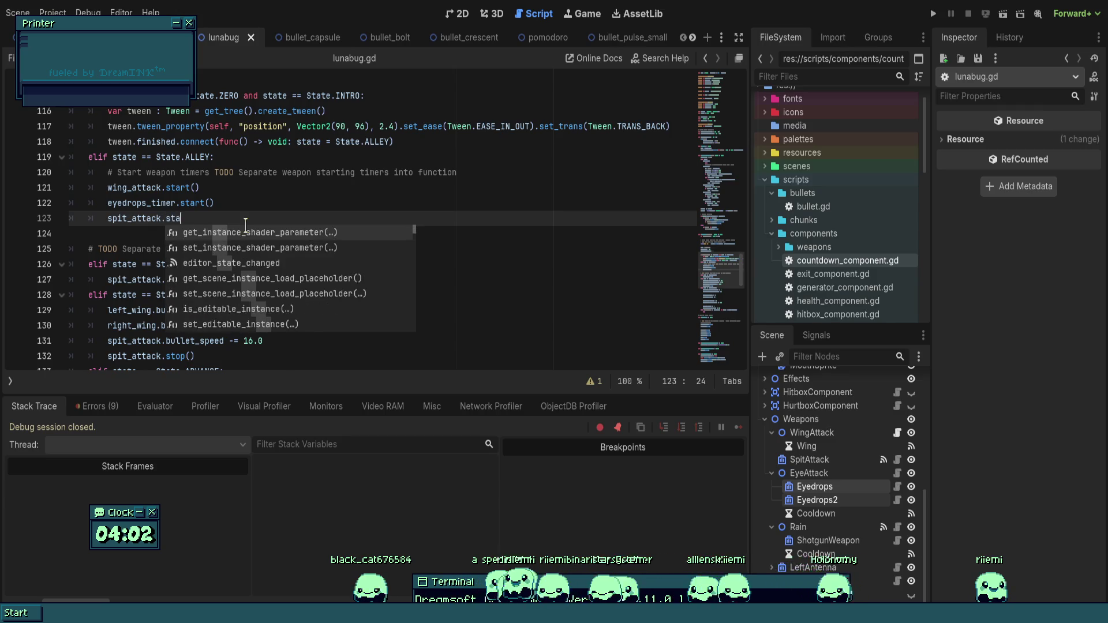
{"action": "type", "text": "rt"}
{"action": "key", "text": "BackSpace"}
{"action": "key", "text": "BackSpace"}
{"action": "key", "text": "BackSpace"}
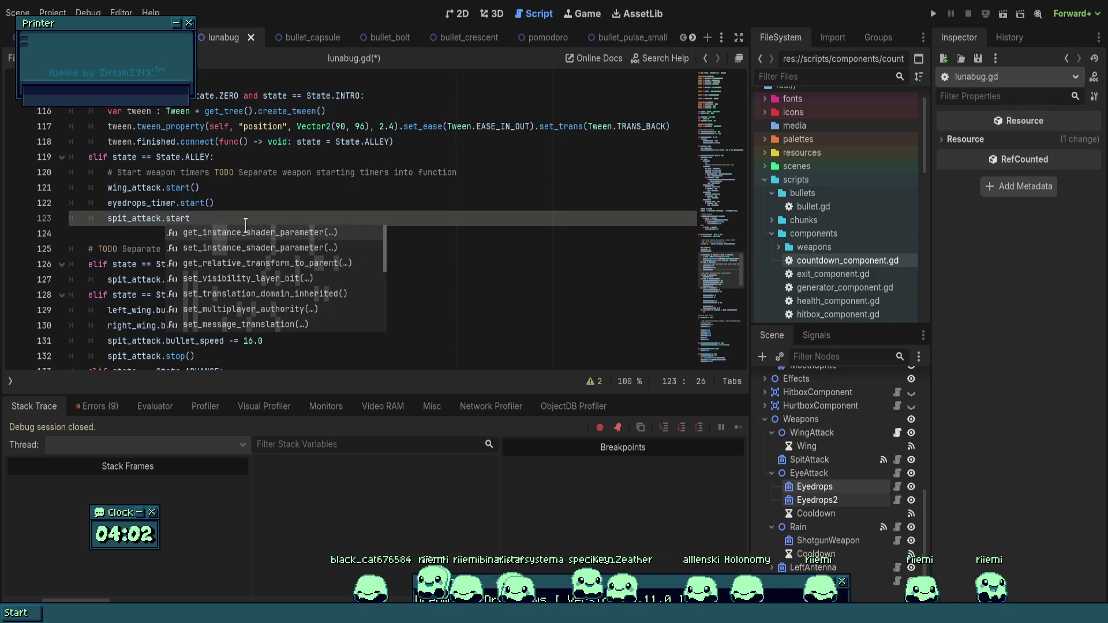
{"action": "type", "text": "trigger("}
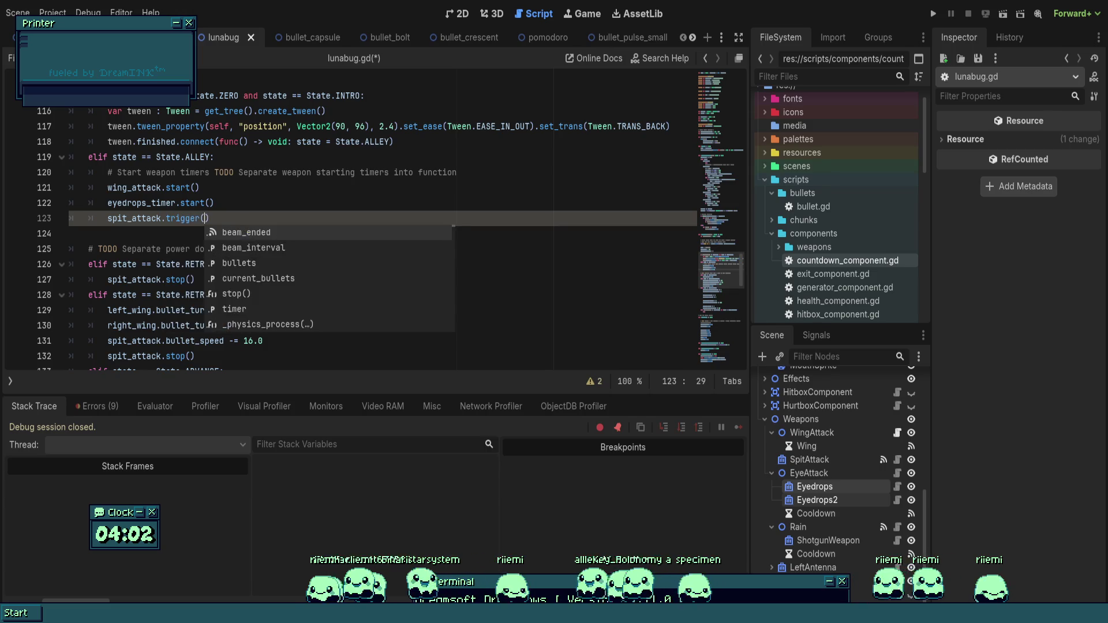
{"action": "key", "text": "Return"}
{"action": "key", "text": "ctrl+s"}
{"action": "left_click", "coordinate": [810, 460]}
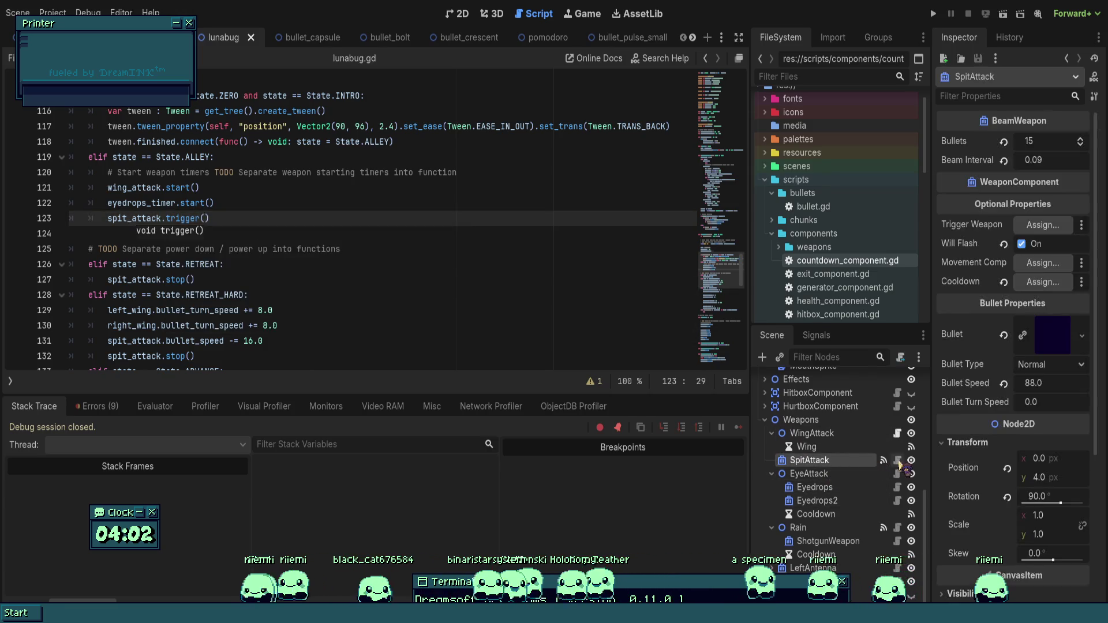
Playtest the boss's spit volleys, stop the run, and save with beam_weapon.gd open
{"action": "scroll", "coordinate": [486, 291], "scroll_direction": "down", "scroll_amount": 5}
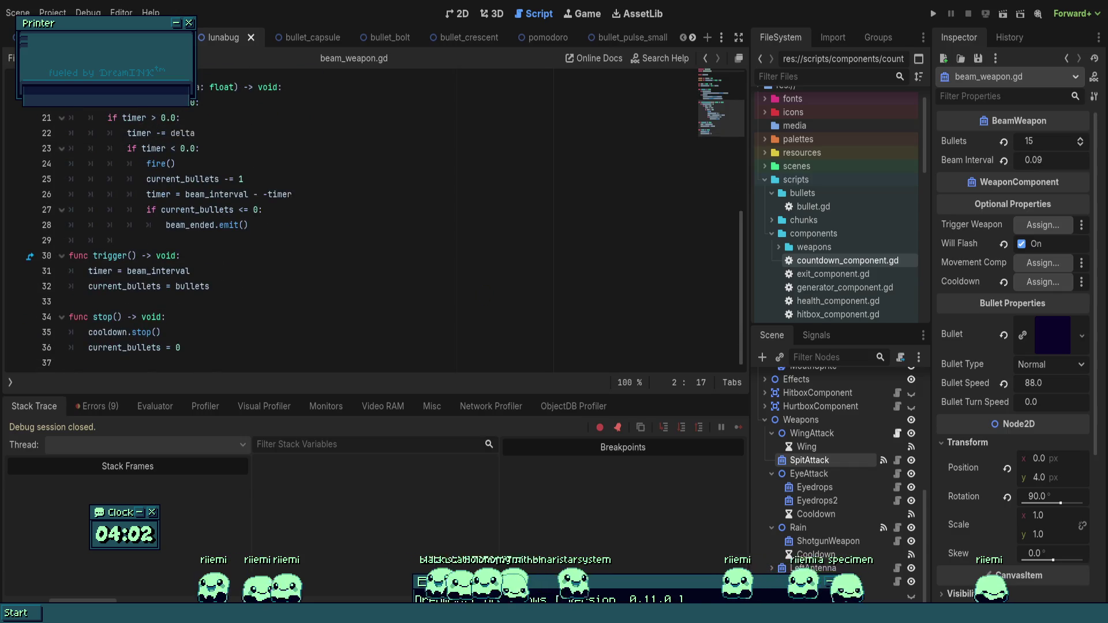
{"action": "scroll", "coordinate": [486, 294], "scroll_direction": "up", "scroll_amount": 5}
{"action": "key", "text": "F5"}
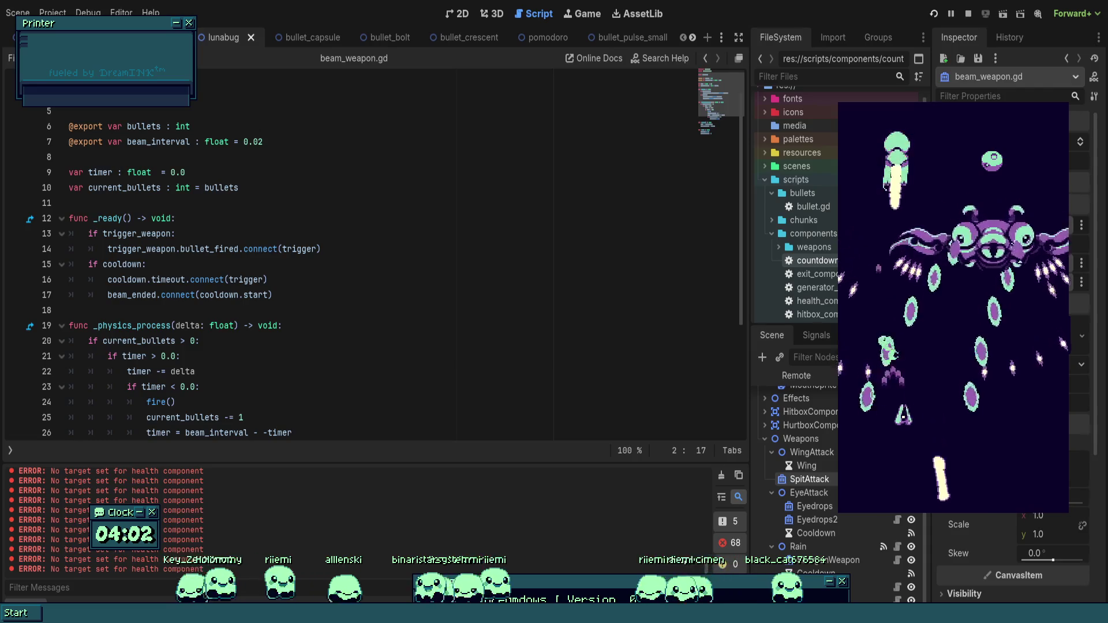
{"action": "key", "text": "Right"}
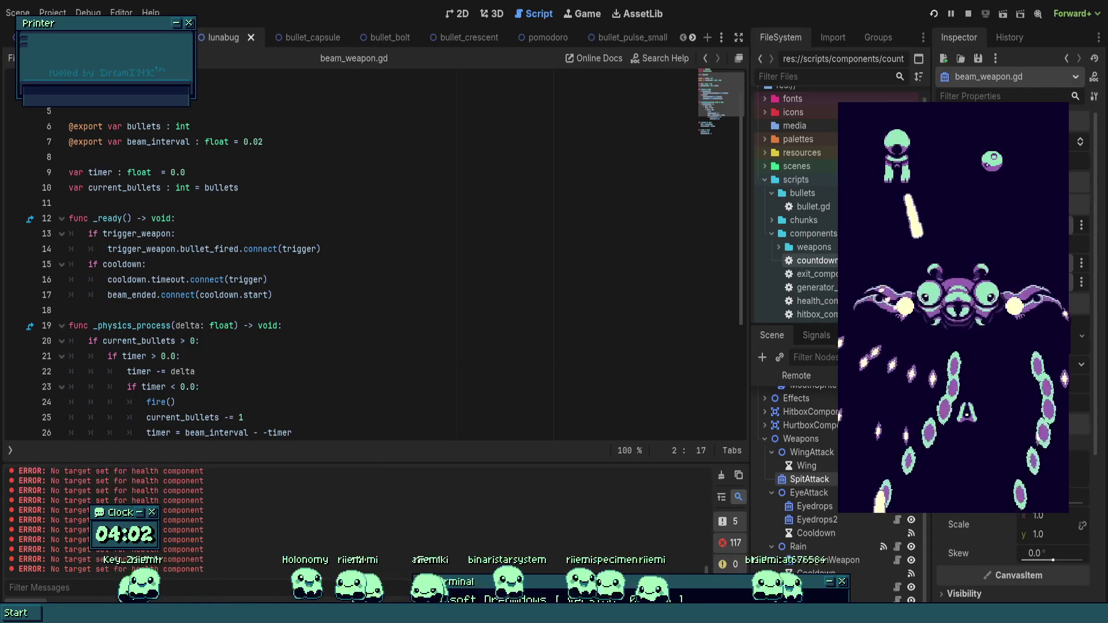
{"action": "key", "text": "F8"}
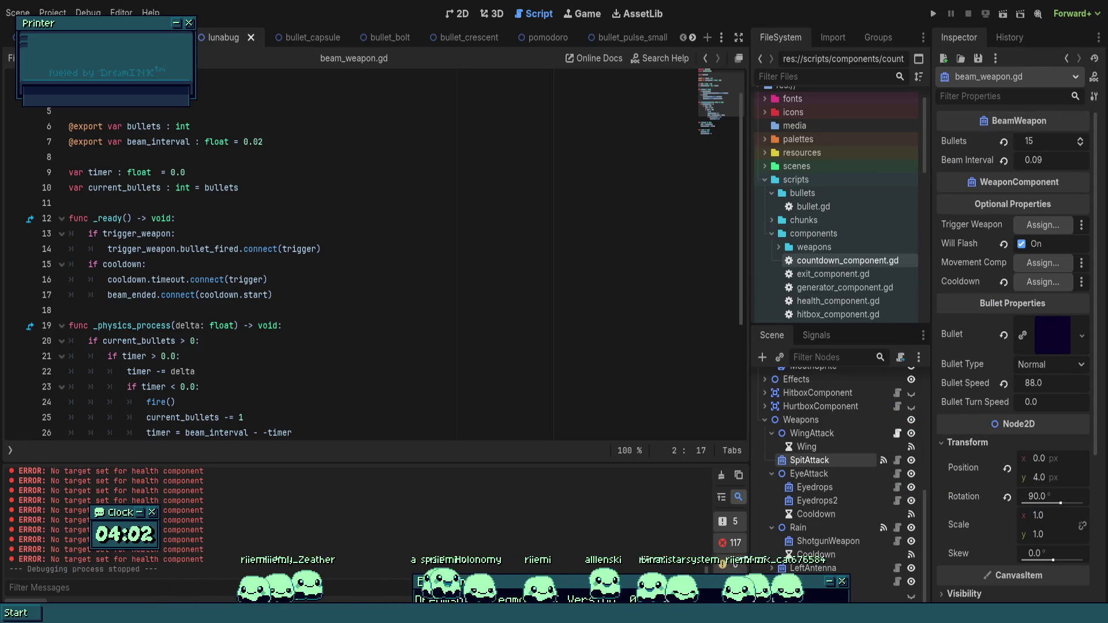
{"action": "left_click", "coordinate": [595, 295]}
{"action": "key", "text": "ctrl+s"}
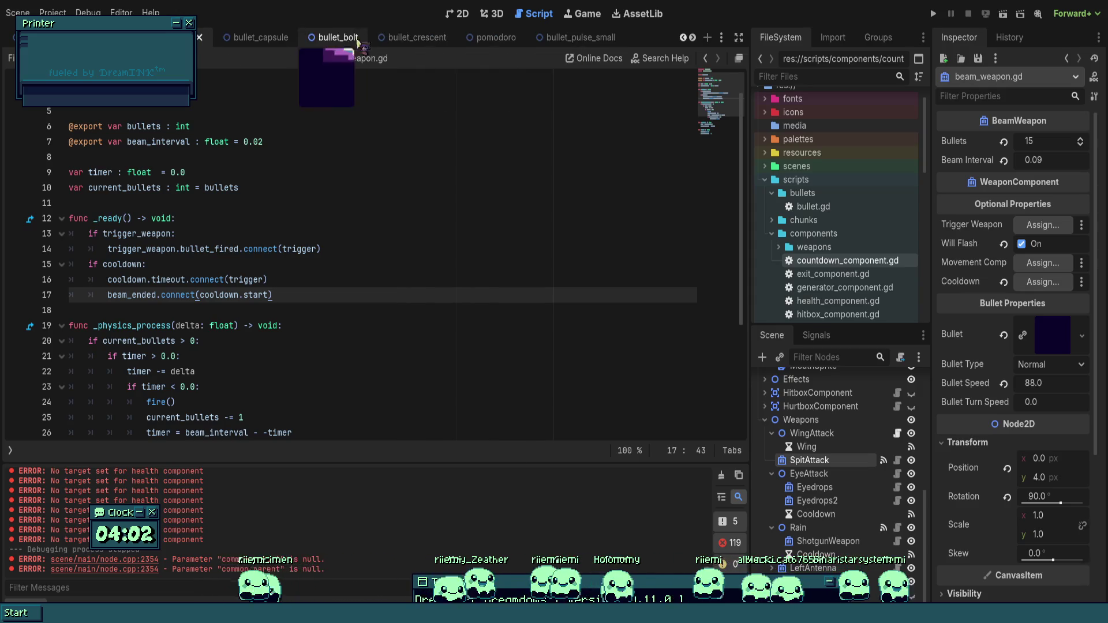
Target BulletCapsule from the capsule's HealthComponent, save, and playtest the boss fight
{"action": "left_click", "coordinate": [334, 43]}
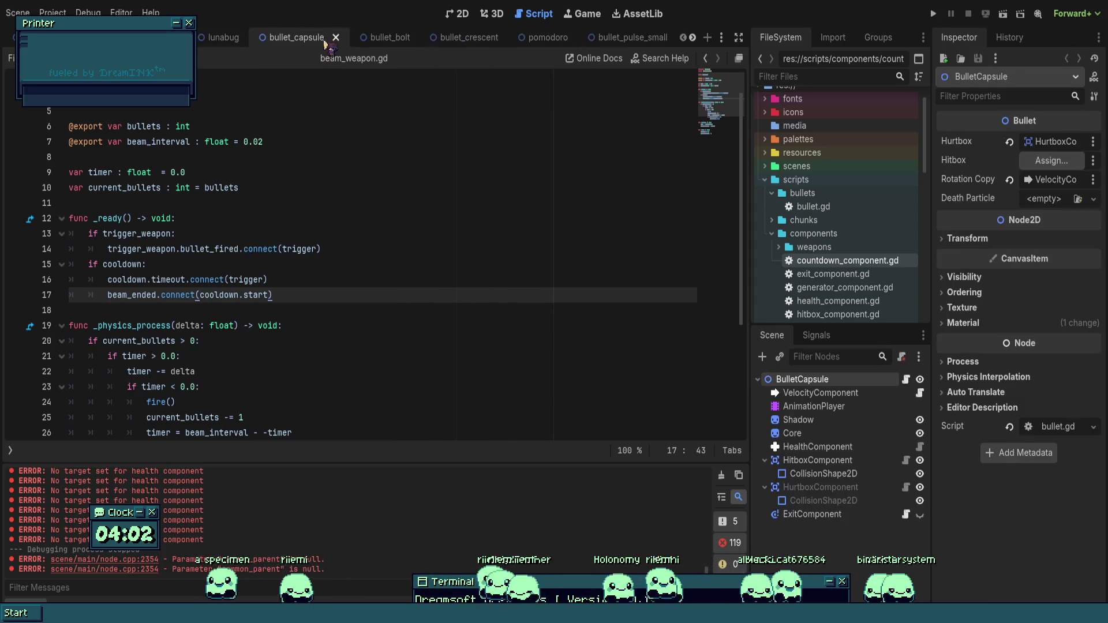
{"action": "left_click", "coordinate": [819, 449]}
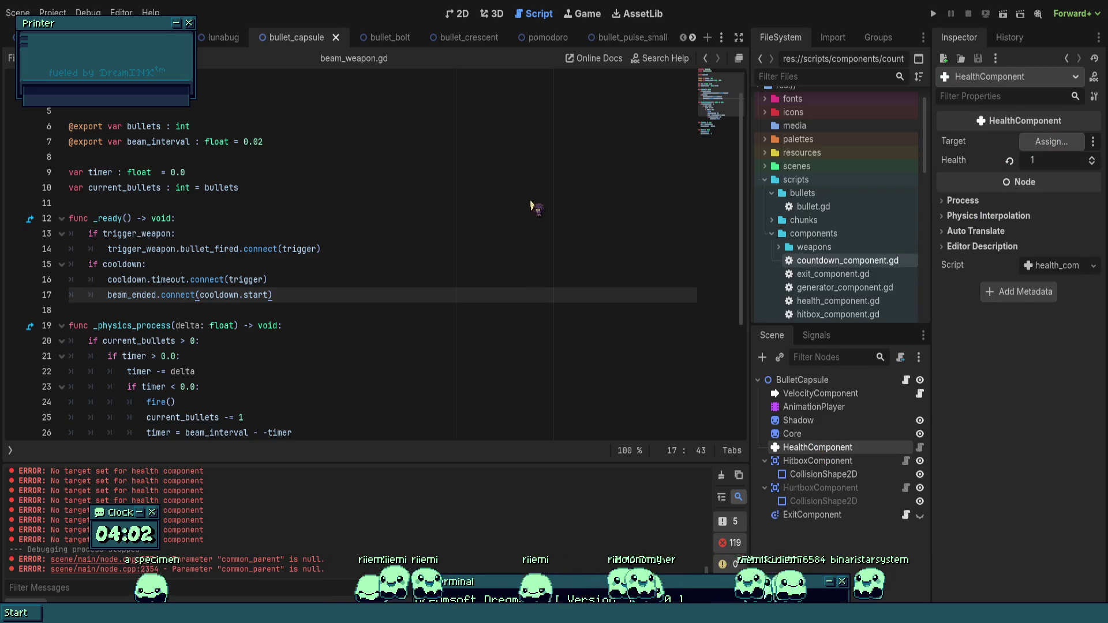
{"action": "key", "text": "Up"}
{"action": "key", "text": "Up"}
{"action": "key", "text": "F5"}
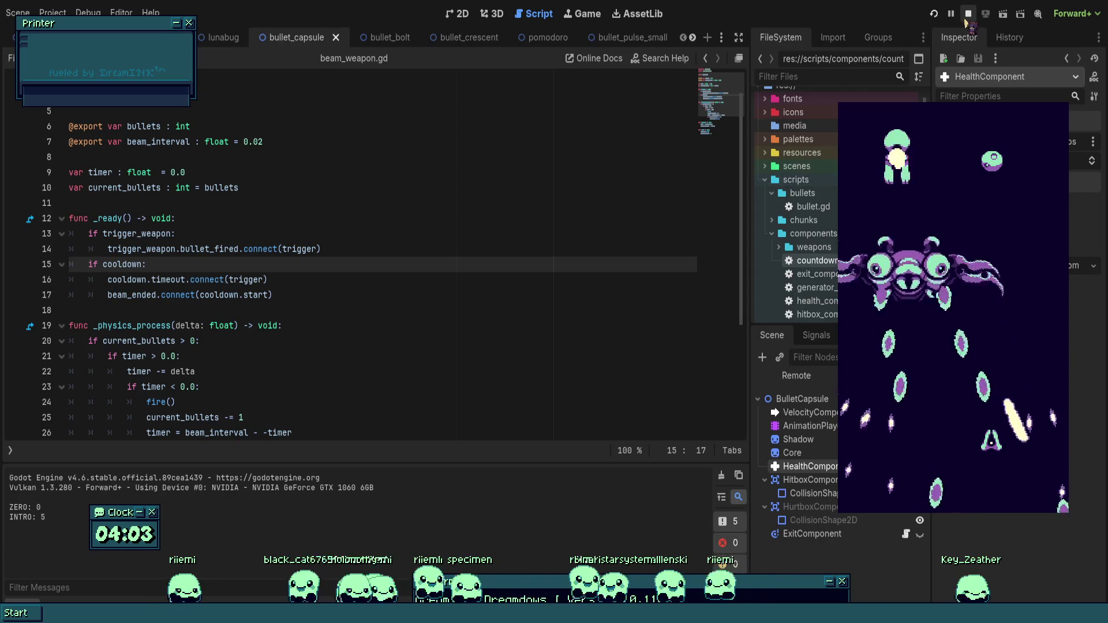
{"action": "key", "text": "F8"}
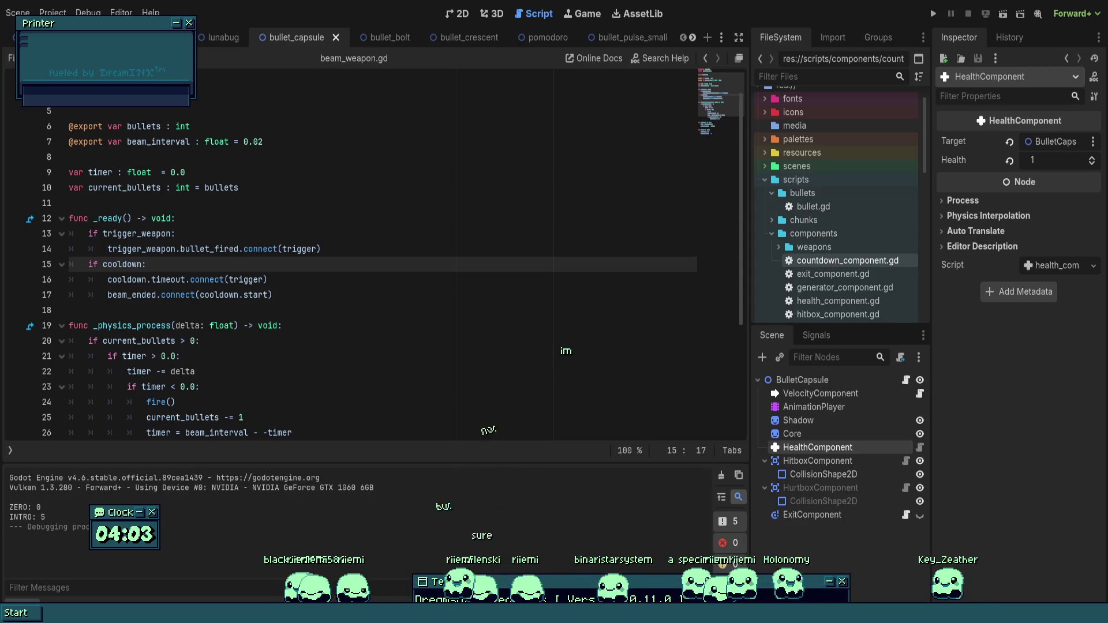
{"action": "left_click", "coordinate": [252, 326]}
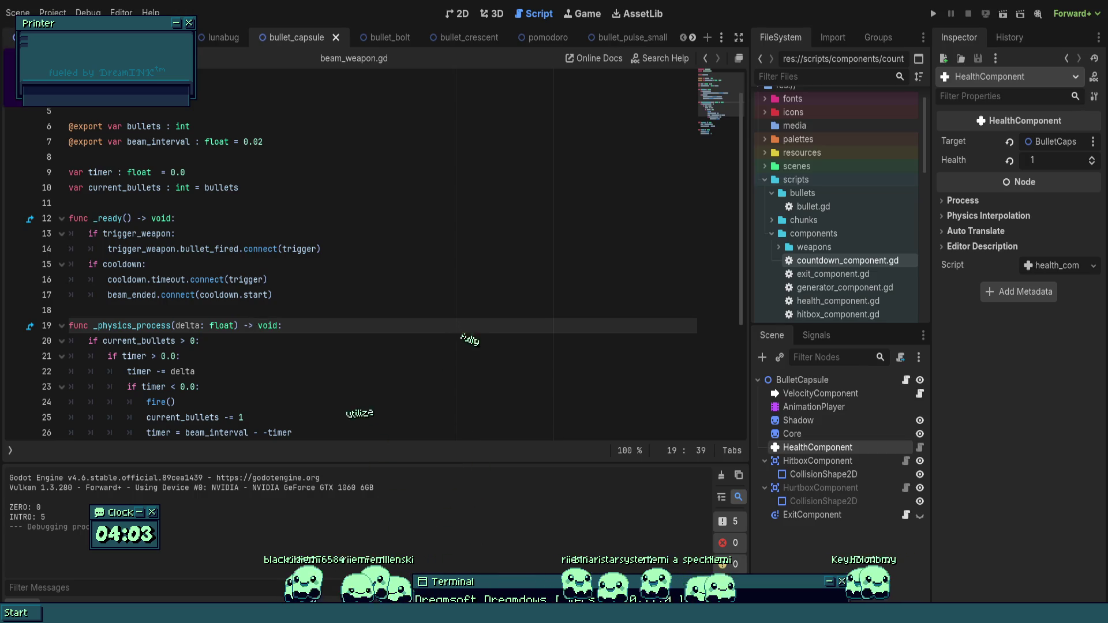
Show the lunabug scene on the 2D canvas
{"action": "key", "text": "ctrl+shift+Tab"}
{"action": "key", "text": "ctrl+shift+Tab"}
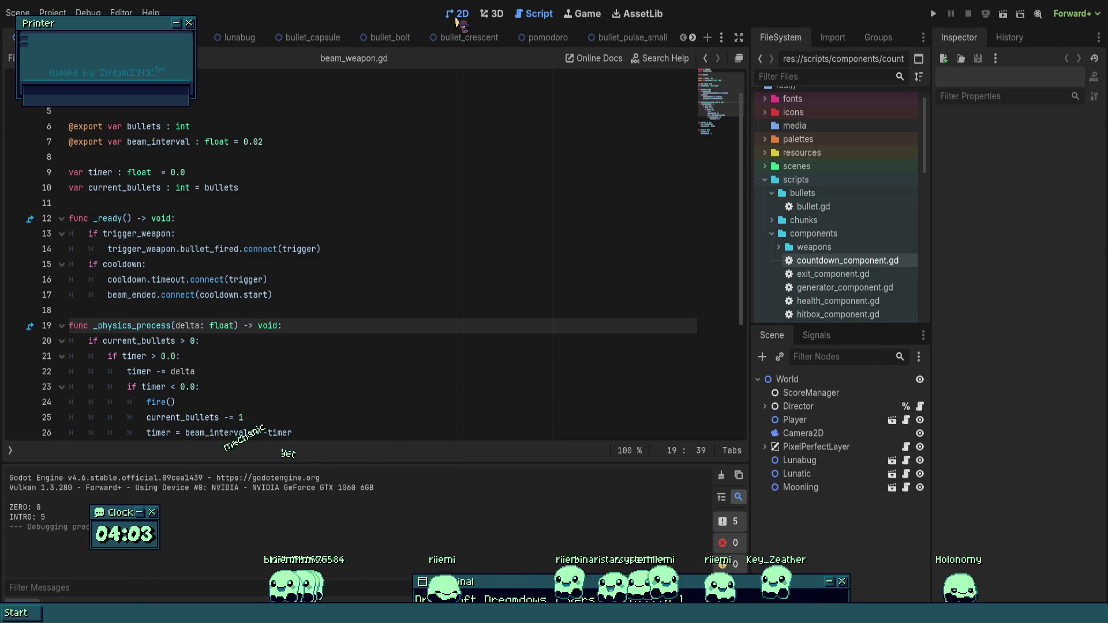
{"action": "left_click", "coordinate": [457, 19]}
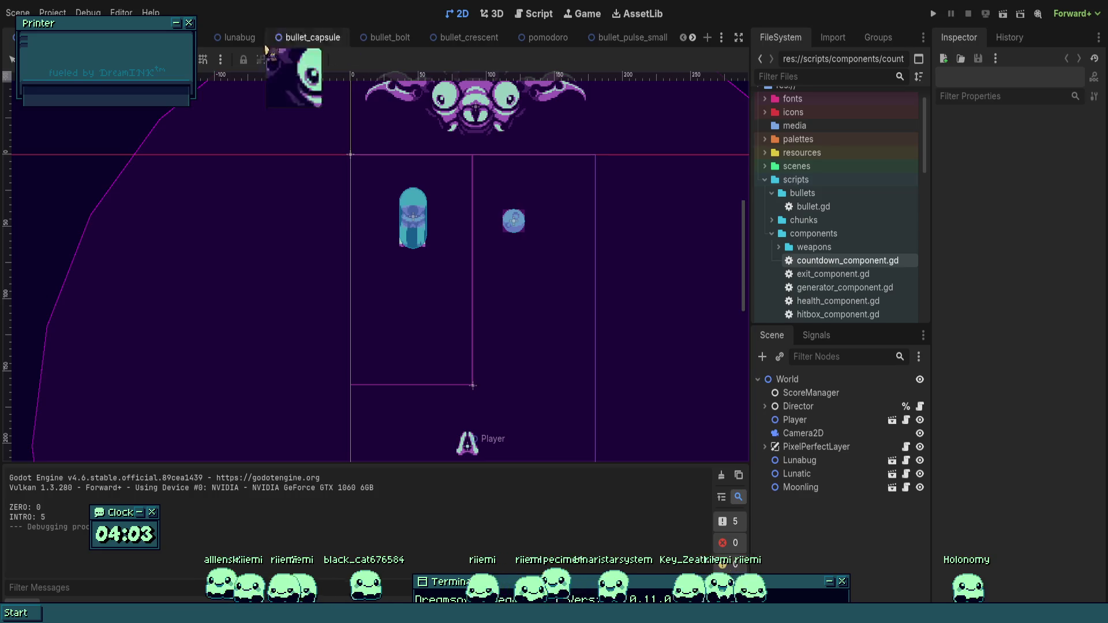
{"action": "left_click", "coordinate": [234, 37]}
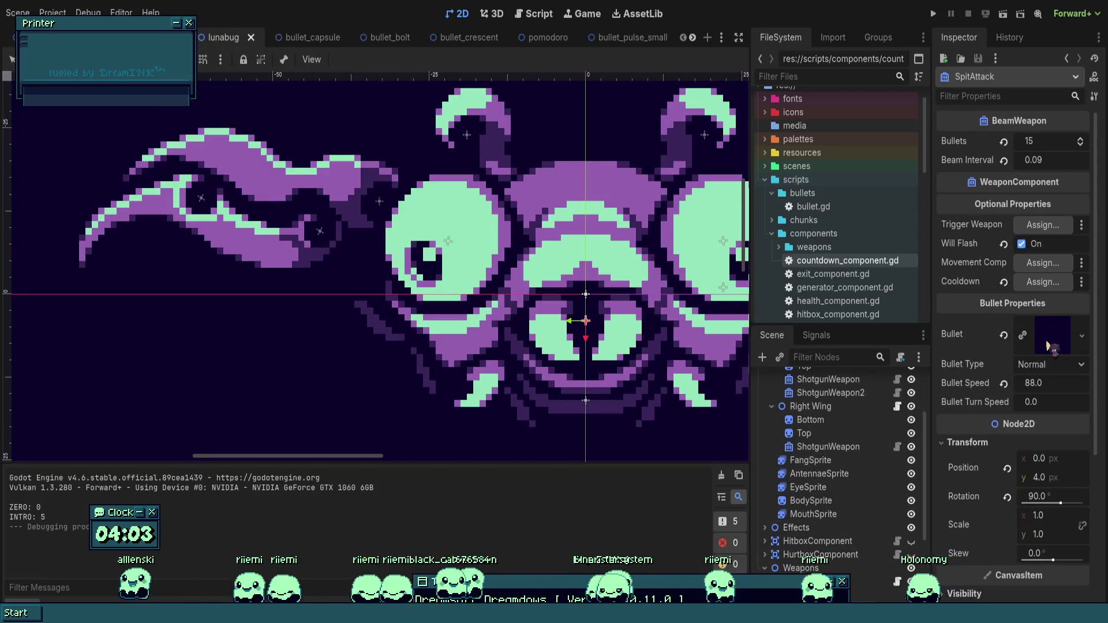
{"action": "scroll", "coordinate": [848, 555], "scroll_direction": "down", "scroll_amount": 2}
Inspect SpitAttack and both Eyedrops weapons, with Eyedrops back to Normal bullets
{"action": "left_click", "coordinate": [849, 561]}
{"action": "left_click", "coordinate": [848, 549]}
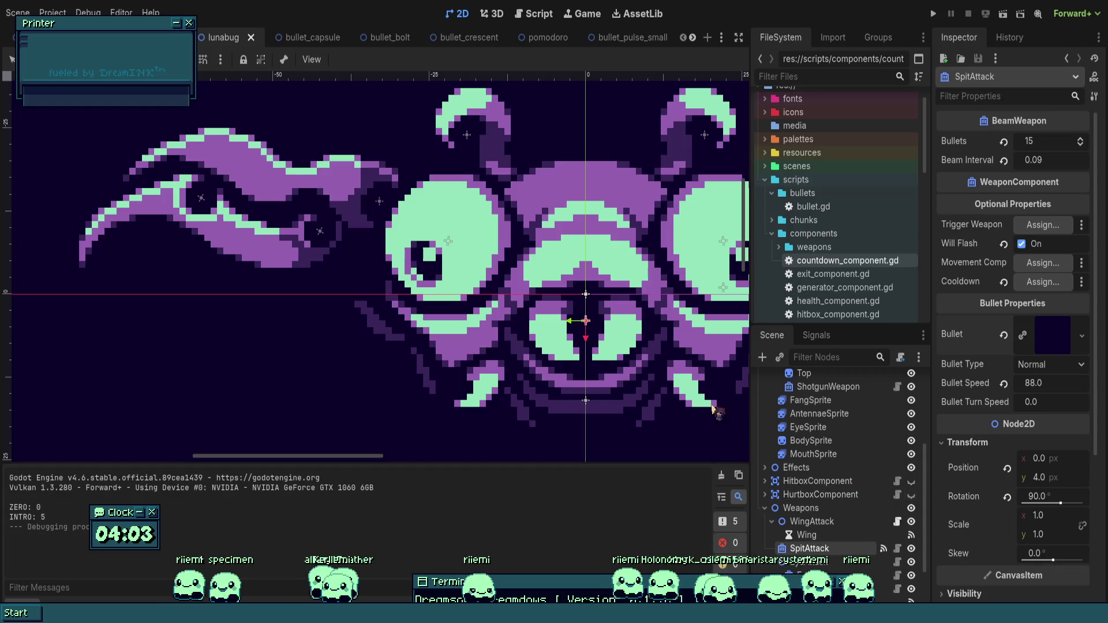
{"action": "scroll", "coordinate": [843, 491], "scroll_direction": "down", "scroll_amount": 3}
{"action": "left_click", "coordinate": [817, 500]}
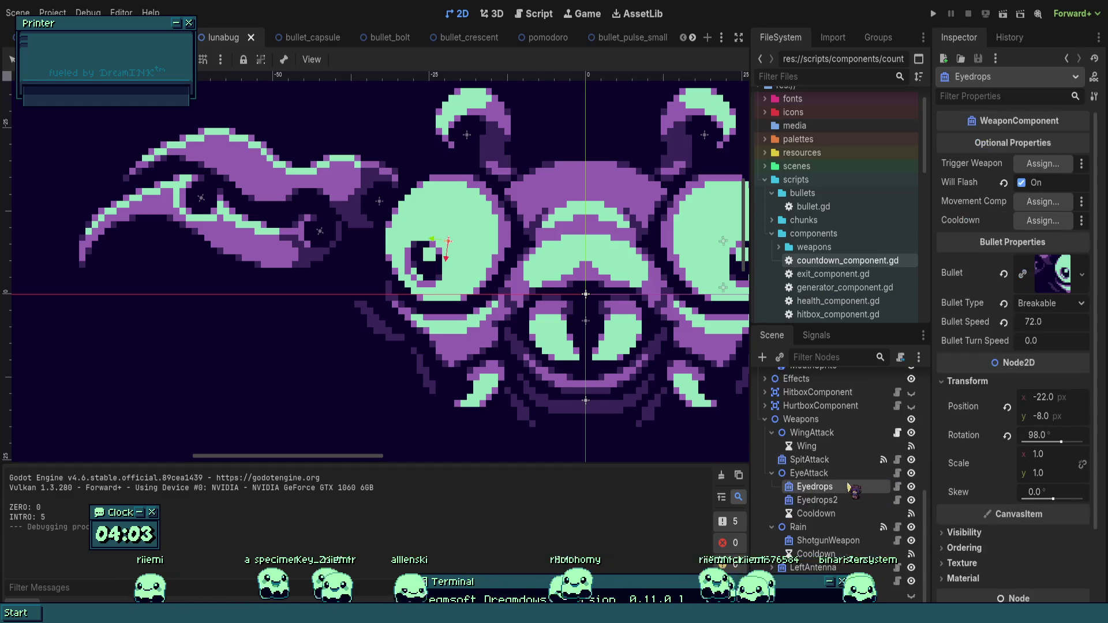
{"action": "left_click", "coordinate": [847, 488], "text": "shift"}
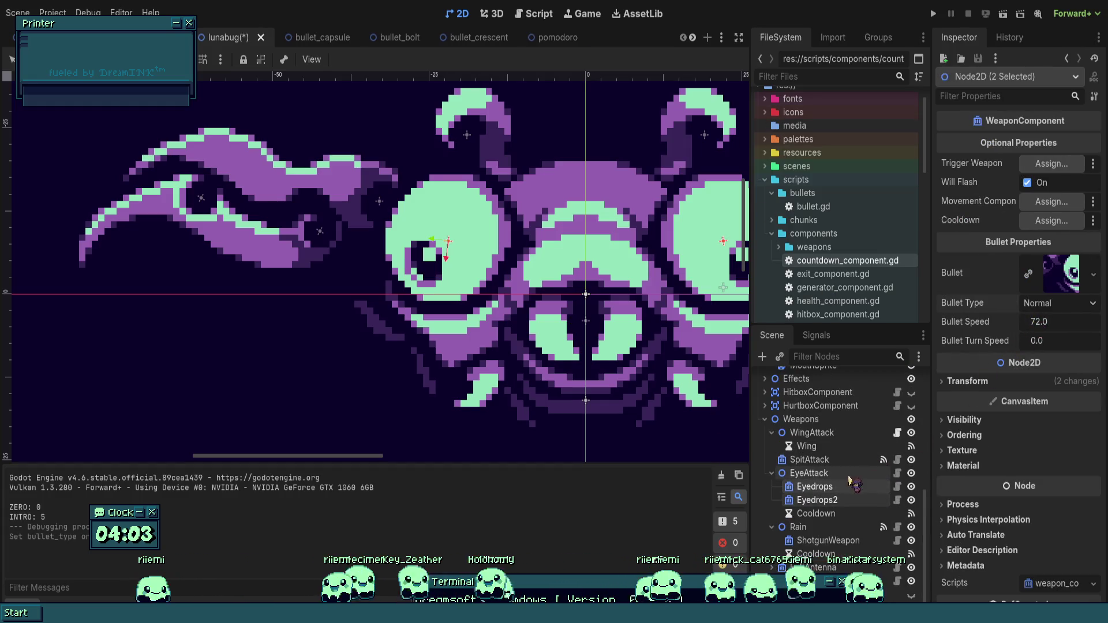
{"action": "left_click", "coordinate": [825, 460]}
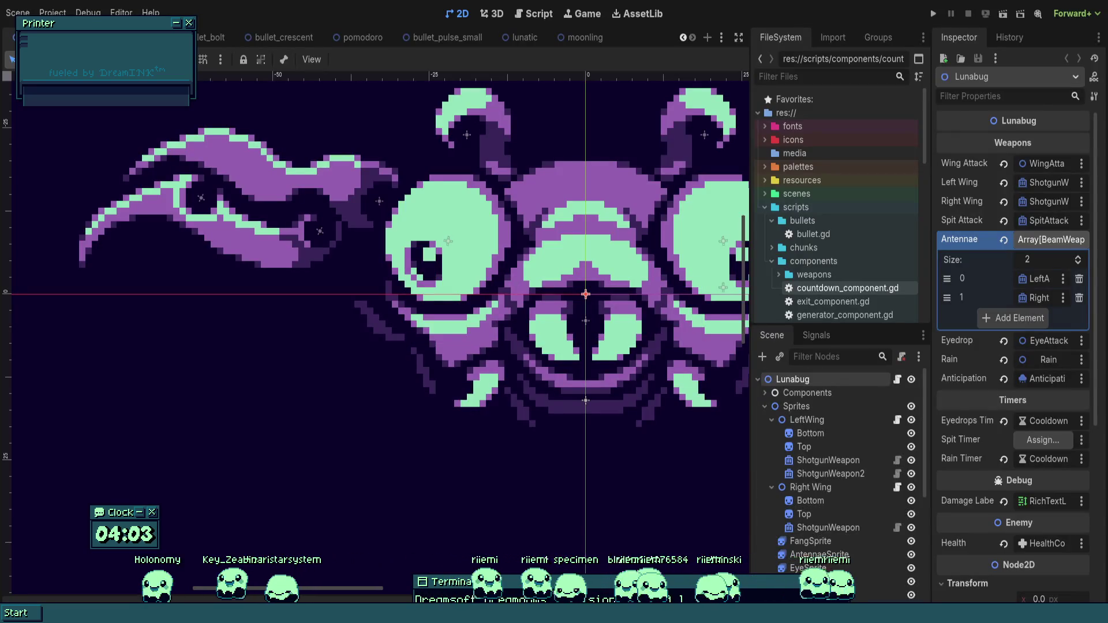
Run the game and dodge the boss's bullets with the arrow keys until the debugger halts on cooldown.stop()
{"action": "left_click", "coordinate": [935, 14]}
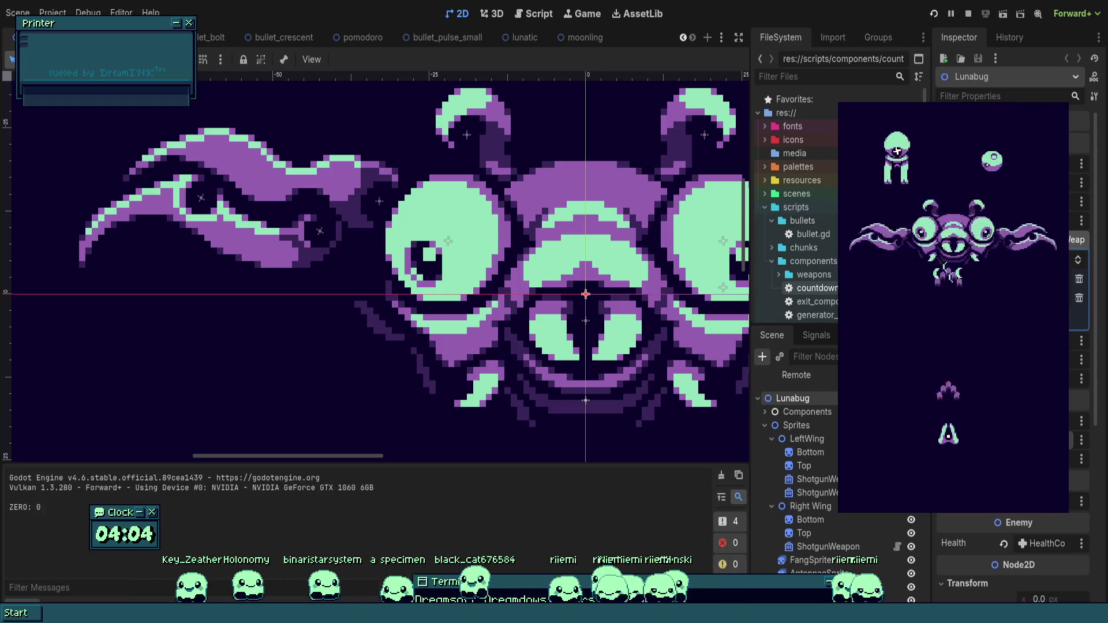
{"action": "key", "text": "Left"}
{"action": "key", "text": "Up"}
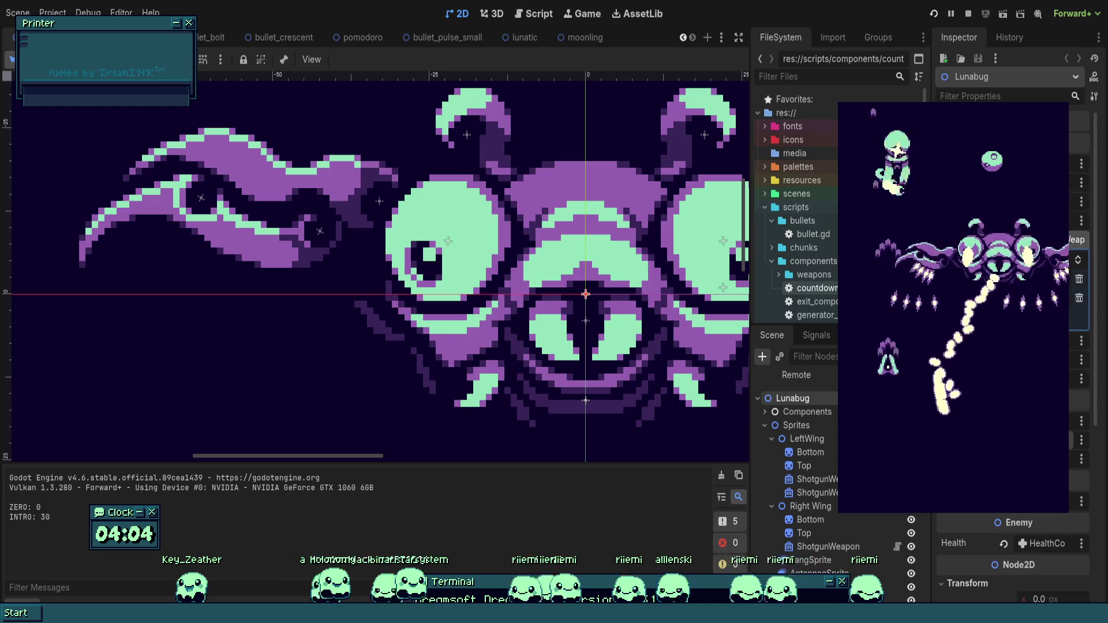
{"action": "key", "text": "Down"}
{"action": "key", "text": "Right"}
{"action": "key", "text": "Down"}
{"action": "key", "text": "Left"}
{"action": "key", "text": "Up"}
{"action": "key", "text": "Right"}
{"action": "key", "text": "Down"}
{"action": "key", "text": "Left"}
{"action": "key", "text": "Up"}
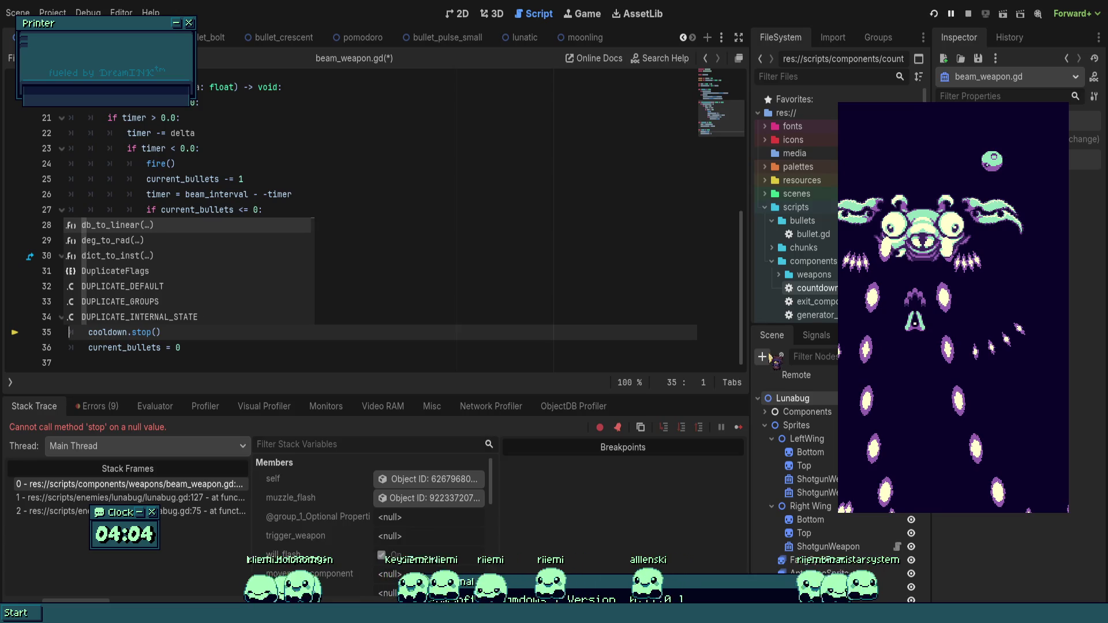
Dismiss the code suggestion list and save beam_weapon.gd to undo the accidental edit
{"action": "left_click", "coordinate": [397, 211]}
{"action": "key", "text": "ctrl+s"}
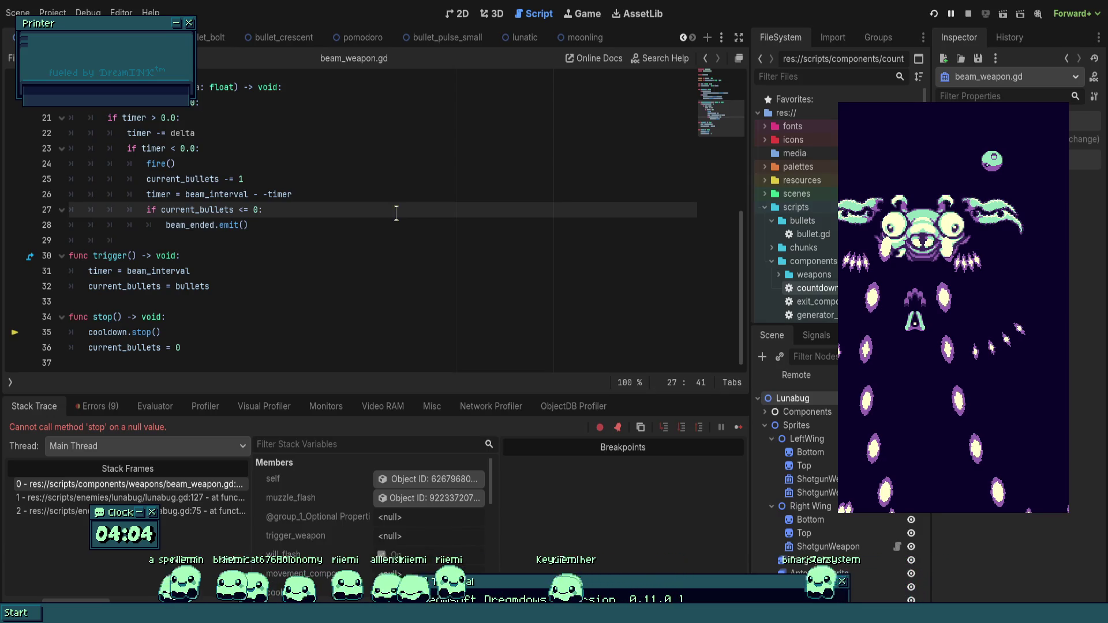
{"action": "scroll", "coordinate": [364, 283], "scroll_direction": "up", "scroll_amount": 3}
{"action": "scroll", "coordinate": [256, 319], "scroll_direction": "down", "scroll_amount": 3}
Wrap cooldown.stop() in an 'if cooldown:' check, save, then resume and close the game
{"action": "left_click", "coordinate": [256, 317]}
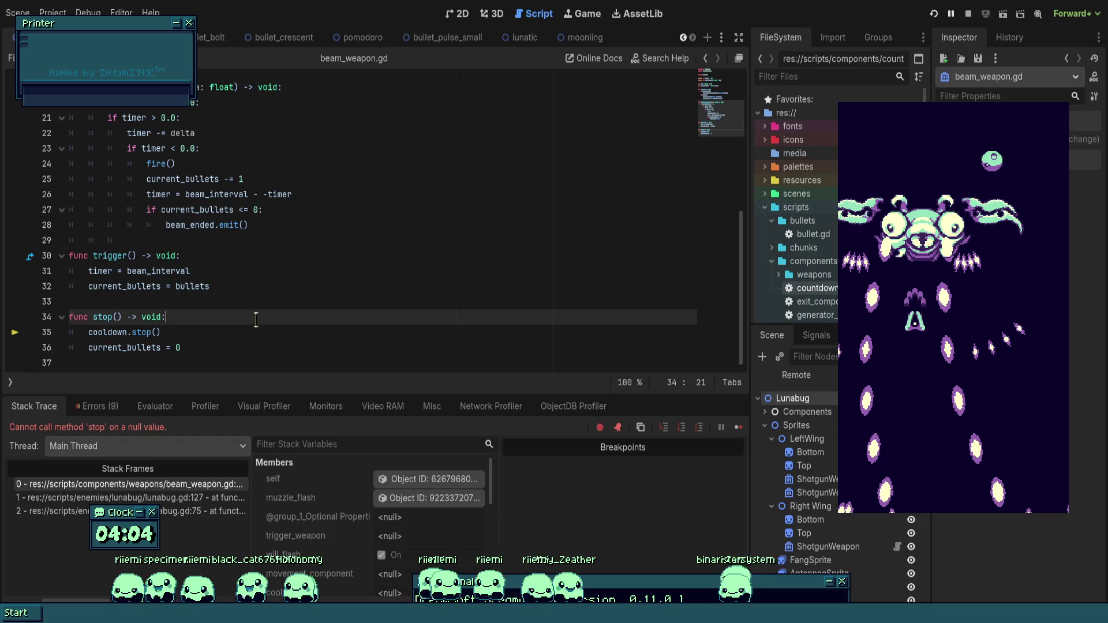
{"action": "key", "text": "Return"}
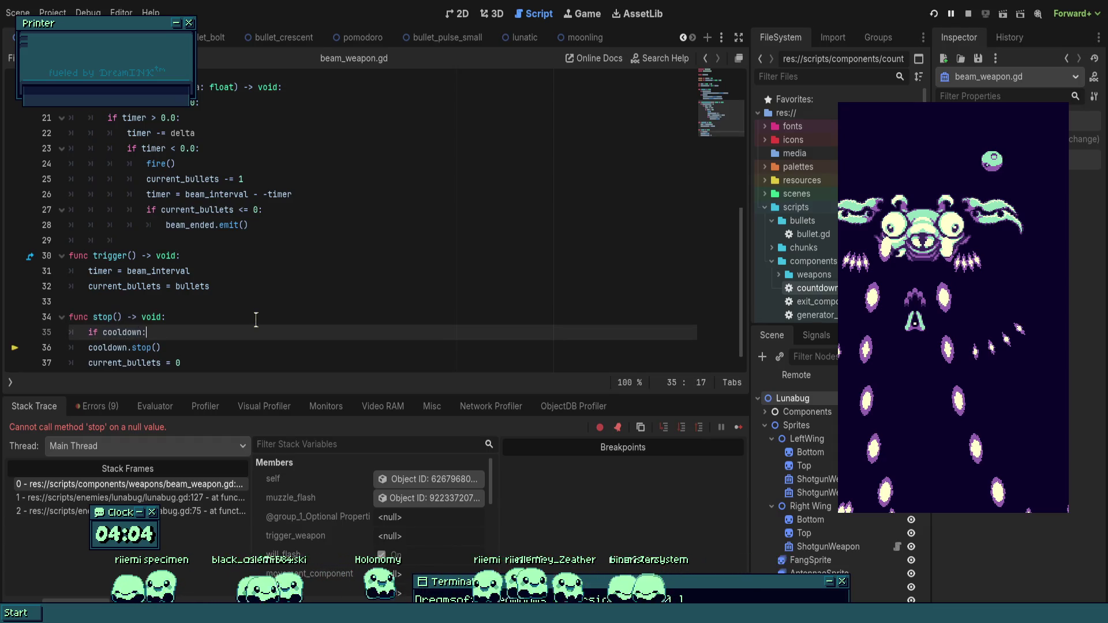
{"action": "key", "text": "Down"}
{"action": "key", "text": "Home"}
{"action": "key", "text": "Tab"}
{"action": "left_click", "coordinate": [445, 325]}
{"action": "key", "text": "ctrl+s"}
{"action": "left_click", "coordinate": [739, 428]}
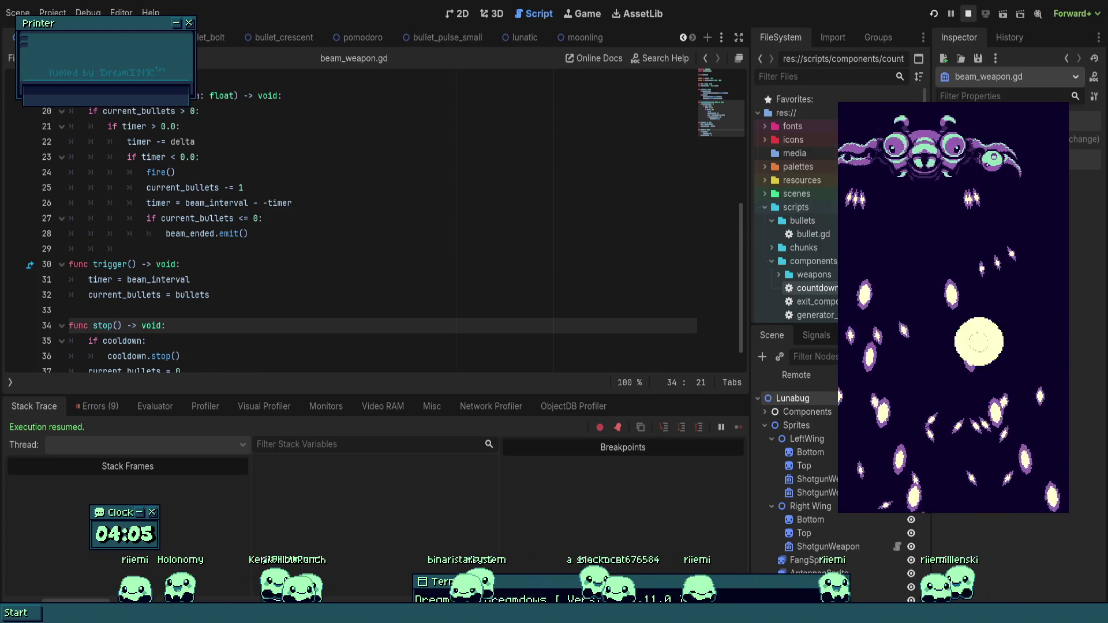
{"action": "key", "text": "Escape"}
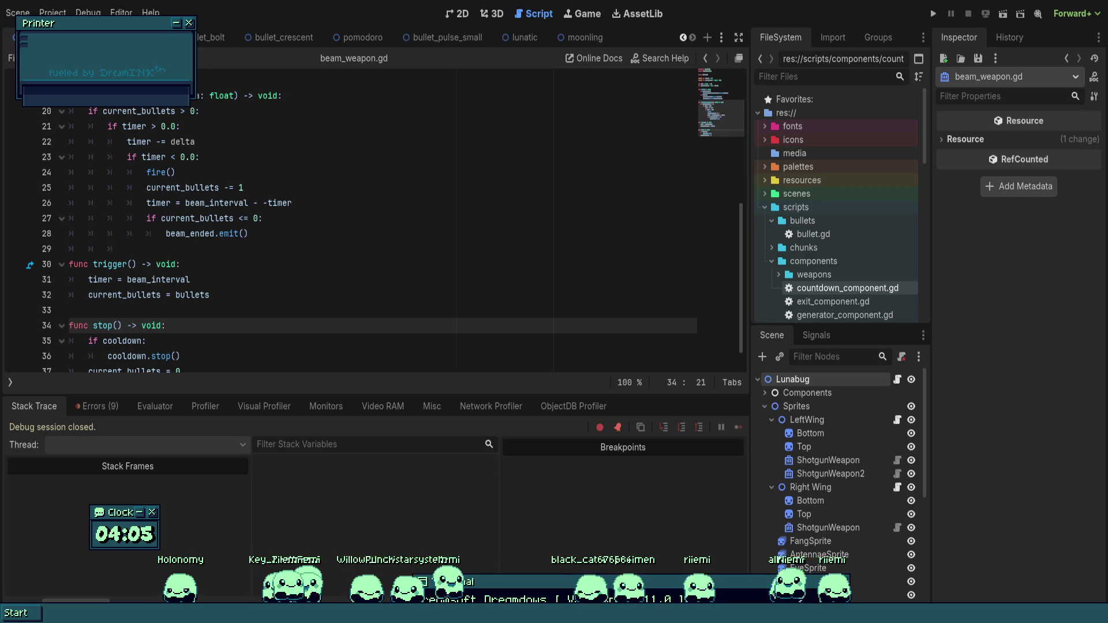
In 2D, compare the left wing's ShotgunWeapon and ShotgunWeapon2 positions, then open lunabug.gd
{"action": "key", "text": "ctrl+F1"}
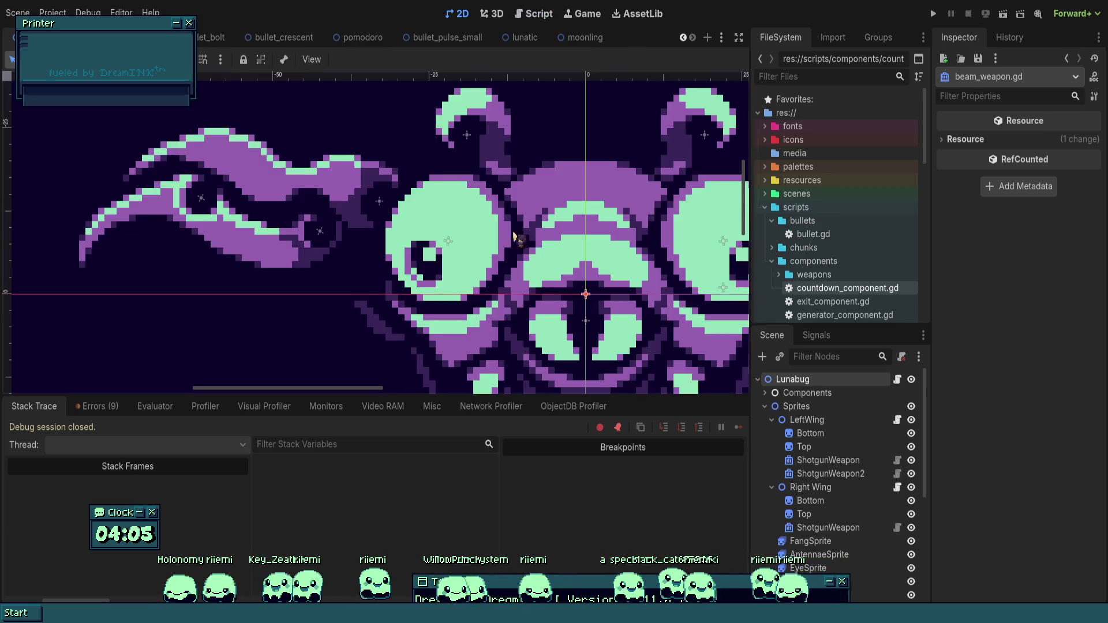
{"action": "left_click", "coordinate": [814, 473]}
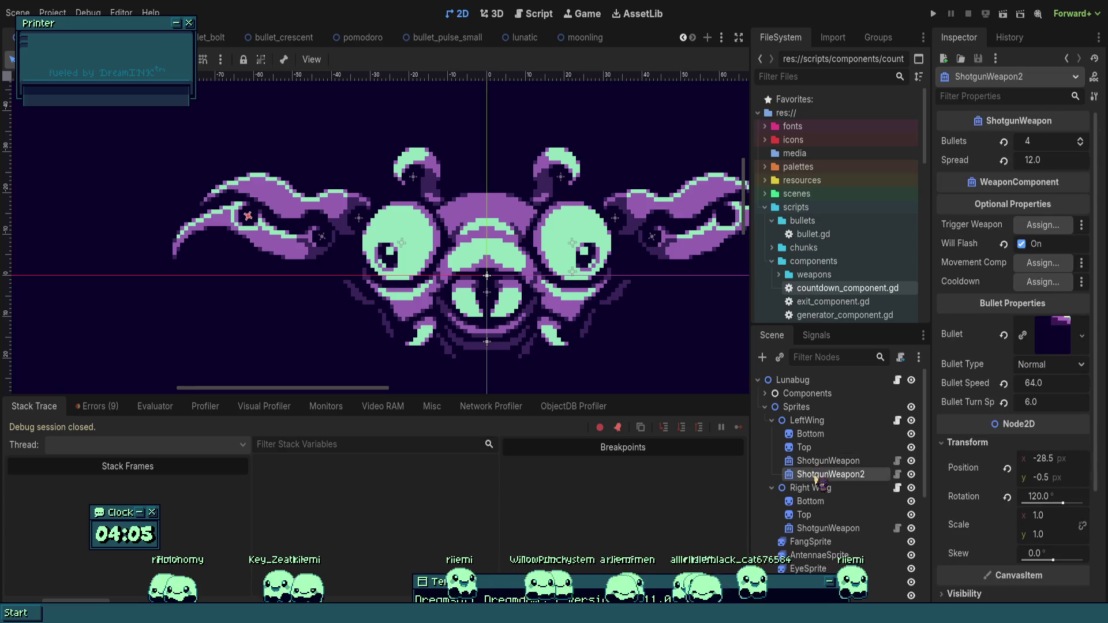
{"action": "left_click_drag", "start_coordinate": [384, 329], "coordinate": [474, 308]}
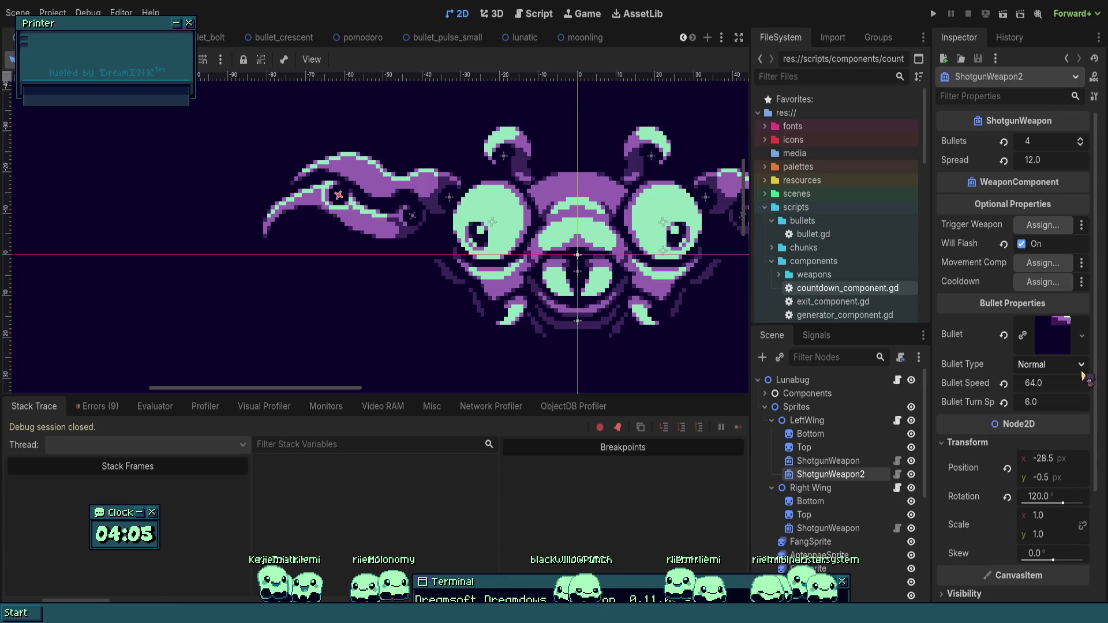
{"action": "left_click", "coordinate": [859, 461]}
{"action": "left_click", "coordinate": [852, 475]}
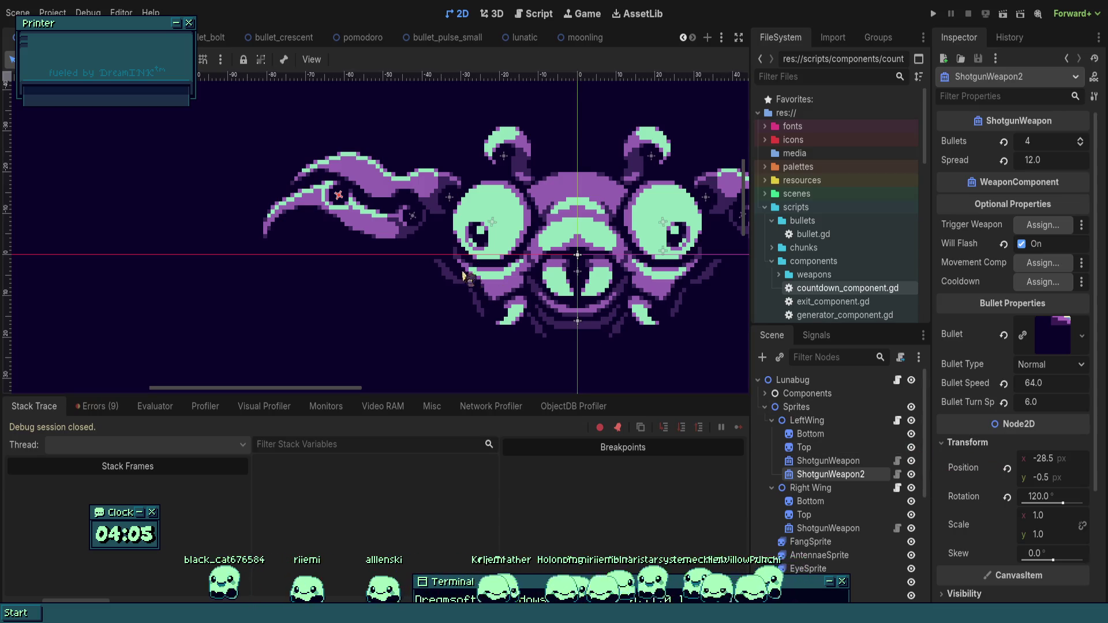
{"action": "left_click", "coordinate": [830, 462]}
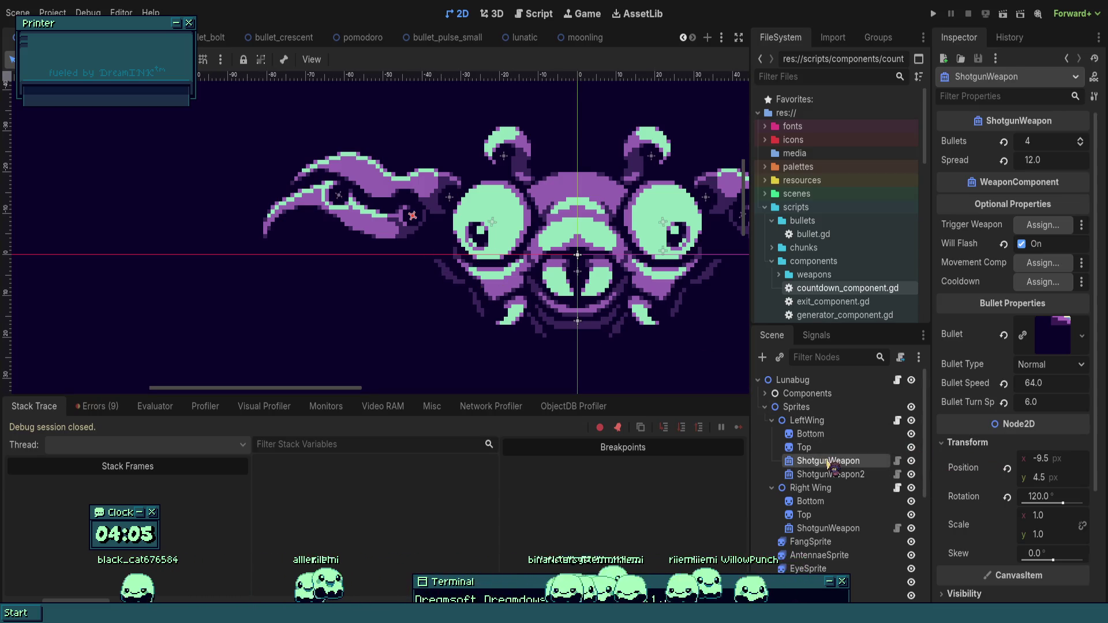
{"action": "left_click", "coordinate": [829, 475]}
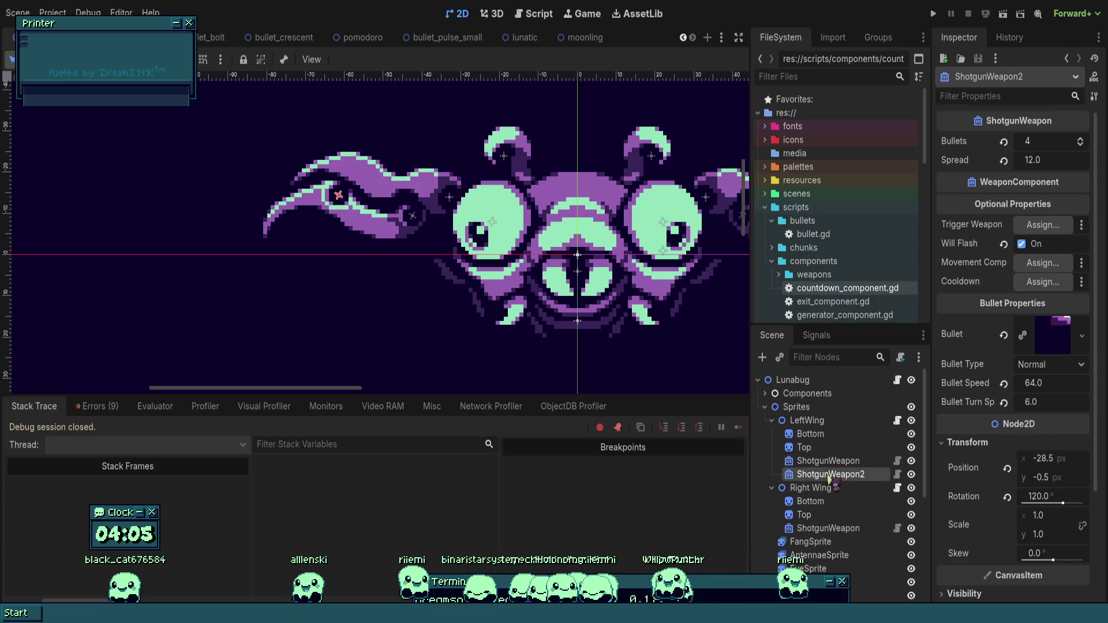
{"action": "left_click", "coordinate": [897, 380]}
{"action": "scroll", "coordinate": [477, 288], "scroll_direction": "up", "scroll_amount": 20}
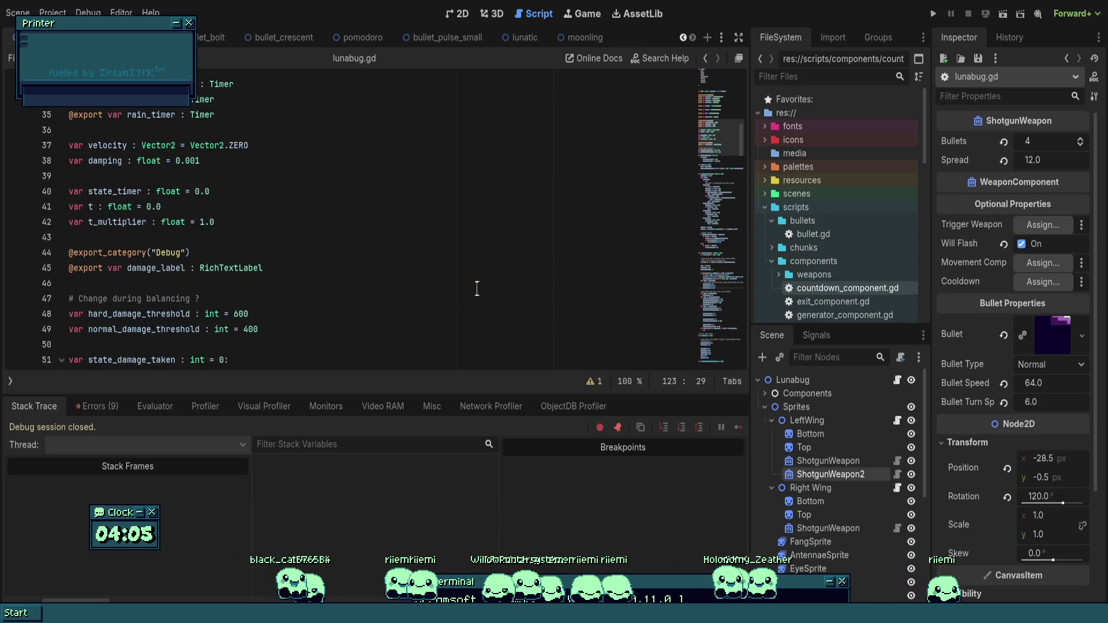
{"action": "scroll", "coordinate": [477, 288], "scroll_direction": "up", "scroll_amount": 4}
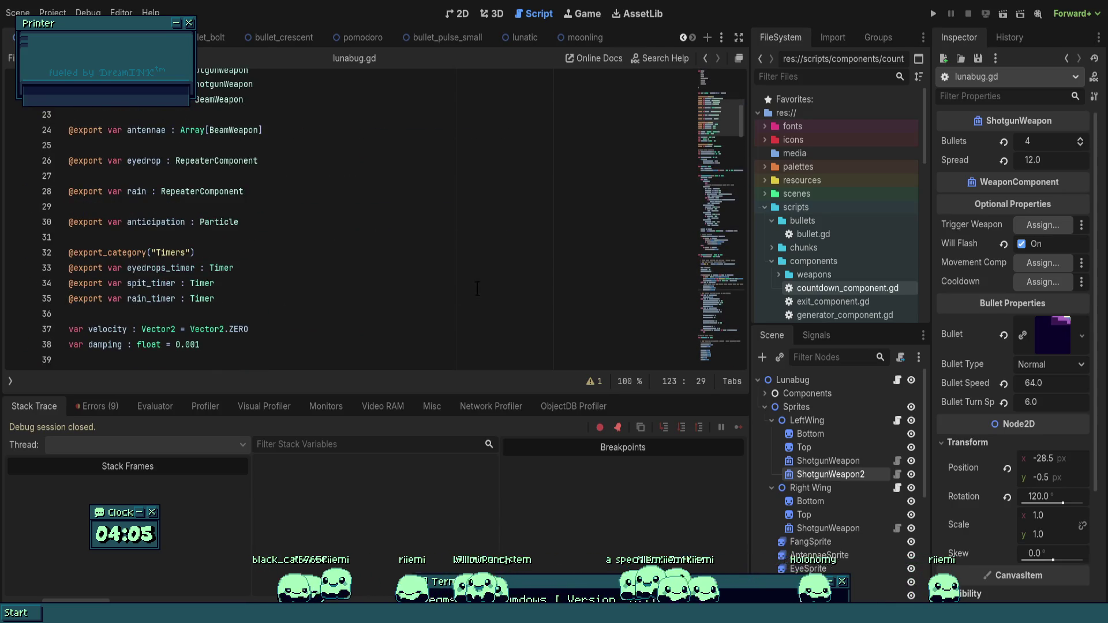
{"action": "scroll", "coordinate": [477, 288], "scroll_direction": "up", "scroll_amount": 2}
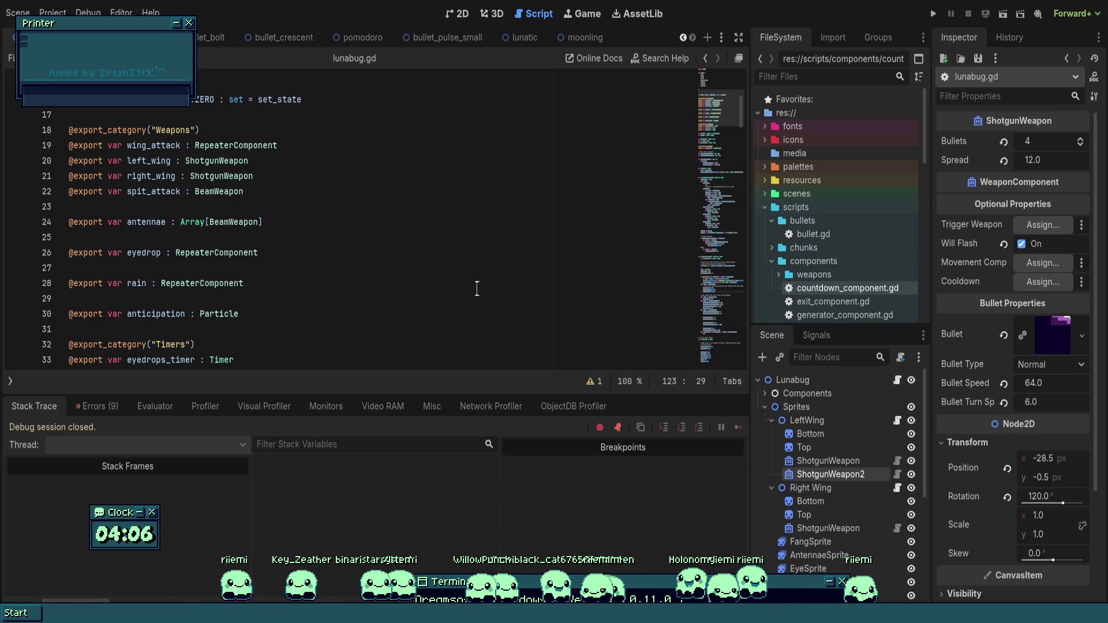
{"action": "left_click", "coordinate": [334, 208]}
{"action": "key", "text": "Return"}
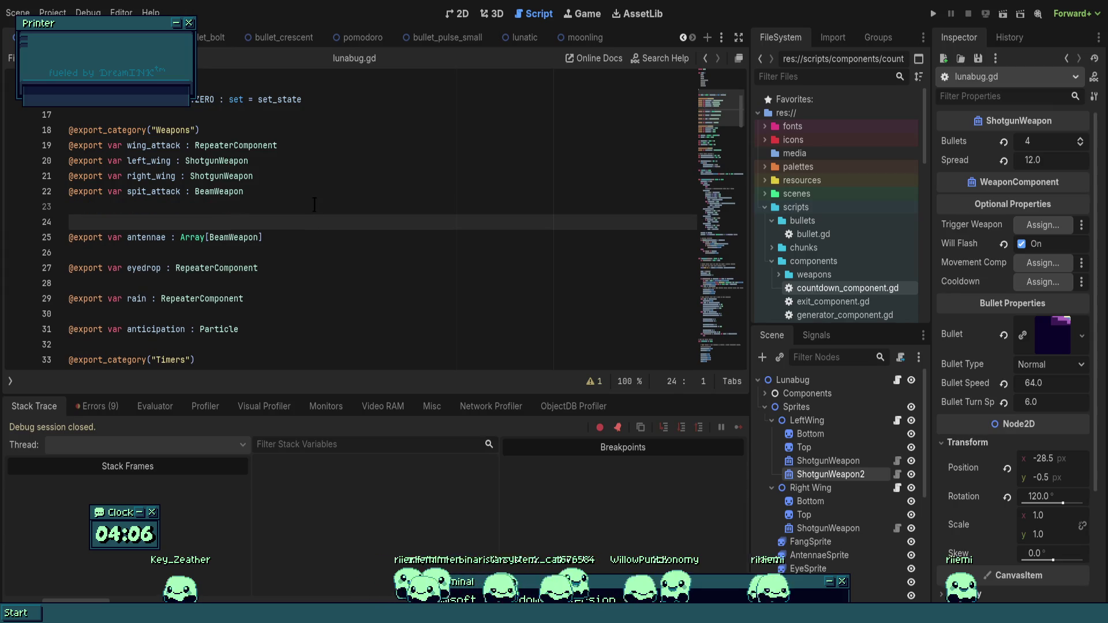
{"action": "type", "text": "xport var wings : "}
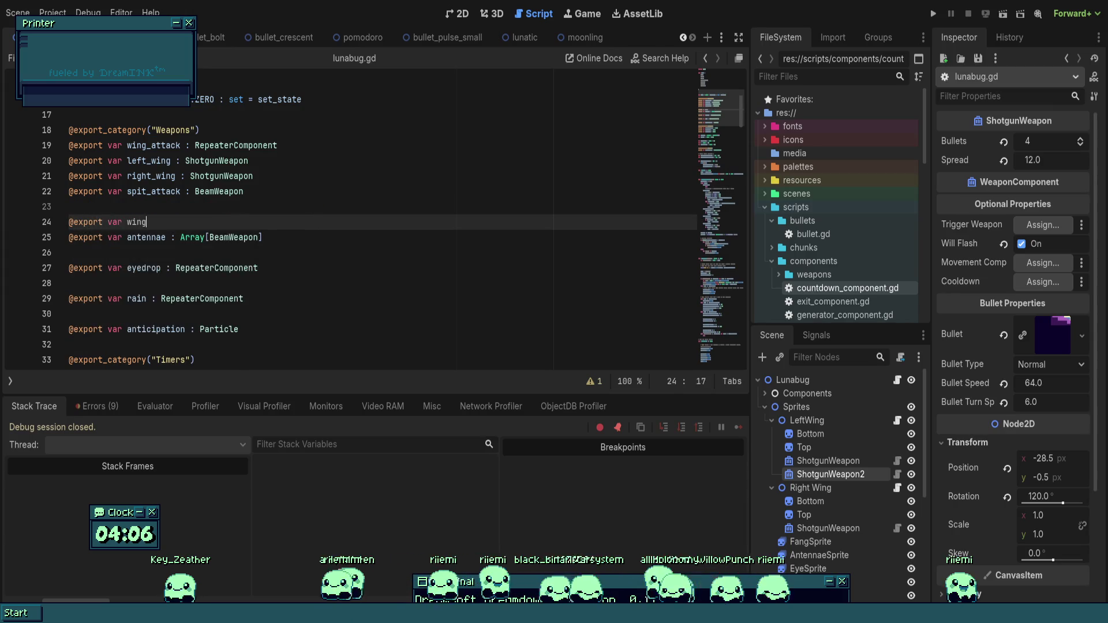
{"action": "type", "text": "Array["}
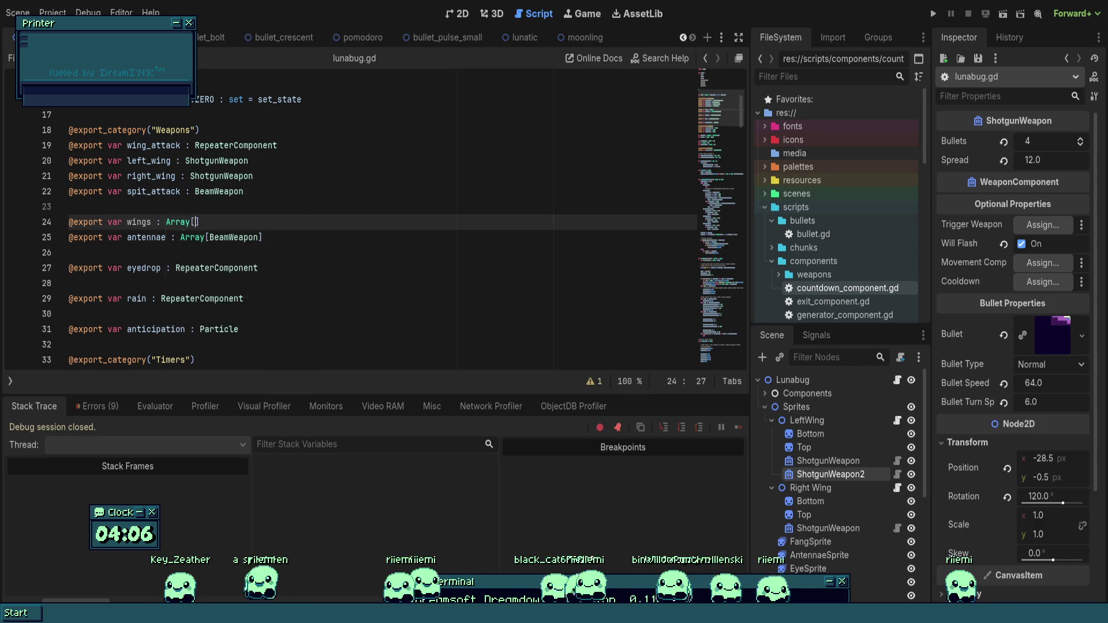
{"action": "type", "text": "Shot"}
{"action": "key", "text": "Return"}
{"action": "left_click", "coordinate": [310, 196]}
{"action": "key", "text": "Down"}
{"action": "key", "text": "Down"}
{"action": "key", "text": "End"}
{"action": "key", "text": "ctrl+s"}
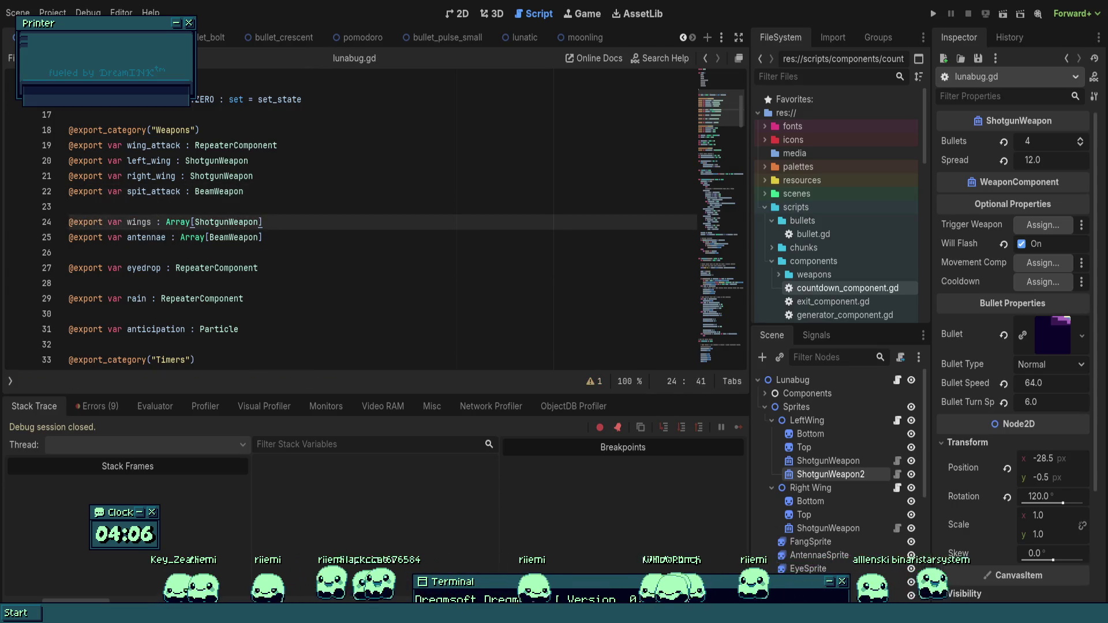
Select the Lunabug root node to see its exported Wings property in the Inspector
{"action": "left_click", "coordinate": [257, 237]}
{"action": "left_click", "coordinate": [310, 224]}
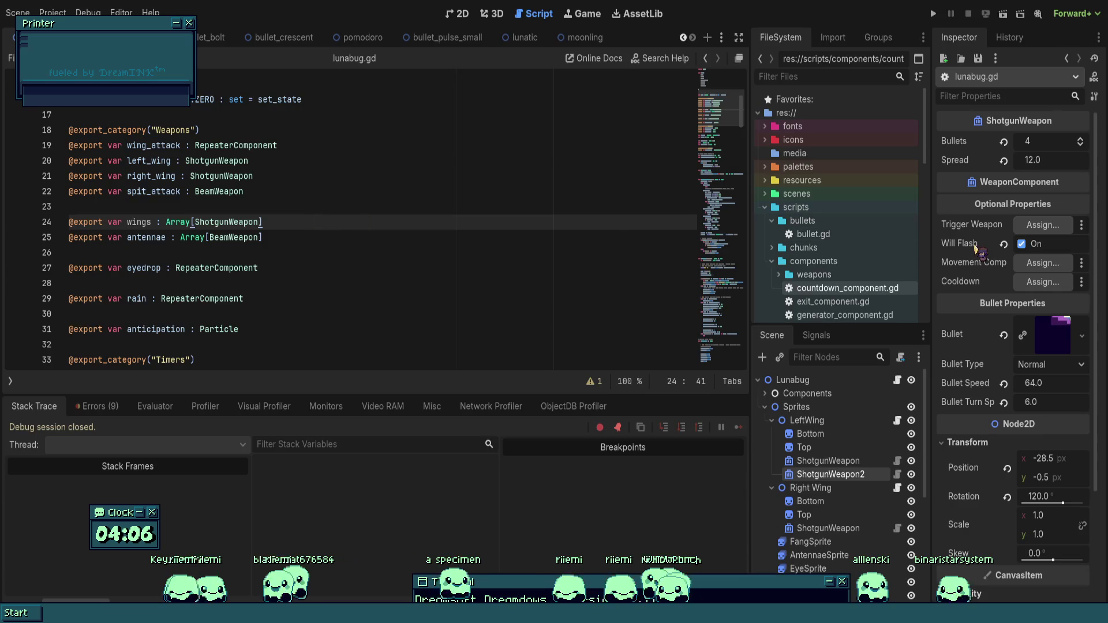
{"action": "left_click", "coordinate": [832, 421]}
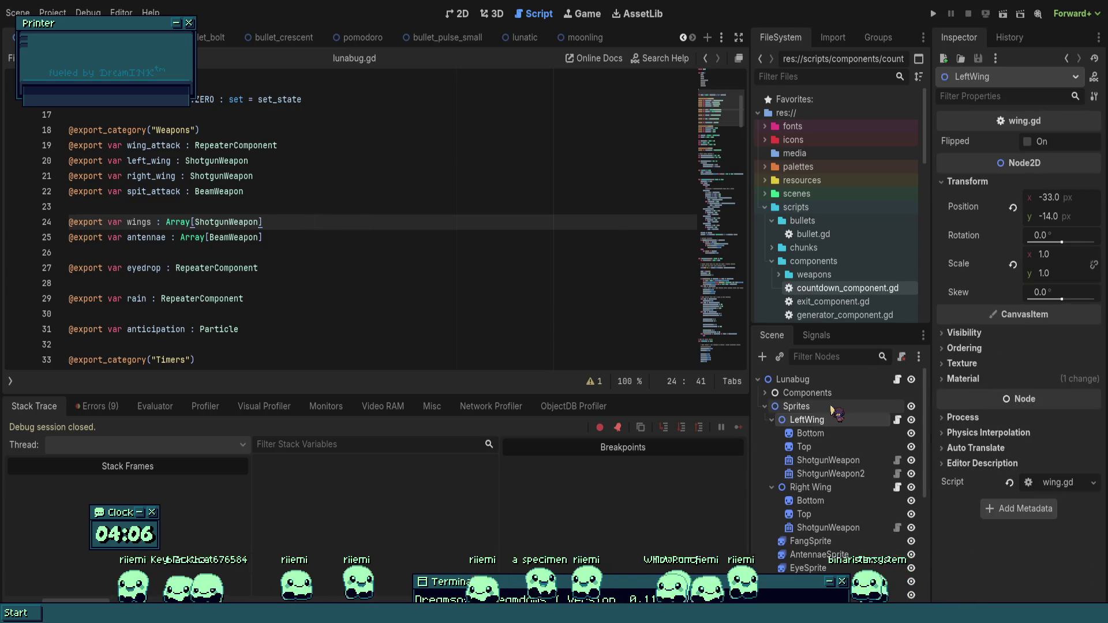
{"action": "left_click", "coordinate": [834, 407]}
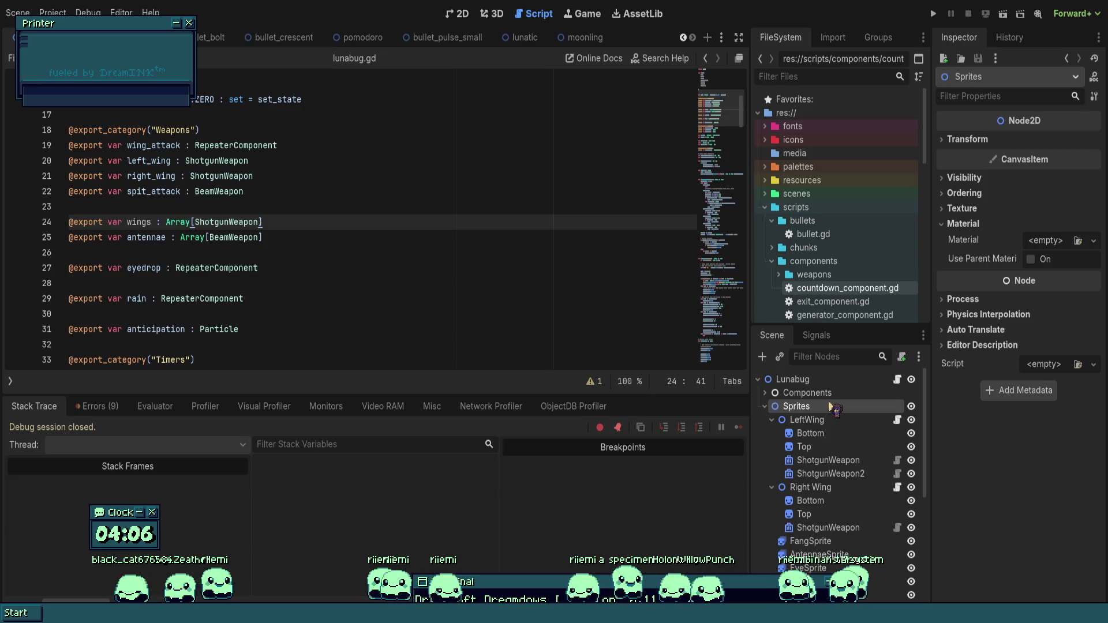
{"action": "left_click", "coordinate": [819, 379]}
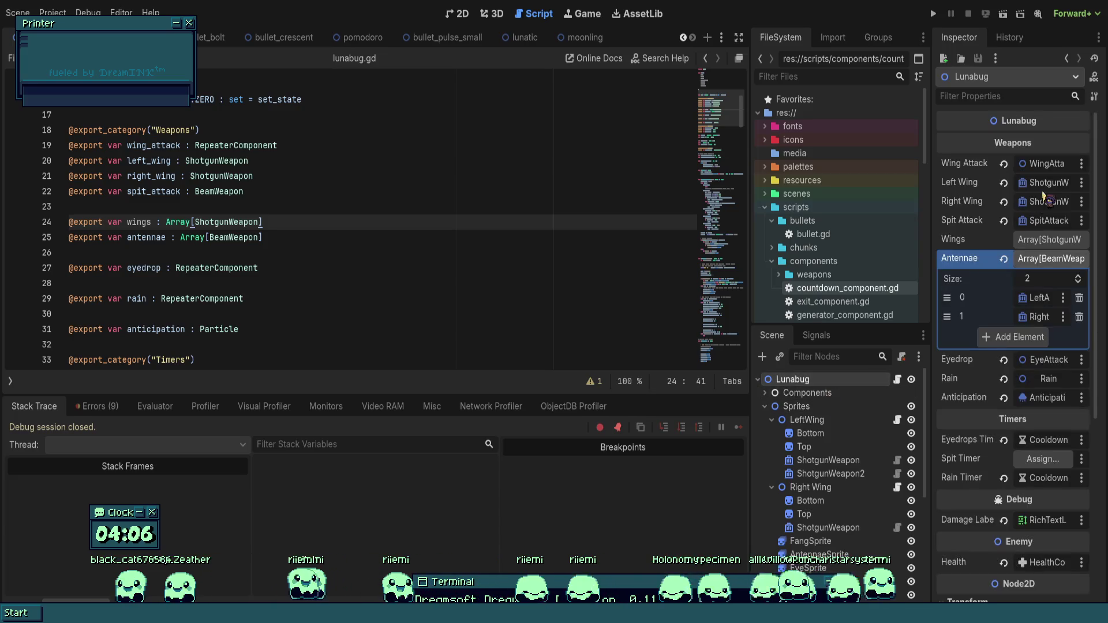
Give the Wings array four elements and drag ShotgunWeapon nodes into the first three slots
{"action": "left_click", "coordinate": [1039, 245]}
{"action": "left_click", "coordinate": [1020, 279]}
{"action": "left_click", "coordinate": [1020, 298]}
{"action": "left_click", "coordinate": [1019, 317]}
{"action": "left_click", "coordinate": [1016, 336]}
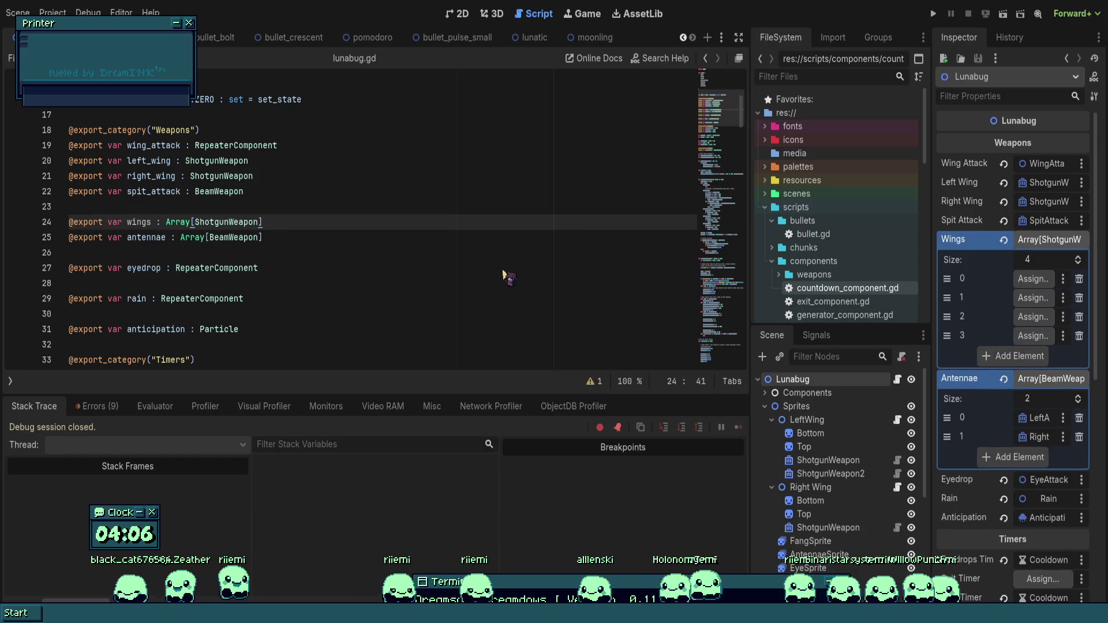
{"action": "mouse_move", "coordinate": [537, 212]}
{"action": "left_mouse_down"}
{"action": "mouse_move", "coordinate": [1034, 279]}
{"action": "mouse_move", "coordinate": [1033, 298]}
{"action": "left_mouse_up"}
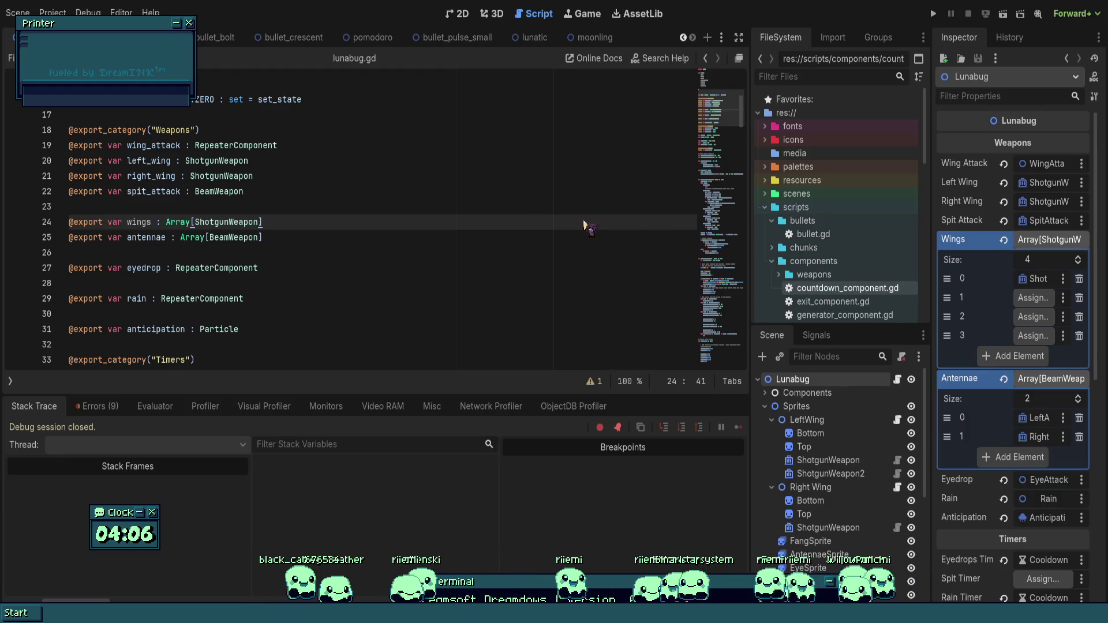
{"action": "left_click_drag", "start_coordinate": [620, 261], "coordinate": [1033, 317]}
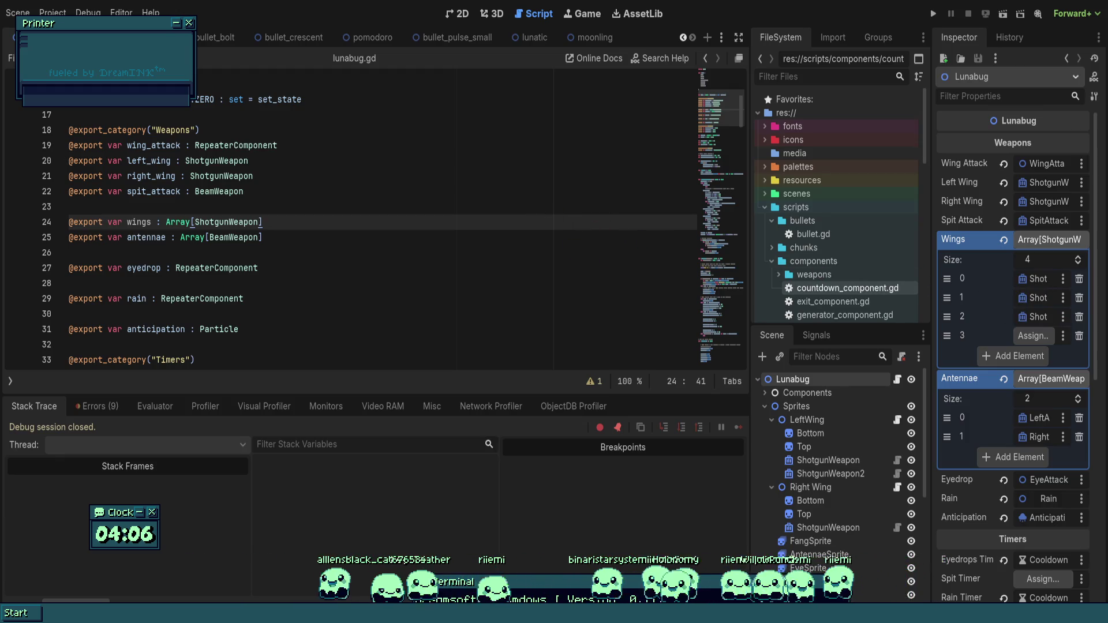
{"action": "left_click", "coordinate": [463, 15]}
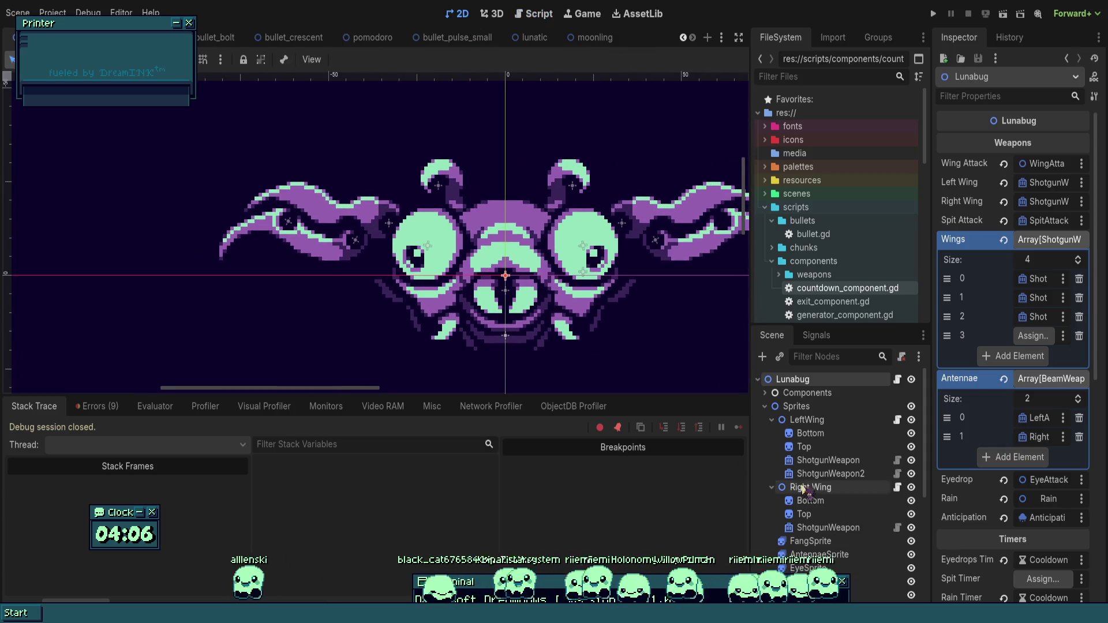
Duplicate the right wing's ShotgunWeapon and drag the copy into place on the wing
{"action": "double_click", "coordinate": [831, 526]}
{"action": "key", "text": "ctrl+d"}
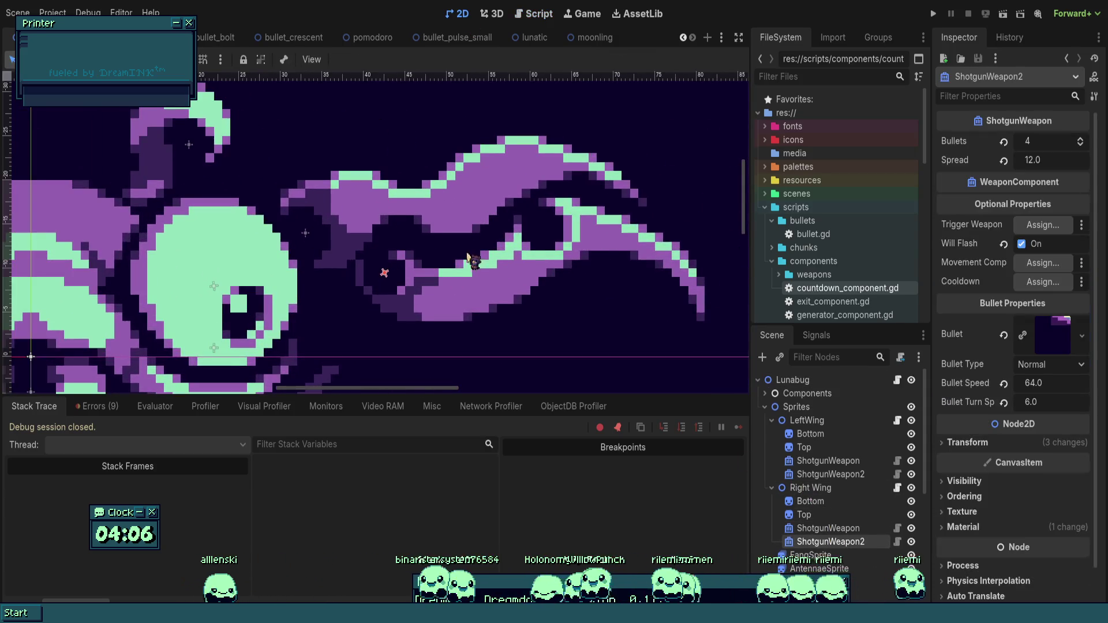
{"action": "left_click_drag", "start_coordinate": [455, 307], "coordinate": [642, 249]}
{"action": "scroll", "coordinate": [642, 248], "scroll_direction": "up", "scroll_amount": 2}
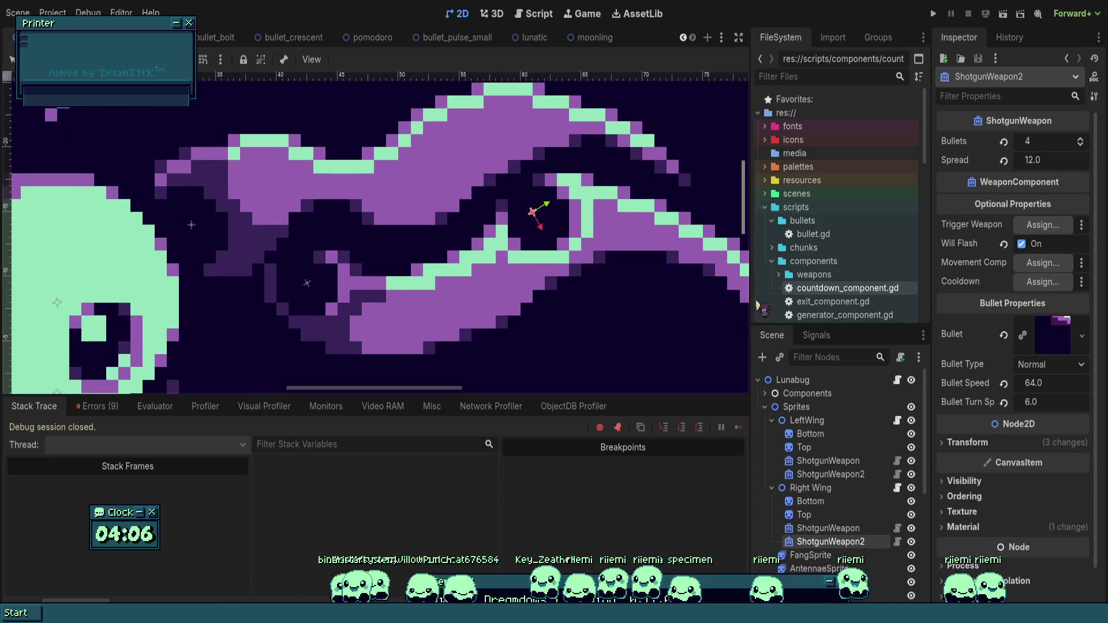
Set the new weapon's position to (-28.5, -0.5) and save the Lunabug scene
{"action": "left_click", "coordinate": [968, 443]}
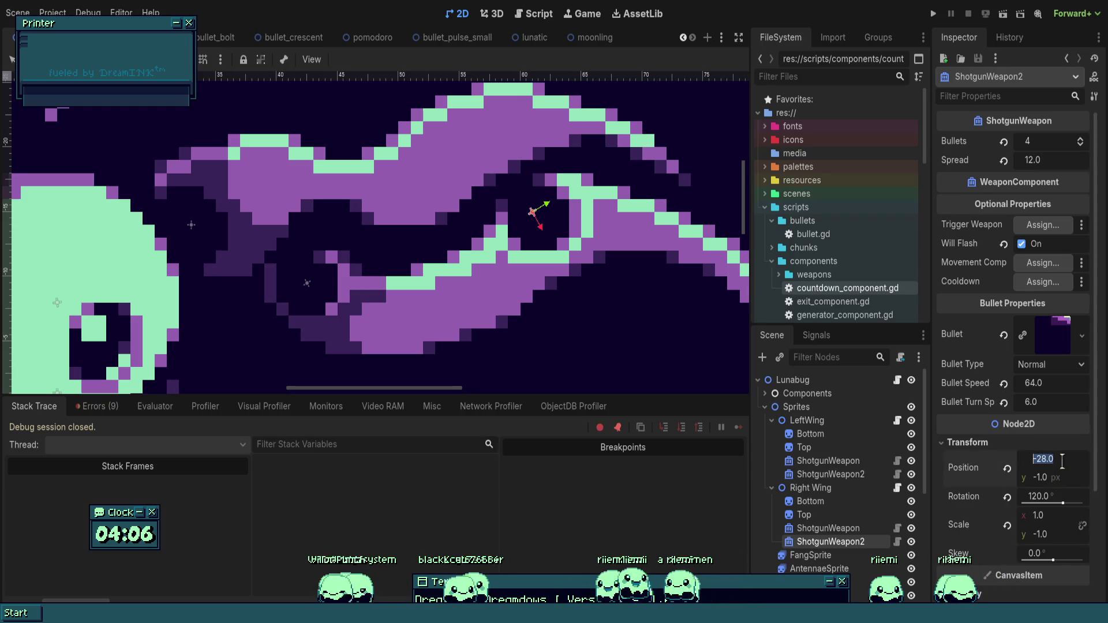
{"action": "key", "text": "BackSpace"}
{"action": "type", "text": "5"}
{"action": "key", "text": "Return"}
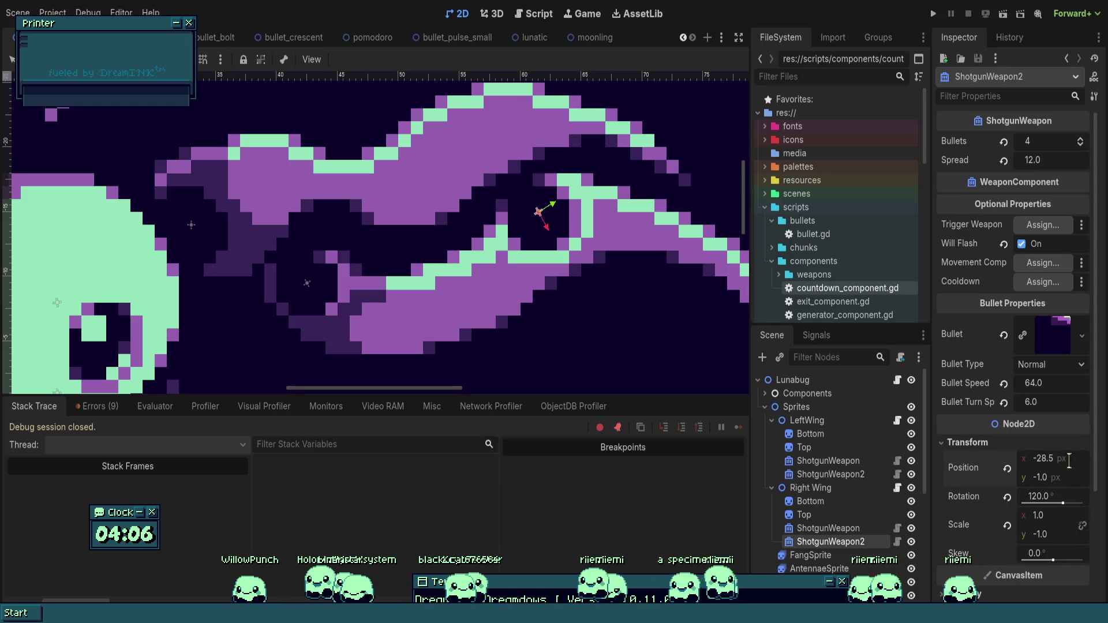
{"action": "key", "text": "Tab"}
{"action": "type", "text": "-1.5"}
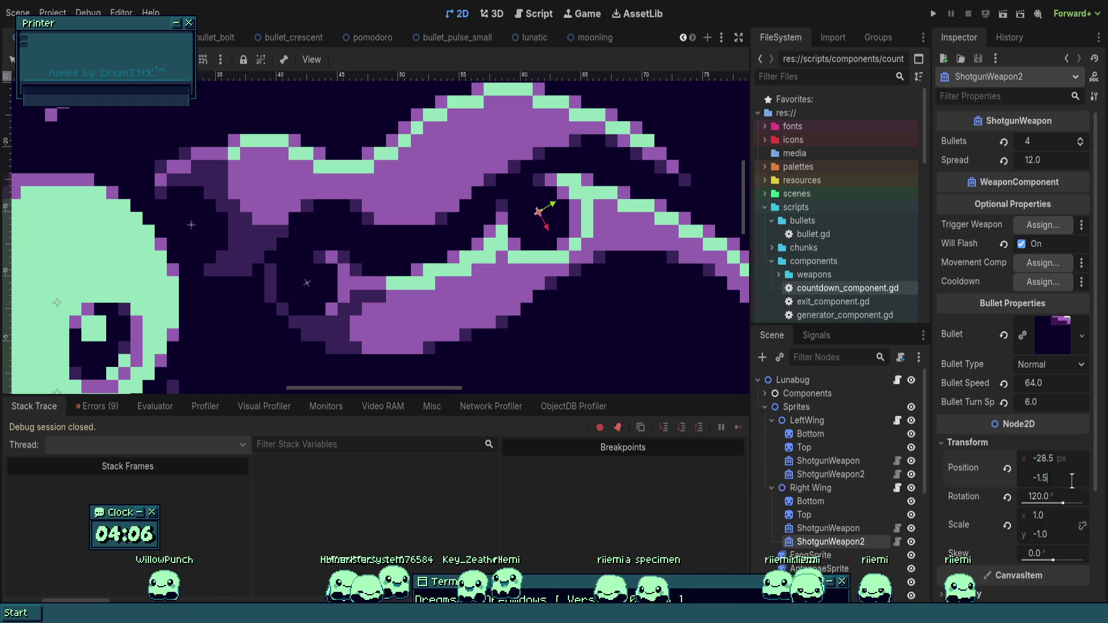
{"action": "key", "text": "Return"}
{"action": "type", "text": "-0.5"}
{"action": "key", "text": "Return"}
{"action": "scroll", "coordinate": [567, 221], "scroll_direction": "down", "scroll_amount": 4}
{"action": "key", "text": "ctrl+s"}
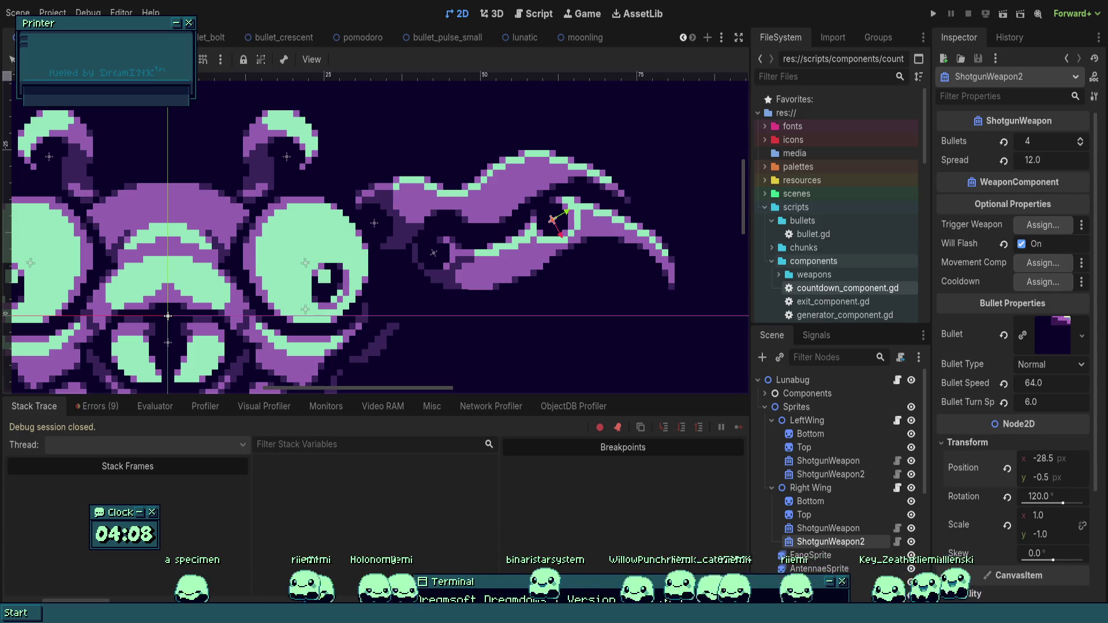
{"action": "scroll", "coordinate": [548, 243], "scroll_direction": "up", "scroll_amount": 3}
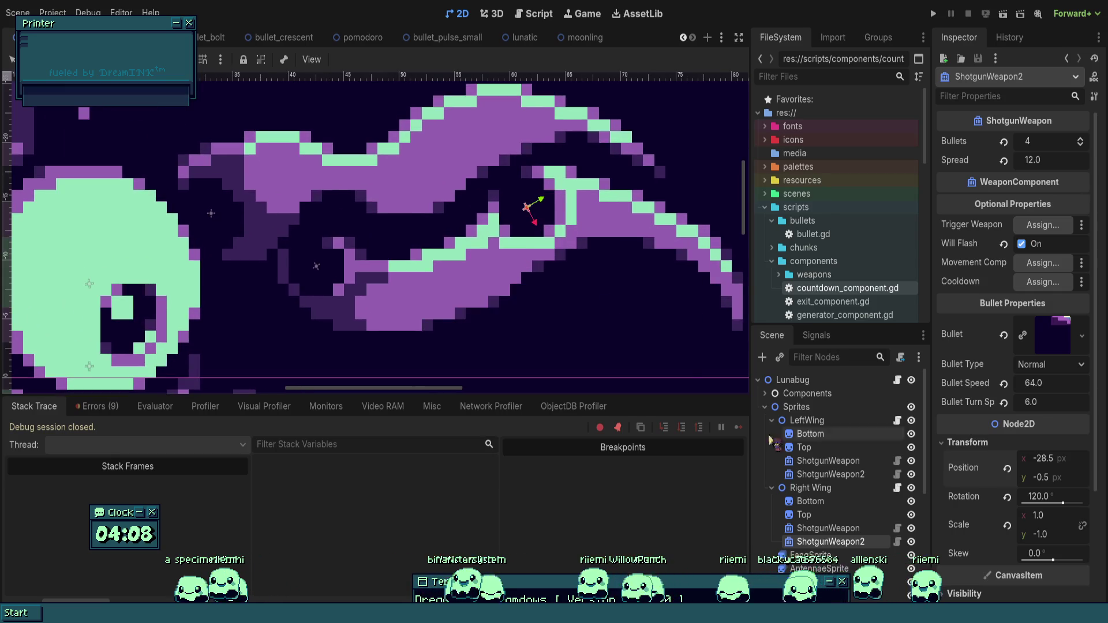
Select the Lunabug node and assign ShotgunWeapon2 to Wings element 3
{"action": "left_click", "coordinate": [897, 381]}
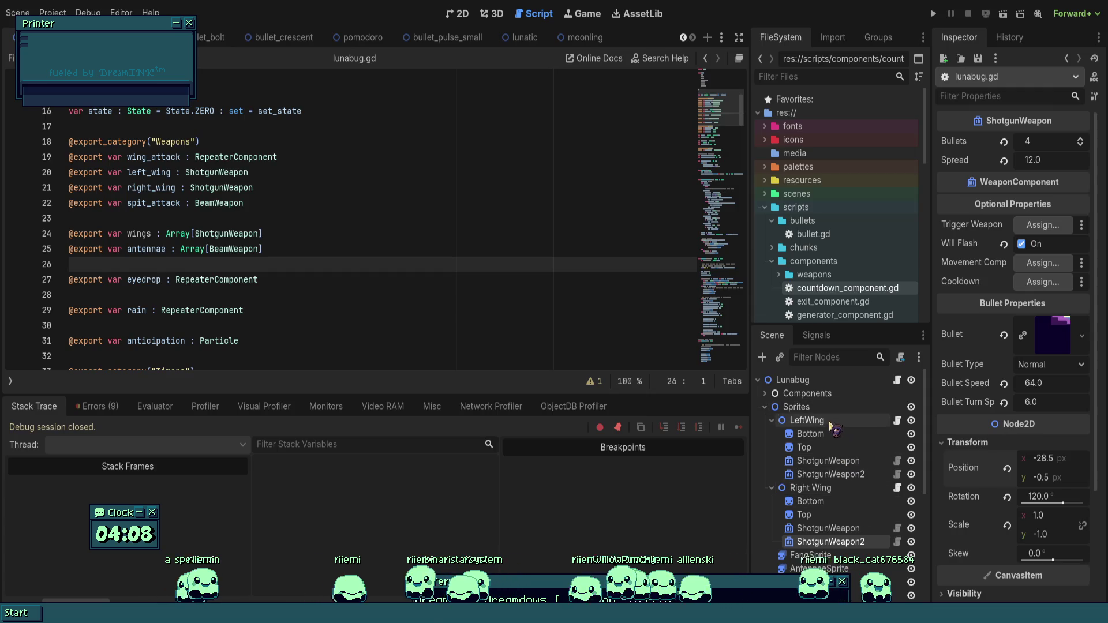
{"action": "left_click", "coordinate": [831, 380]}
{"action": "left_click_drag", "start_coordinate": [1035, 343], "coordinate": [1034, 337]}
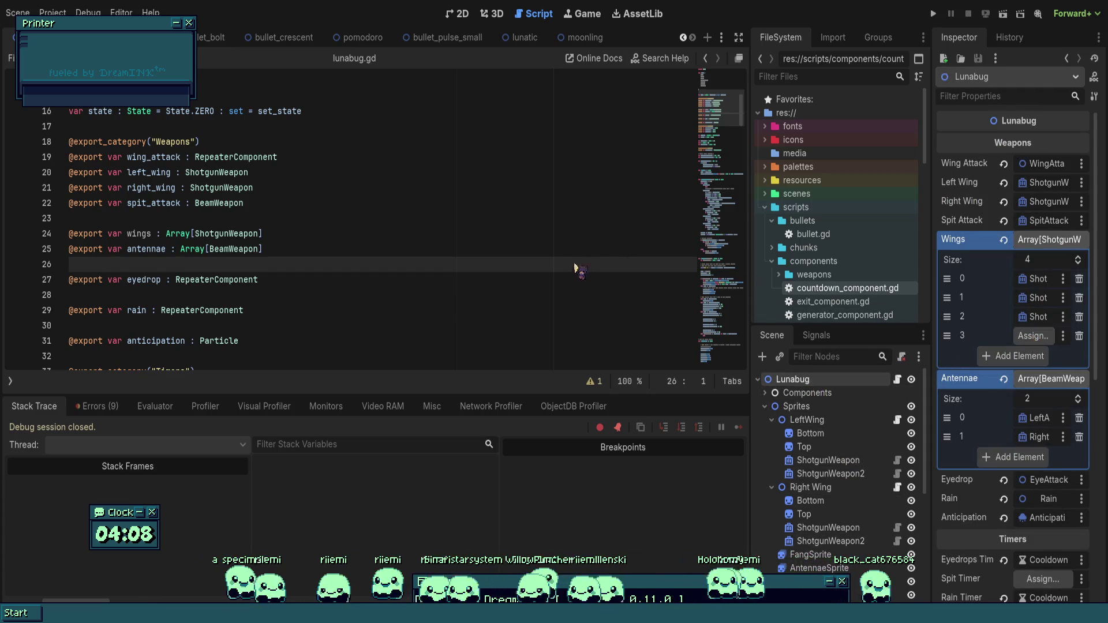
Scroll down through lunabug.gd to read the rest of the script
{"action": "scroll", "coordinate": [485, 286], "scroll_direction": "down", "scroll_amount": 5}
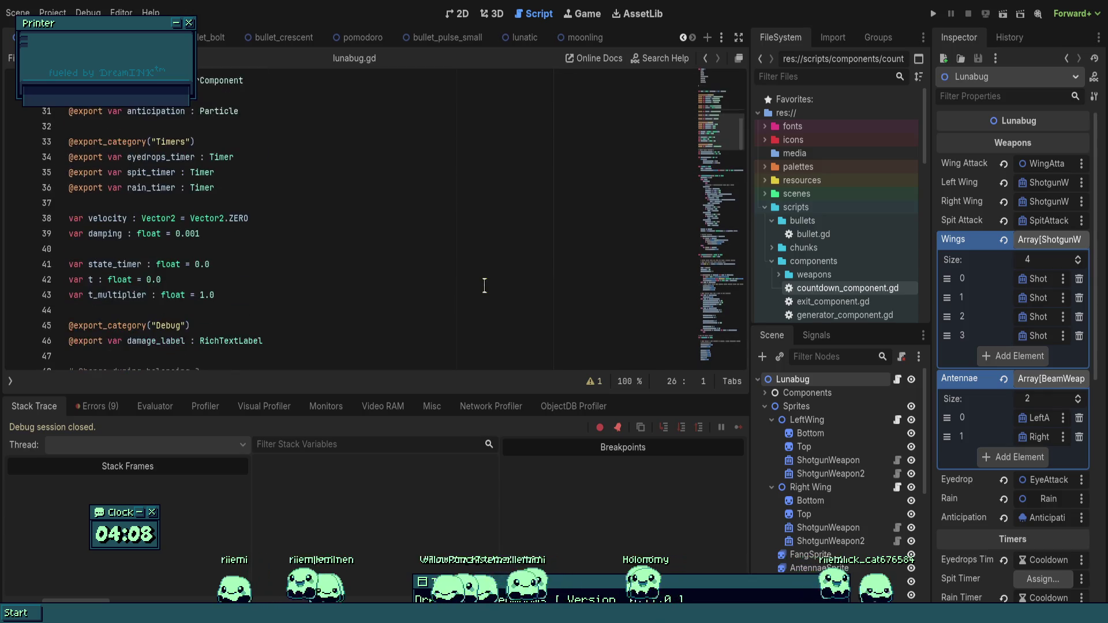
{"action": "left_click", "coordinate": [313, 261]}
{"action": "scroll", "coordinate": [314, 261], "scroll_direction": "down", "scroll_amount": 7}
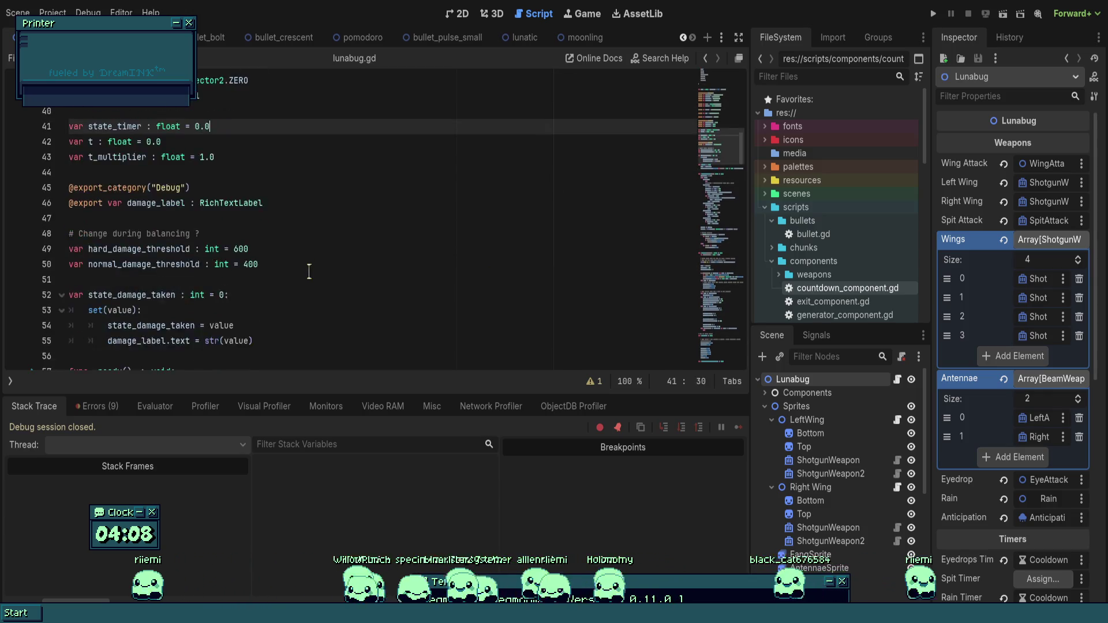
{"action": "scroll", "coordinate": [307, 269], "scroll_direction": "down", "scroll_amount": 5}
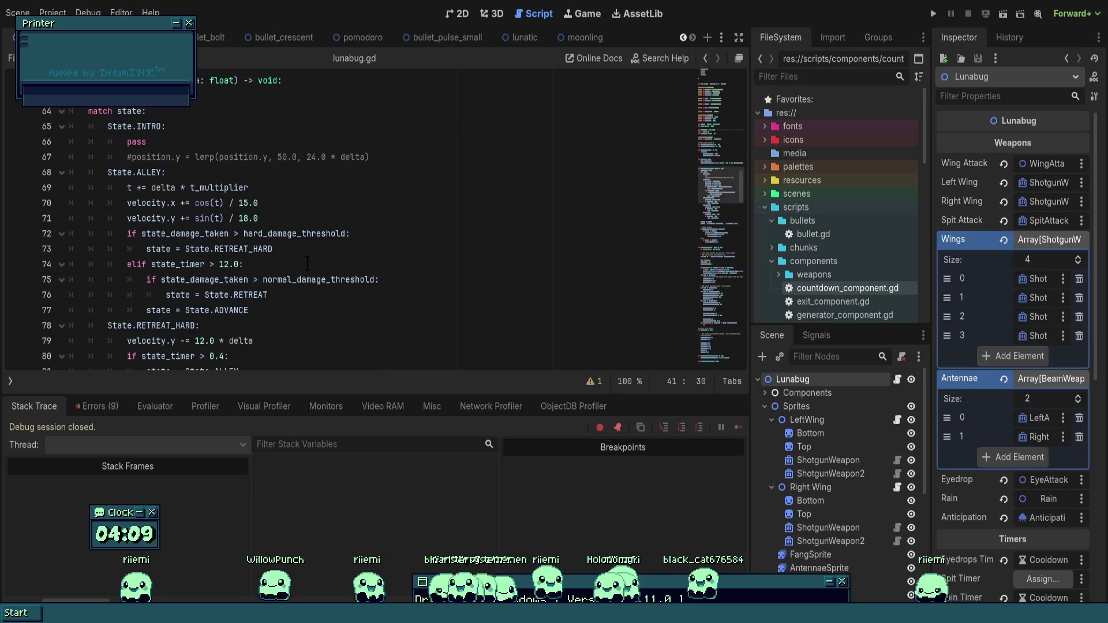
{"action": "scroll", "coordinate": [294, 264], "scroll_direction": "down", "scroll_amount": 4}
{"action": "scroll", "coordinate": [294, 264], "scroll_direction": "down", "scroll_amount": 2}
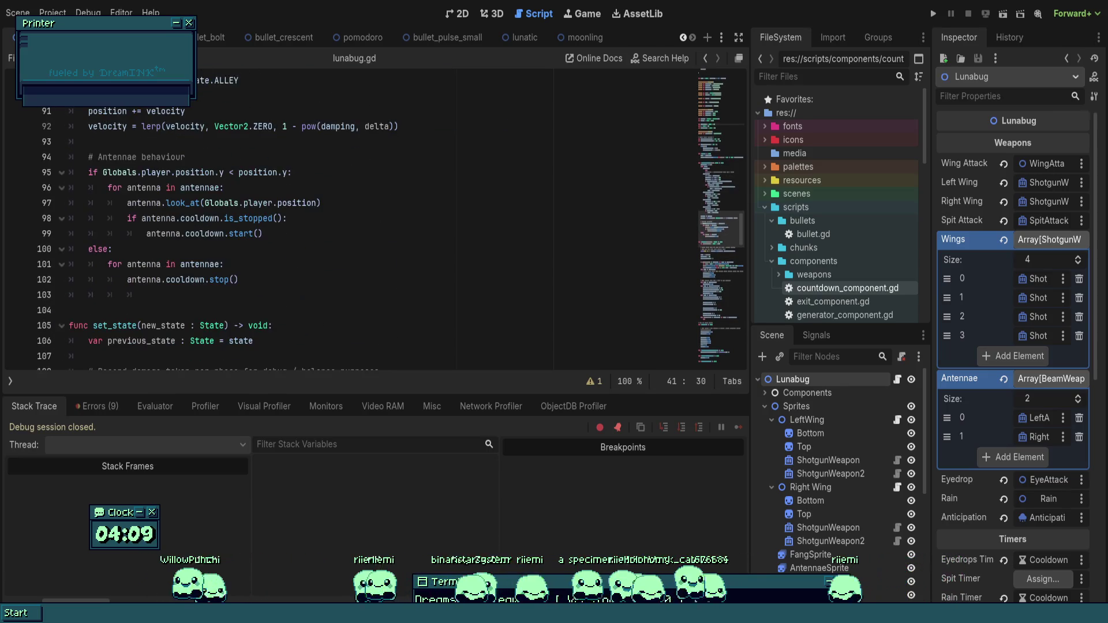
{"action": "scroll", "coordinate": [295, 262], "scroll_direction": "down", "scroll_amount": 4}
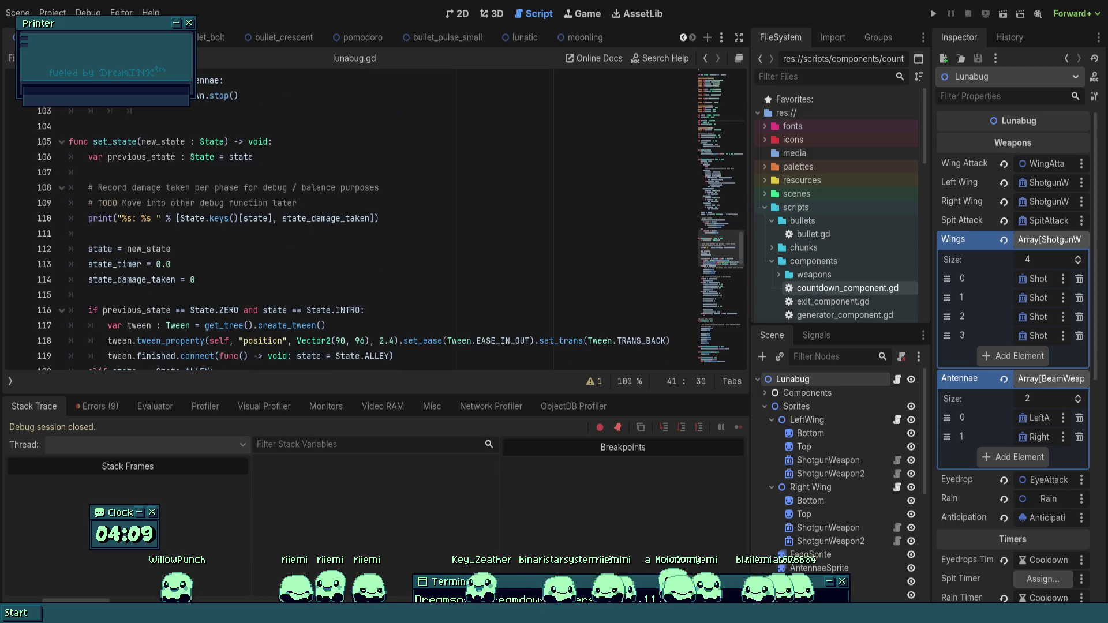
{"action": "scroll", "coordinate": [295, 262], "scroll_direction": "down", "scroll_amount": 3}
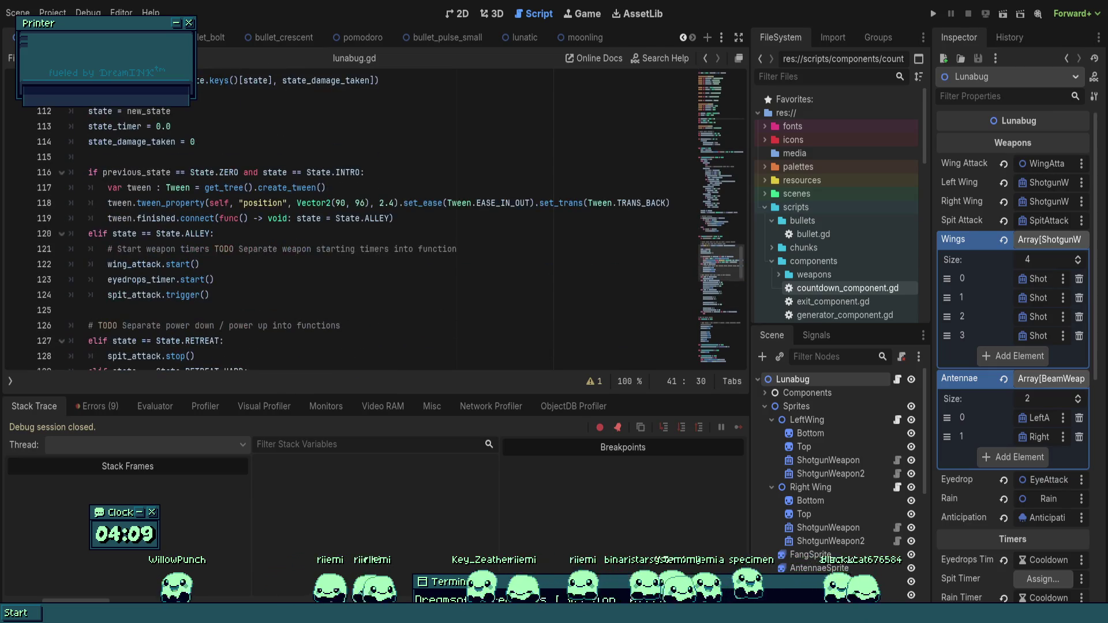
Below the ALLEY comment, add 'for wing in wings:' with an indented 'wing.start()' body
{"action": "left_click", "coordinate": [455, 248]}
{"action": "key", "text": "Return"}
{"action": "type", "text": "for wing in wing"}
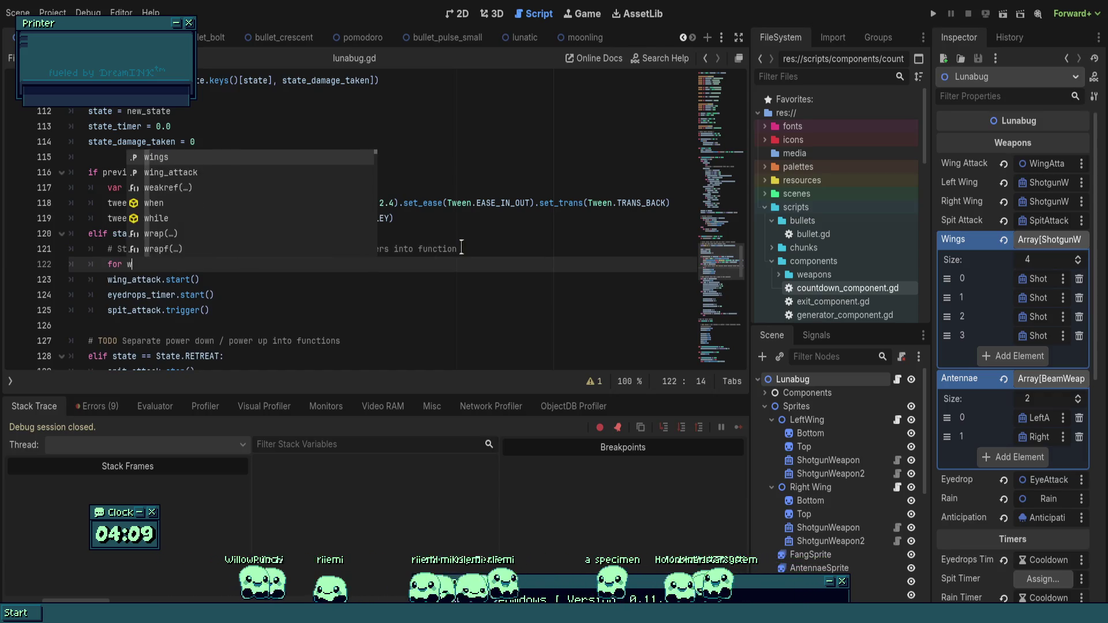
{"action": "type", "text": "s:"}
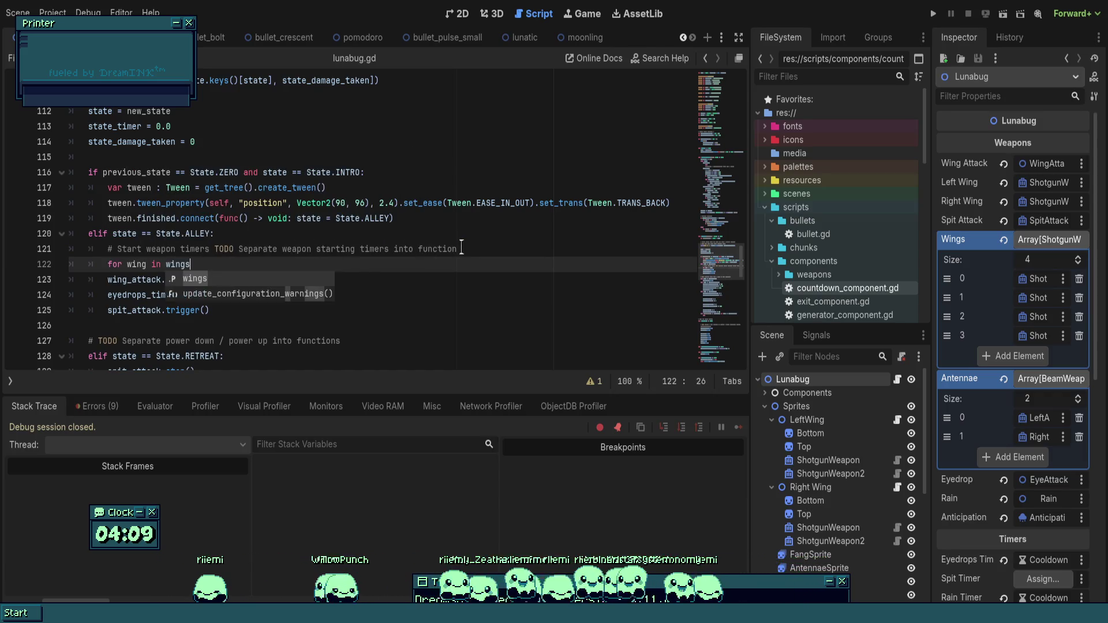
{"action": "key", "text": "Return"}
{"action": "type", "text": "ing.start("}
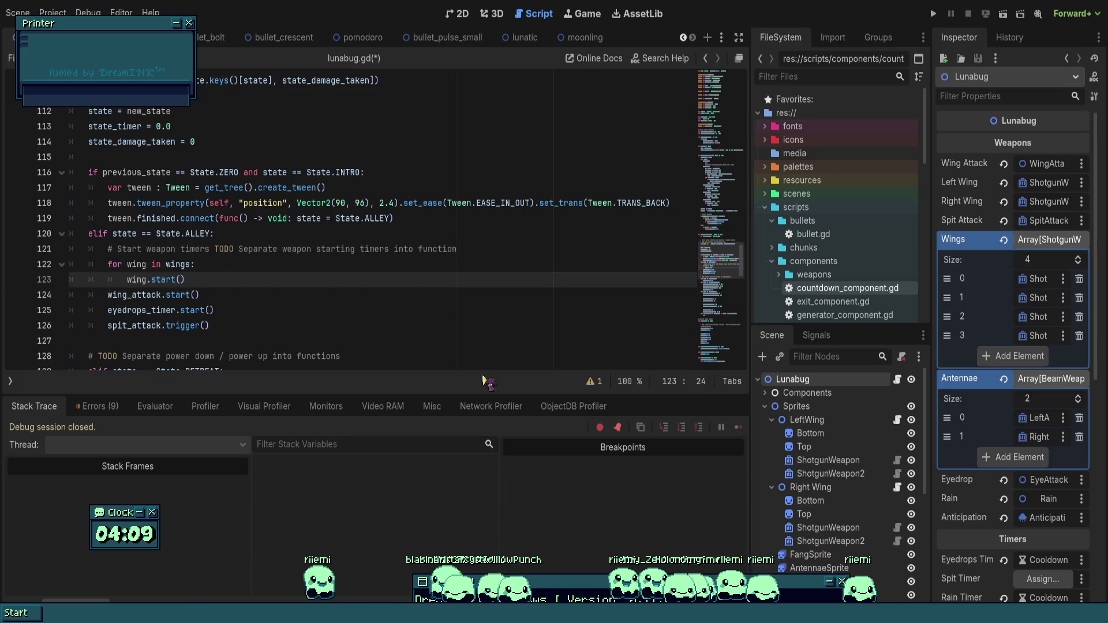
{"action": "scroll", "coordinate": [859, 482], "scroll_direction": "down", "scroll_amount": 3}
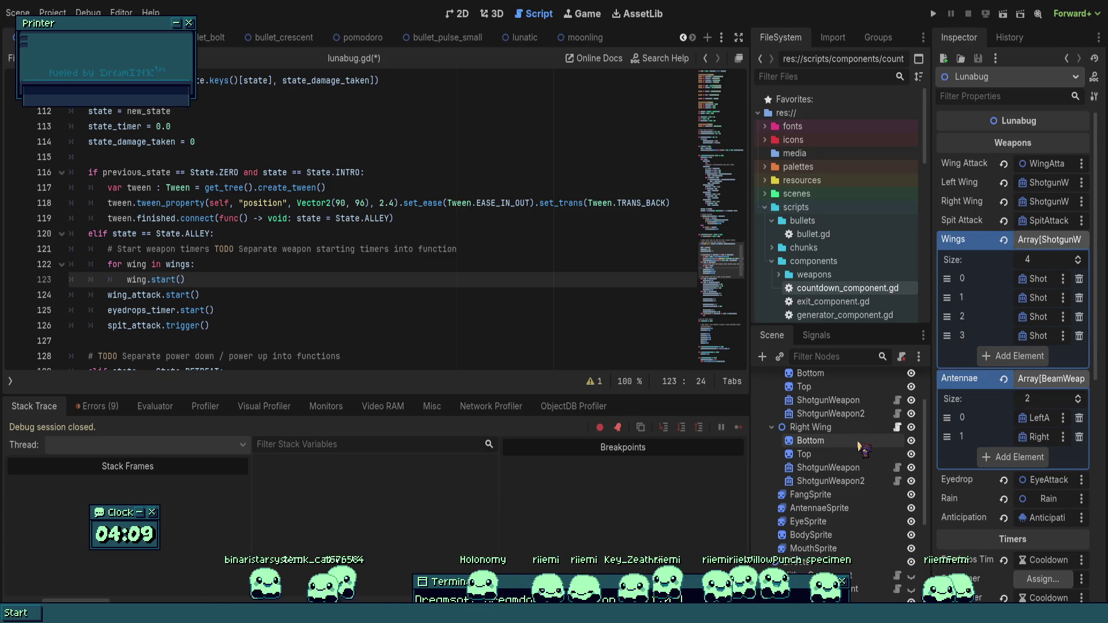
{"action": "key", "text": "Right"}
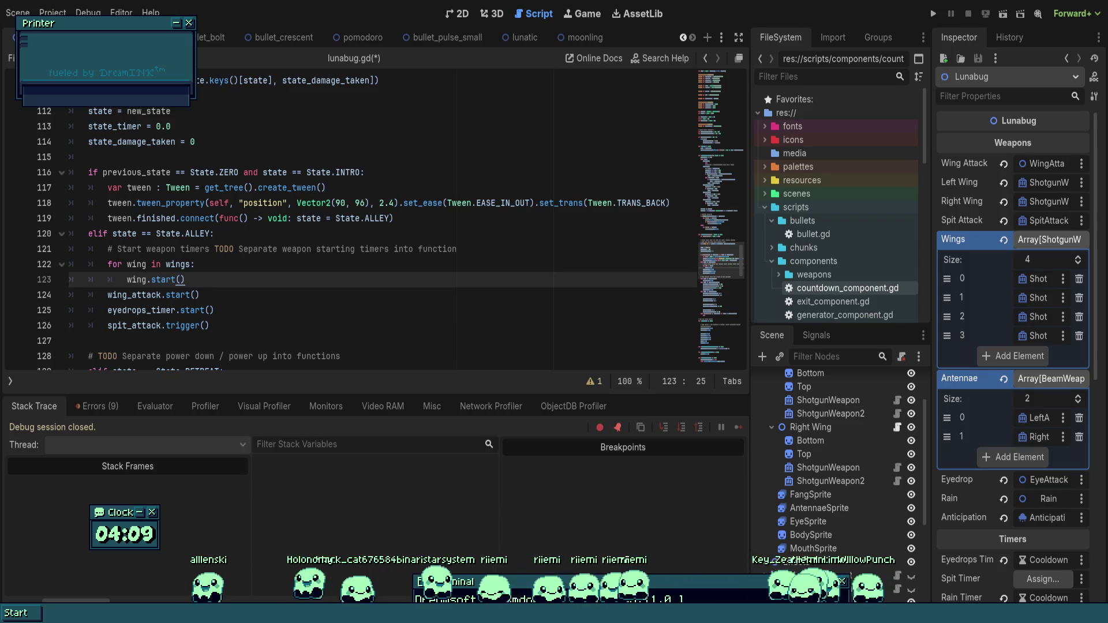
{"action": "left_click", "coordinate": [267, 243]}
{"action": "key", "text": "Down"}
{"action": "key", "text": "shift+Down"}
{"action": "key", "text": "Delete"}
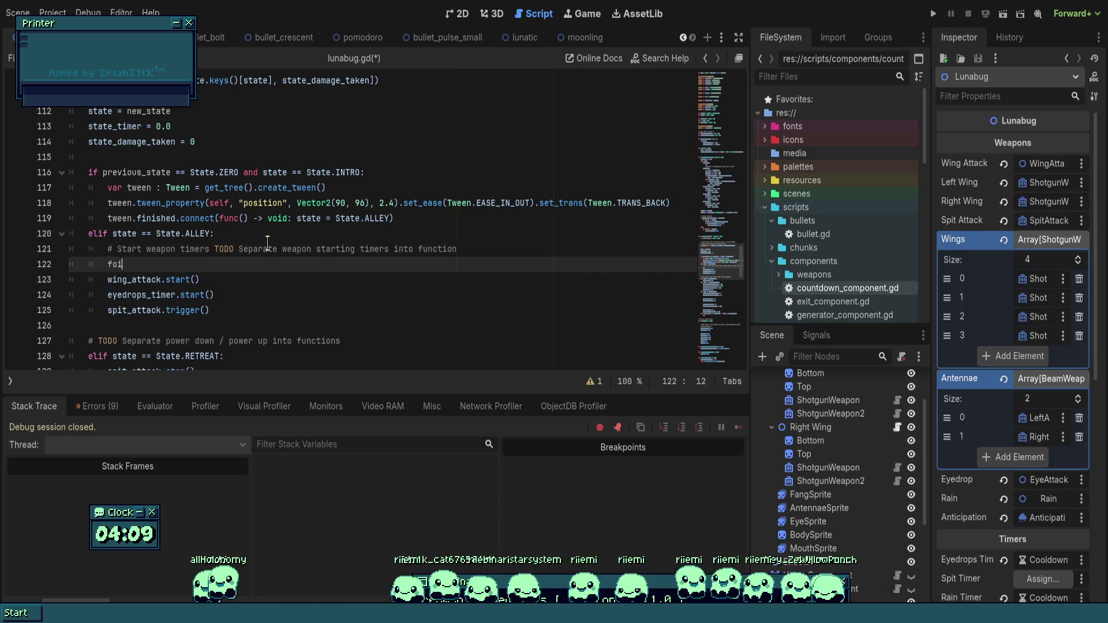
{"action": "key", "text": "BackSpace"}
{"action": "key", "text": "BackSpace"}
{"action": "key", "text": "BackSpace"}
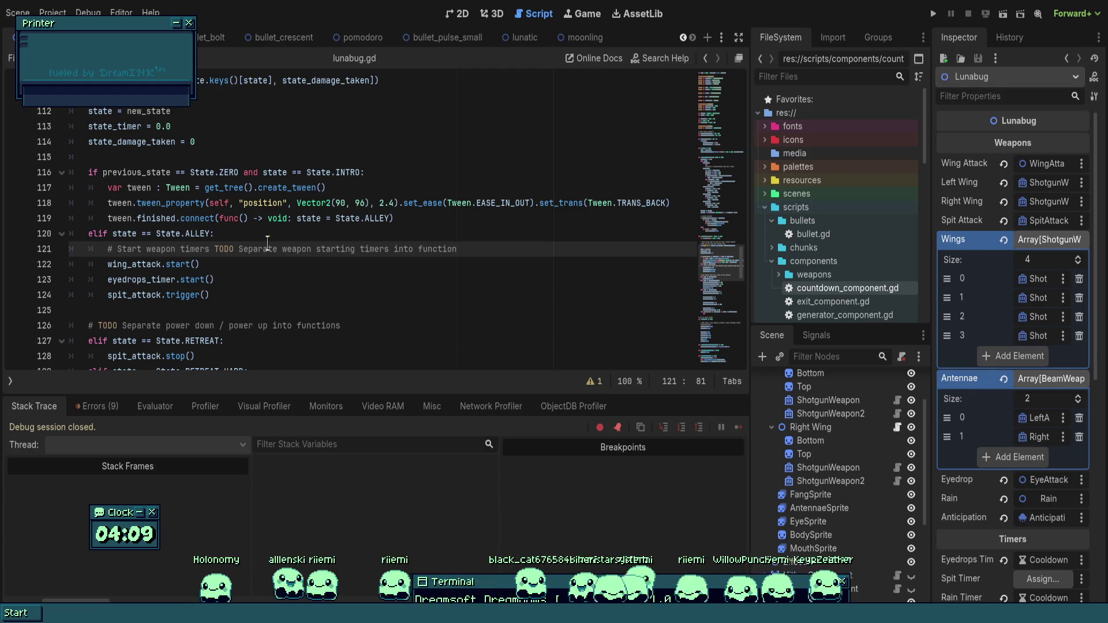
{"action": "scroll", "coordinate": [328, 290], "scroll_direction": "up", "scroll_amount": 20}
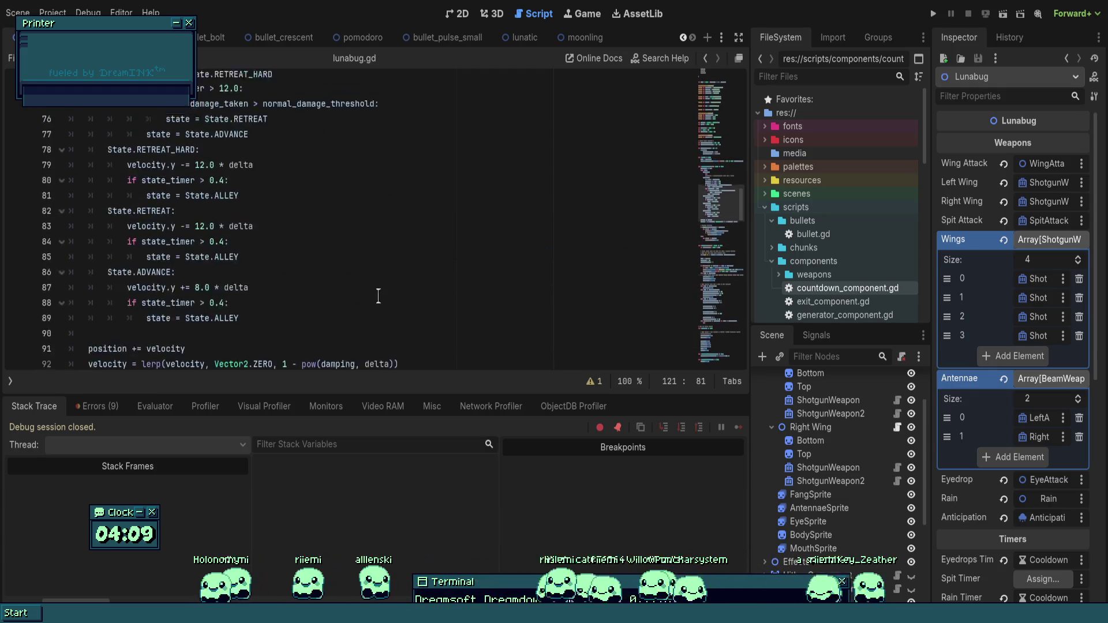
{"action": "scroll", "coordinate": [392, 288], "scroll_direction": "up", "scroll_amount": 5}
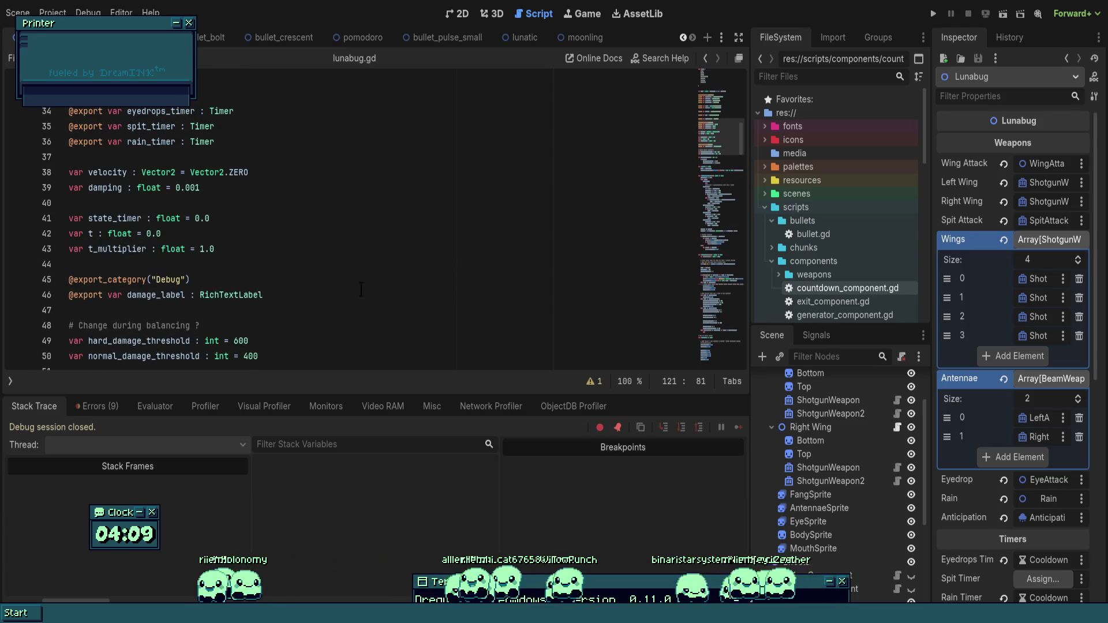
{"action": "scroll", "coordinate": [263, 269], "scroll_direction": "up", "scroll_amount": 5}
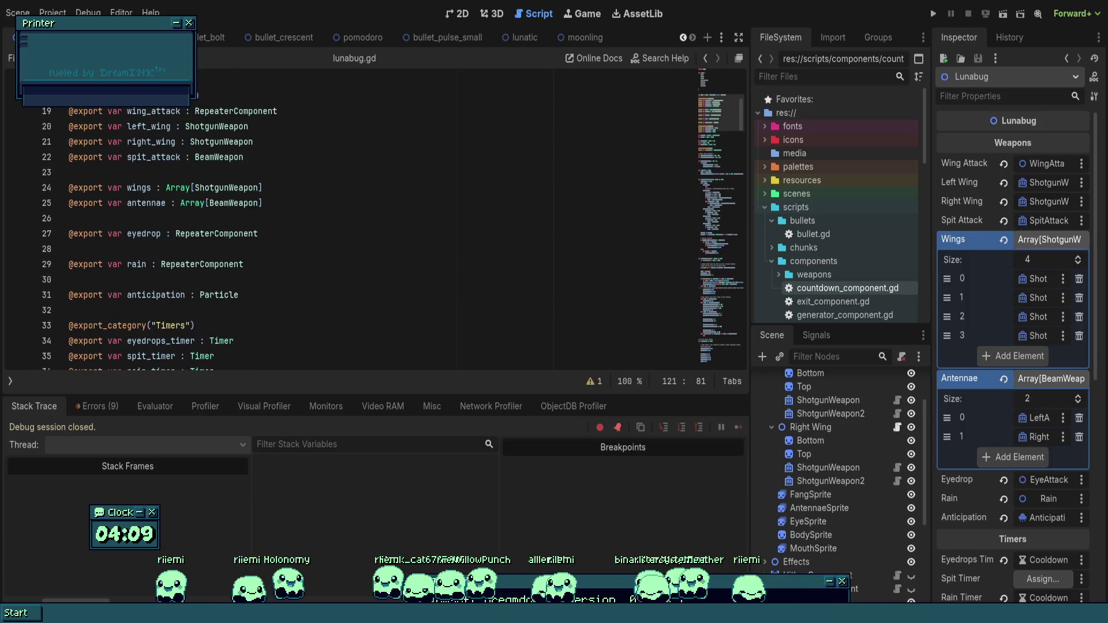
{"action": "left_click_drag", "start_coordinate": [263, 187], "coordinate": [69, 188]}
{"action": "key", "text": "BackSpace"}
{"action": "key", "text": "BackSpace"}
{"action": "key", "text": "ctrl+s"}
{"action": "scroll", "coordinate": [814, 542], "scroll_direction": "down", "scroll_amount": 3}
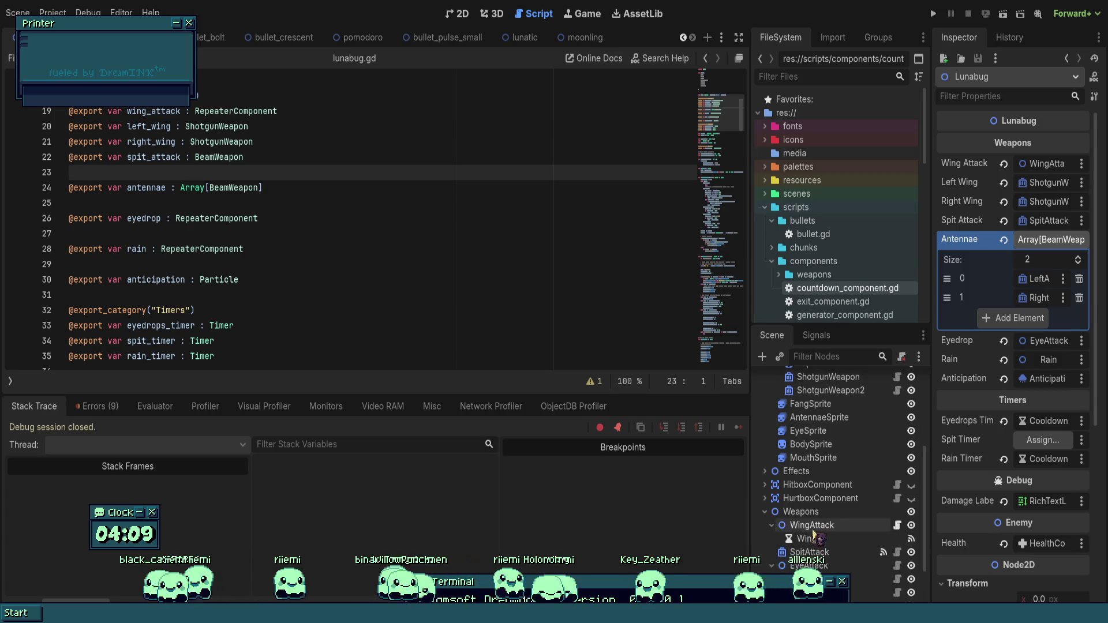
Select WingAttack and add two more slots to its Weapons array
{"action": "left_click", "coordinate": [811, 525]}
{"action": "left_click", "coordinate": [1012, 220]}
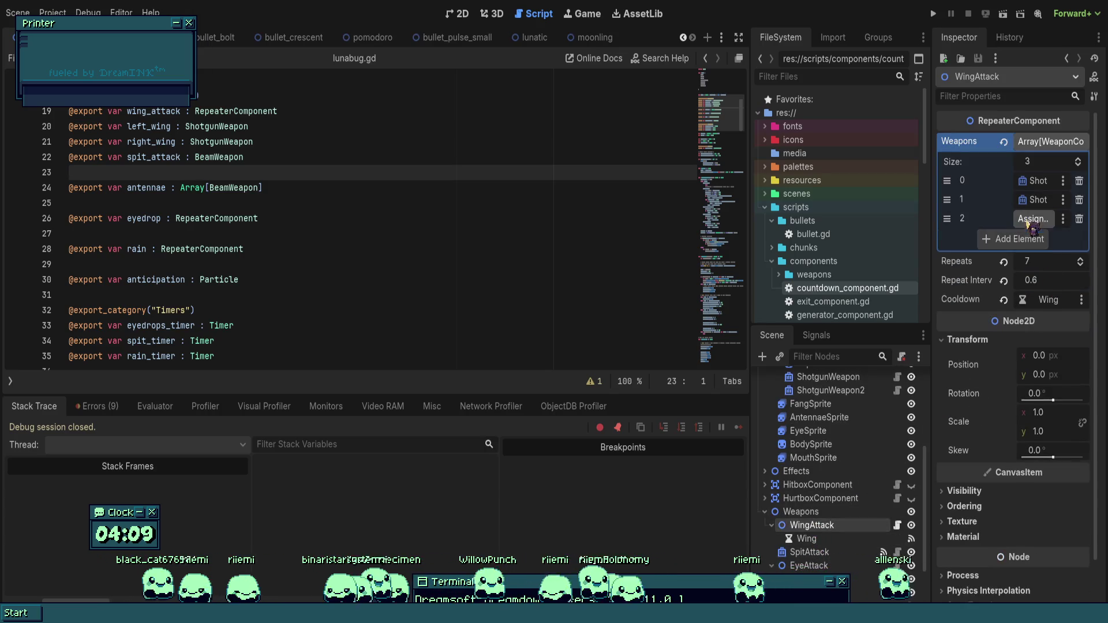
{"action": "left_click", "coordinate": [1012, 239]}
{"action": "left_click_drag", "start_coordinate": [828, 377], "coordinate": [1033, 219]}
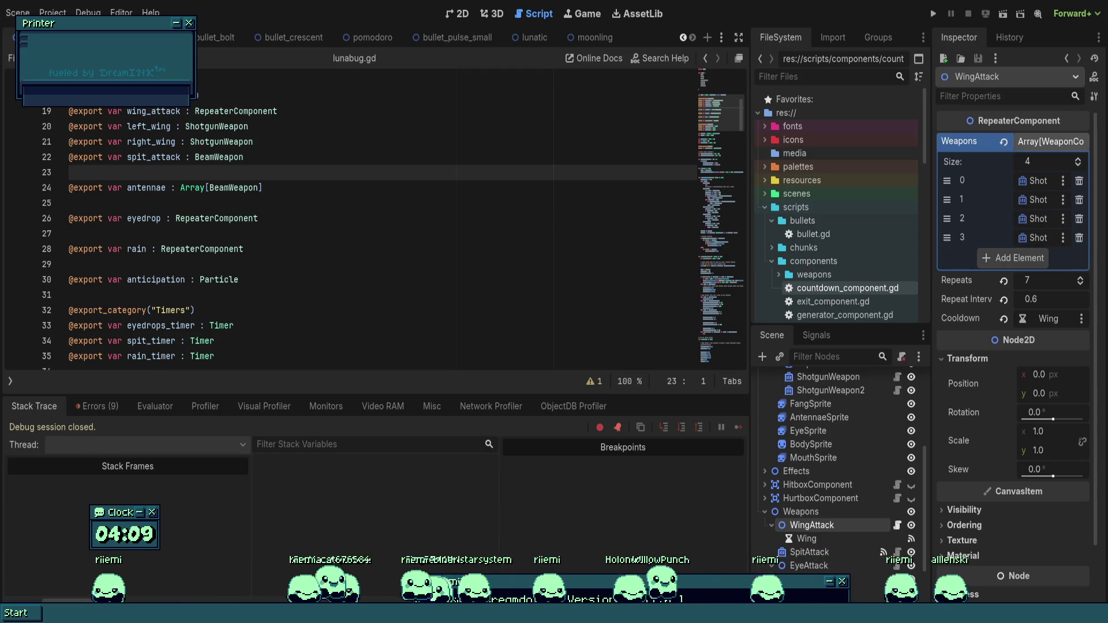
{"action": "left_click", "coordinate": [510, 253]}
{"action": "key", "text": "ctrl+s"}
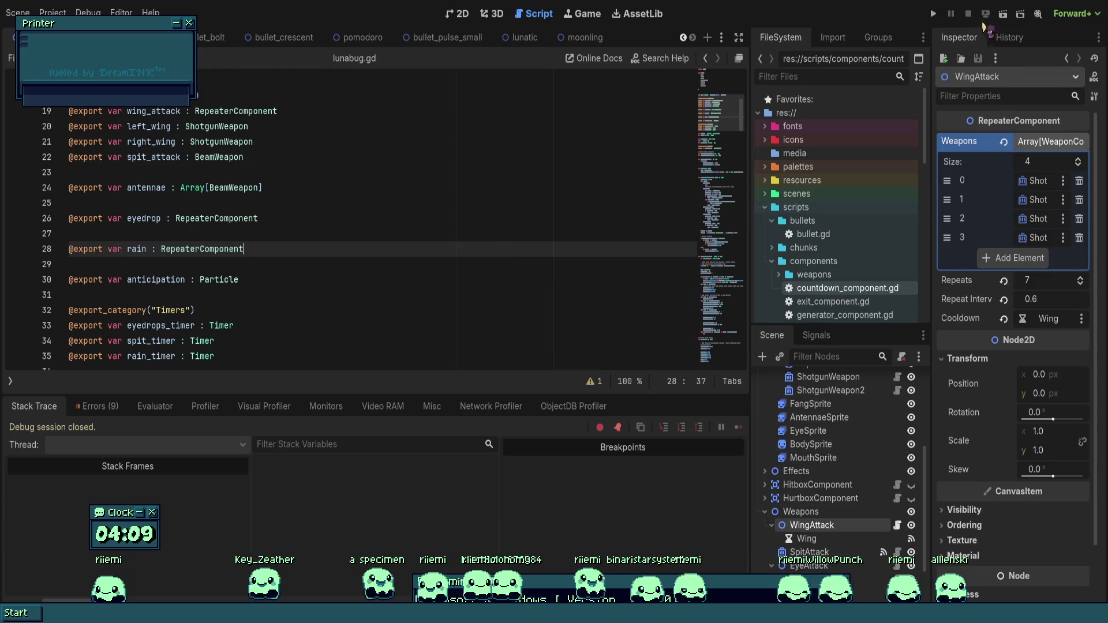
{"action": "left_click", "coordinate": [933, 14]}
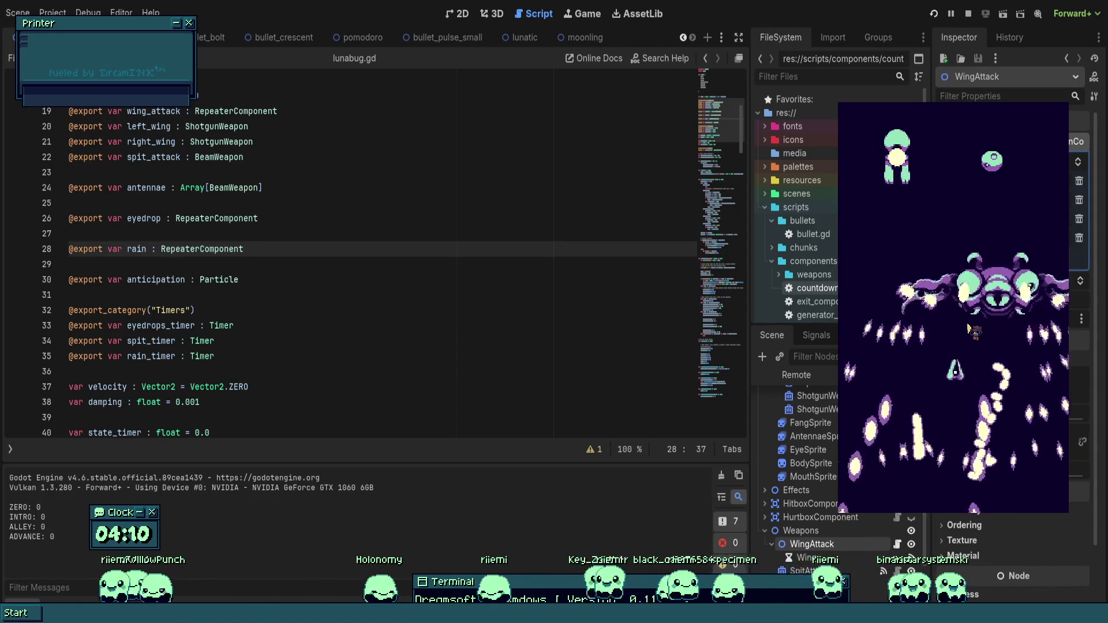
{"action": "left_click", "coordinate": [969, 14]}
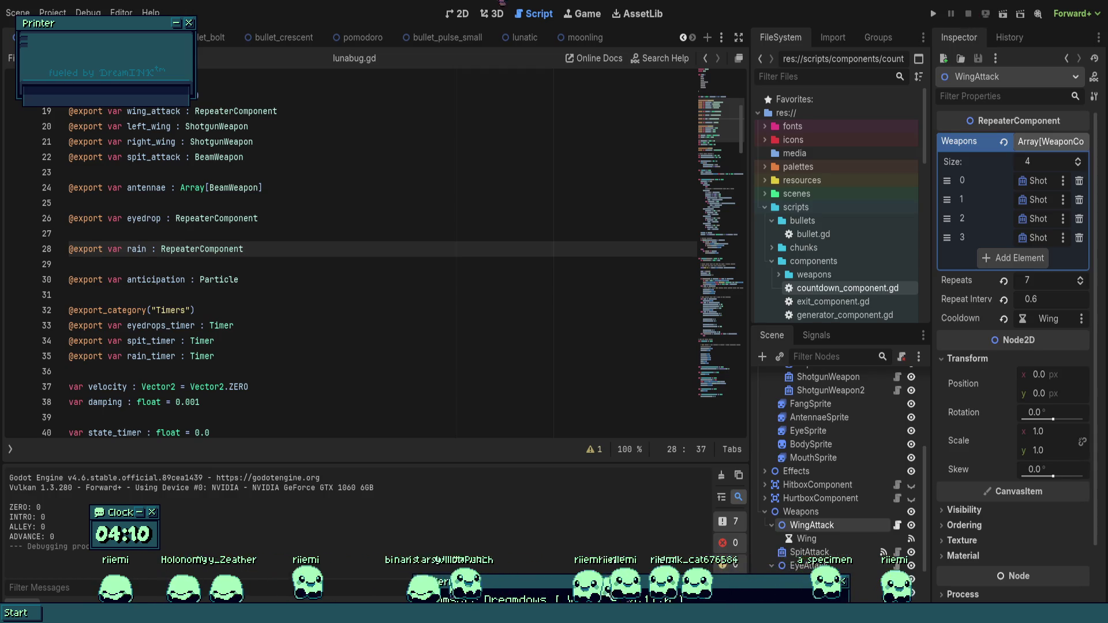
Set the left wing's ShotgunWeapon2 rotation to 150
{"action": "left_click", "coordinate": [458, 13]}
{"action": "scroll", "coordinate": [375, 266], "scroll_direction": "down", "scroll_amount": 3}
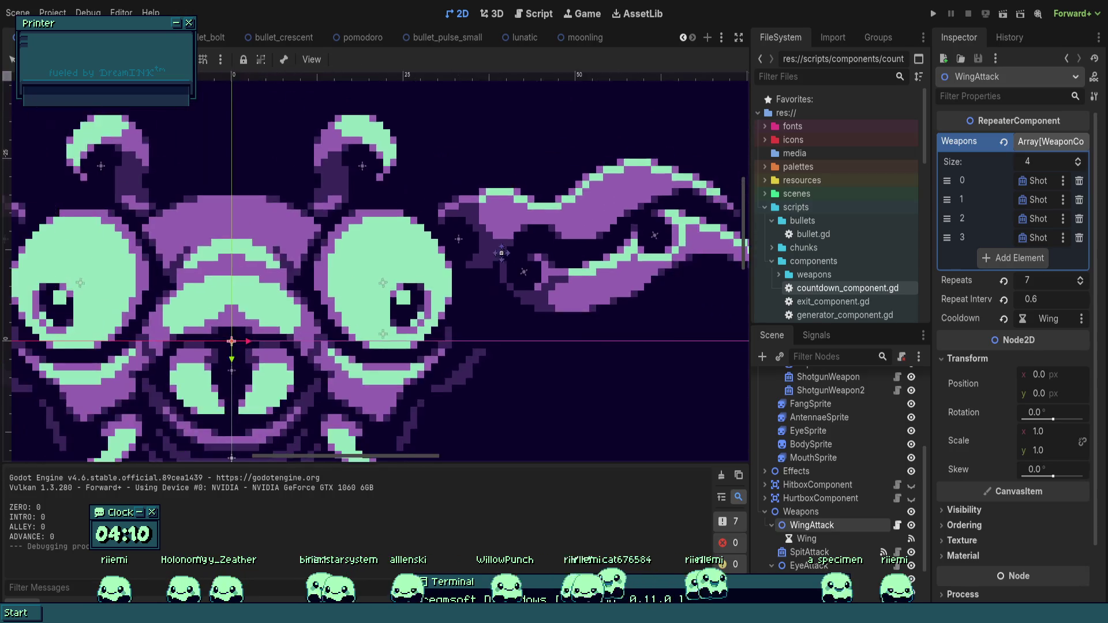
{"action": "left_click", "coordinate": [828, 378]}
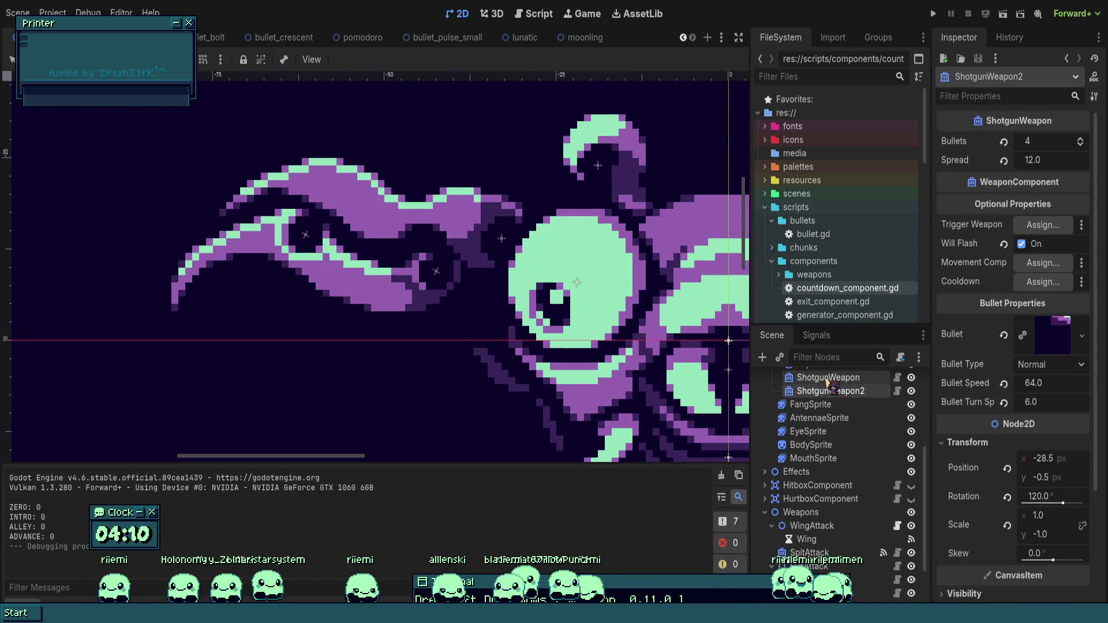
{"action": "scroll", "coordinate": [842, 444], "scroll_direction": "up", "scroll_amount": 5}
{"action": "left_click", "coordinate": [847, 444]}
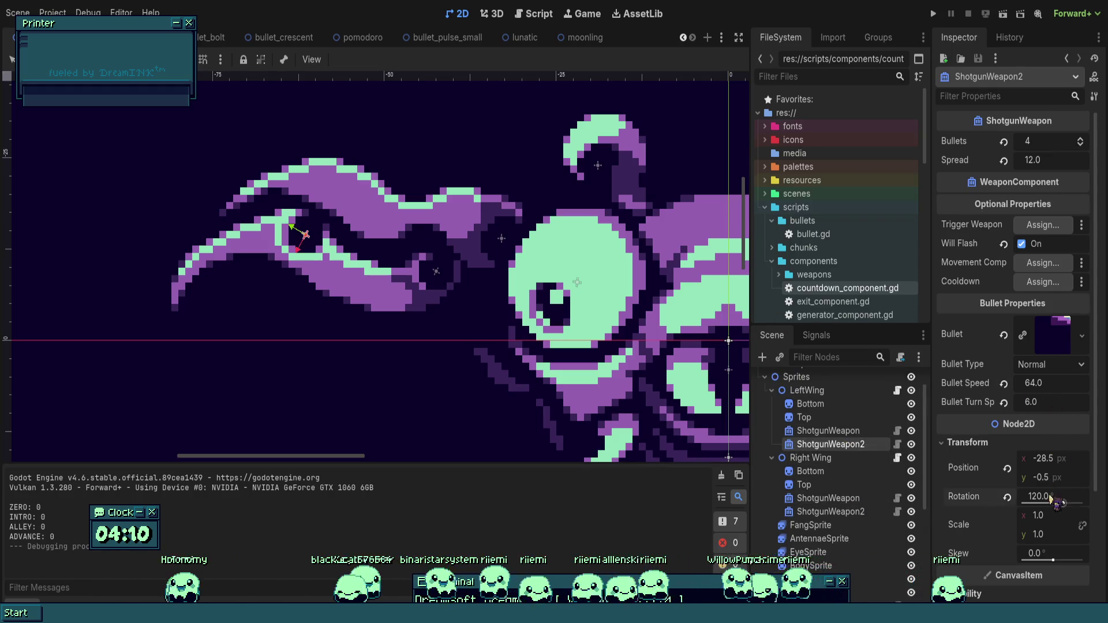
{"action": "type", "text": "150"}
{"action": "key", "text": "Return"}
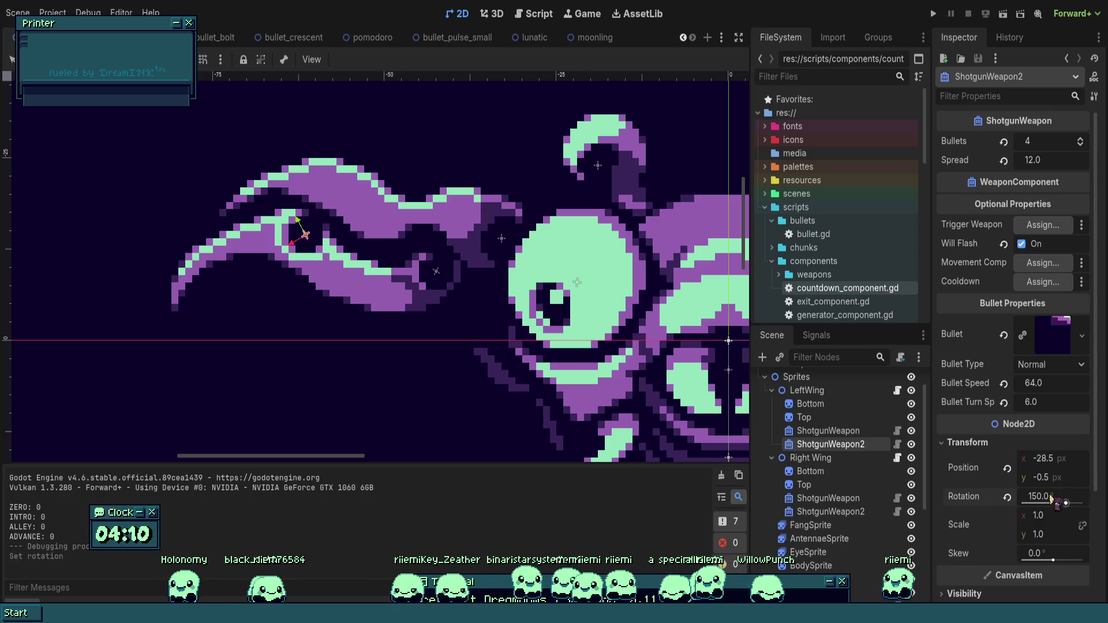
Set the right wing's ShotgunWeapon2 rotation to 150 and save the boss scene
{"action": "left_click", "coordinate": [859, 512]}
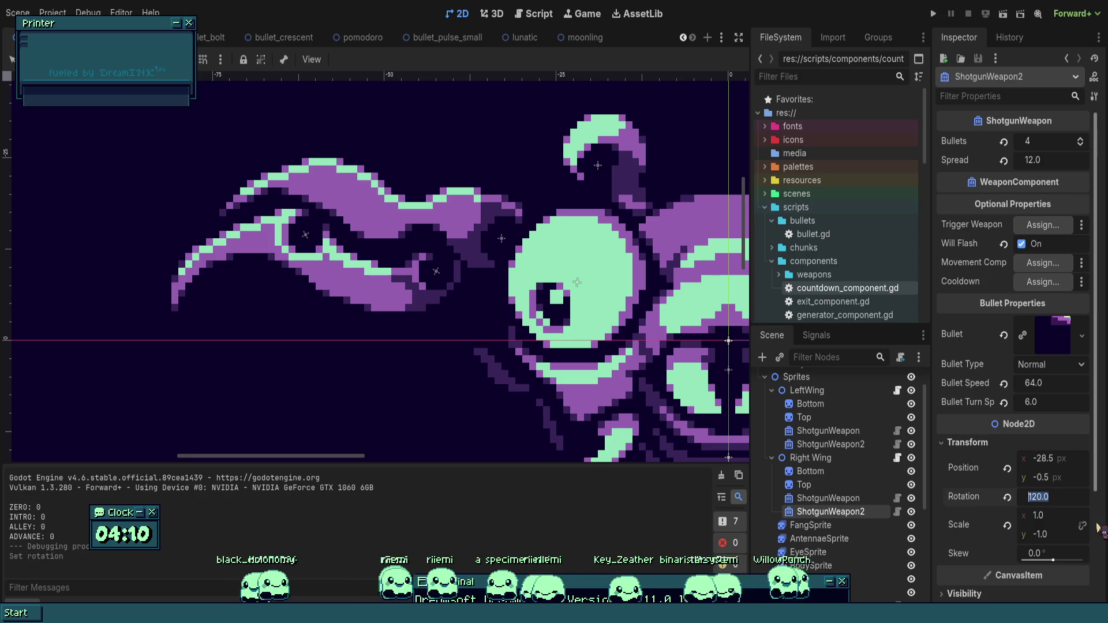
{"action": "key", "text": "Return"}
{"action": "scroll", "coordinate": [346, 259], "scroll_direction": "down", "scroll_amount": 4}
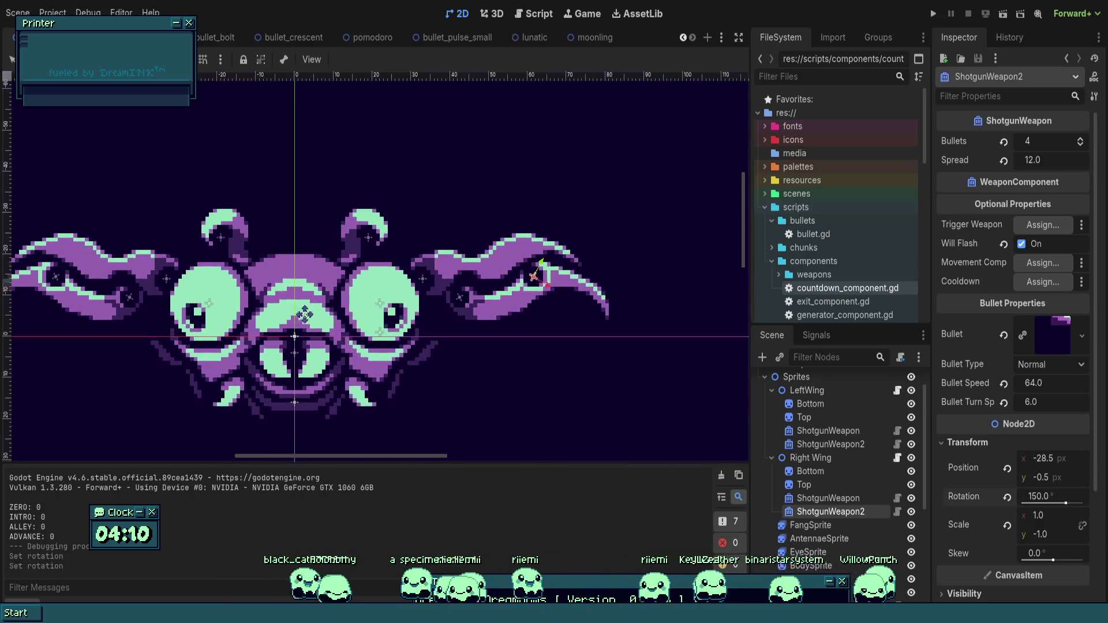
{"action": "scroll", "coordinate": [501, 303], "scroll_direction": "up", "scroll_amount": 4}
{"action": "key", "text": "ctrl+s"}
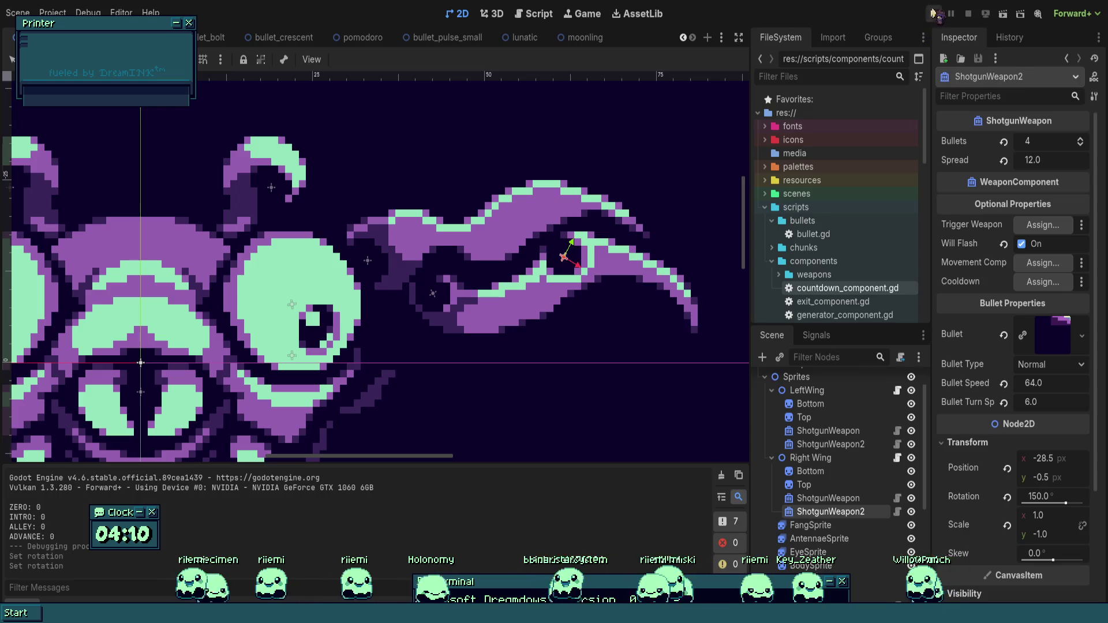
Playtest the angled wing shotguns twice, stopping each run, then return to lunabug.gd
{"action": "left_click", "coordinate": [933, 13]}
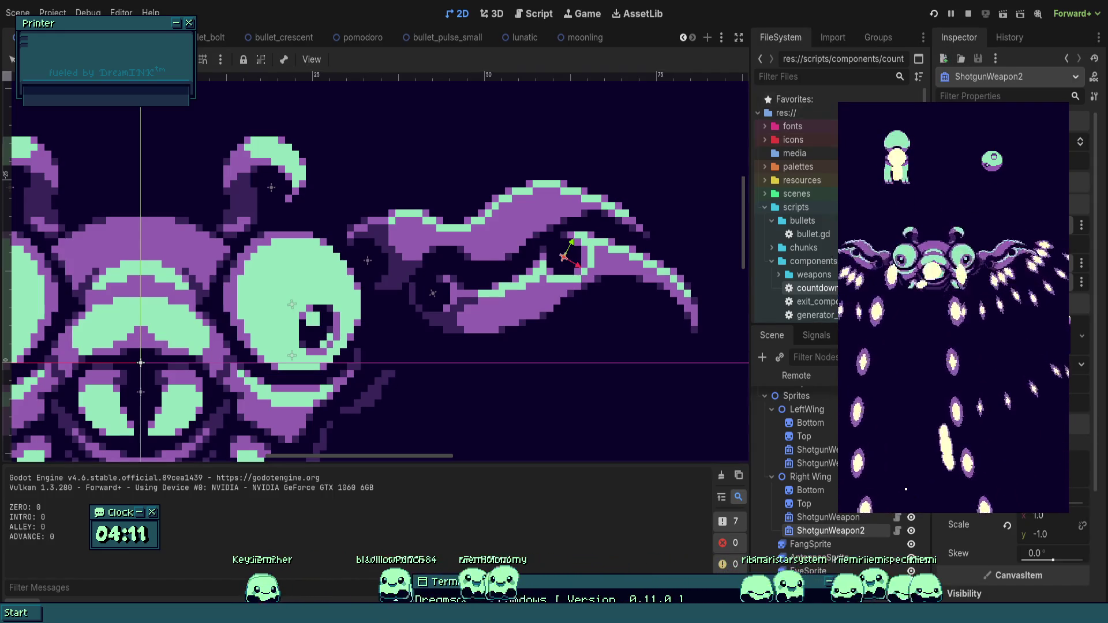
{"action": "left_click", "coordinate": [969, 13]}
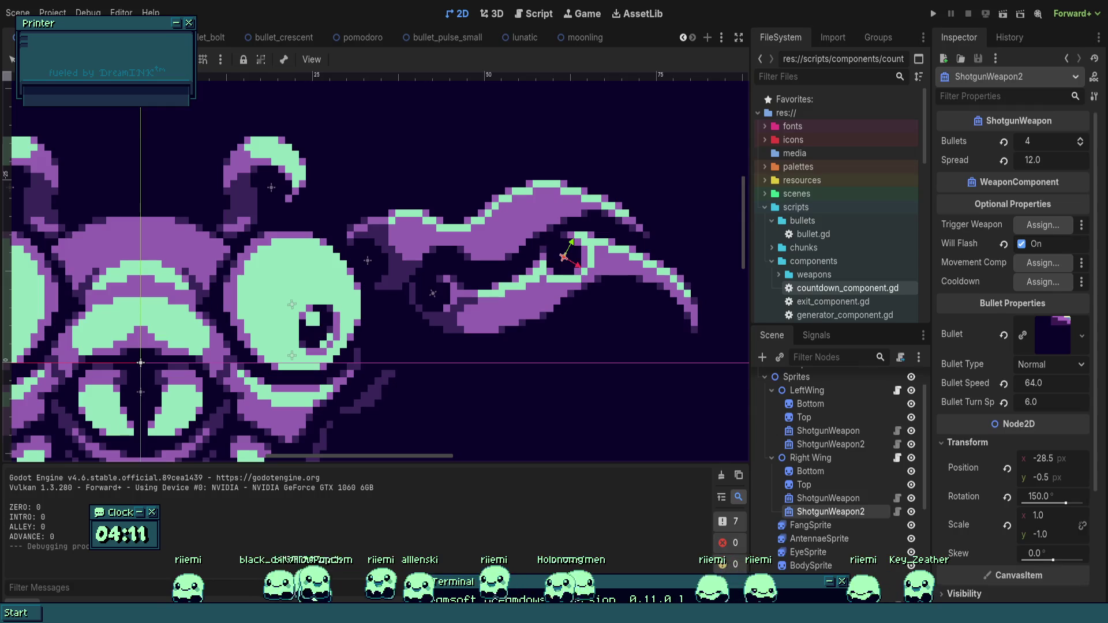
{"action": "scroll", "coordinate": [612, 269], "scroll_direction": "down", "scroll_amount": 5}
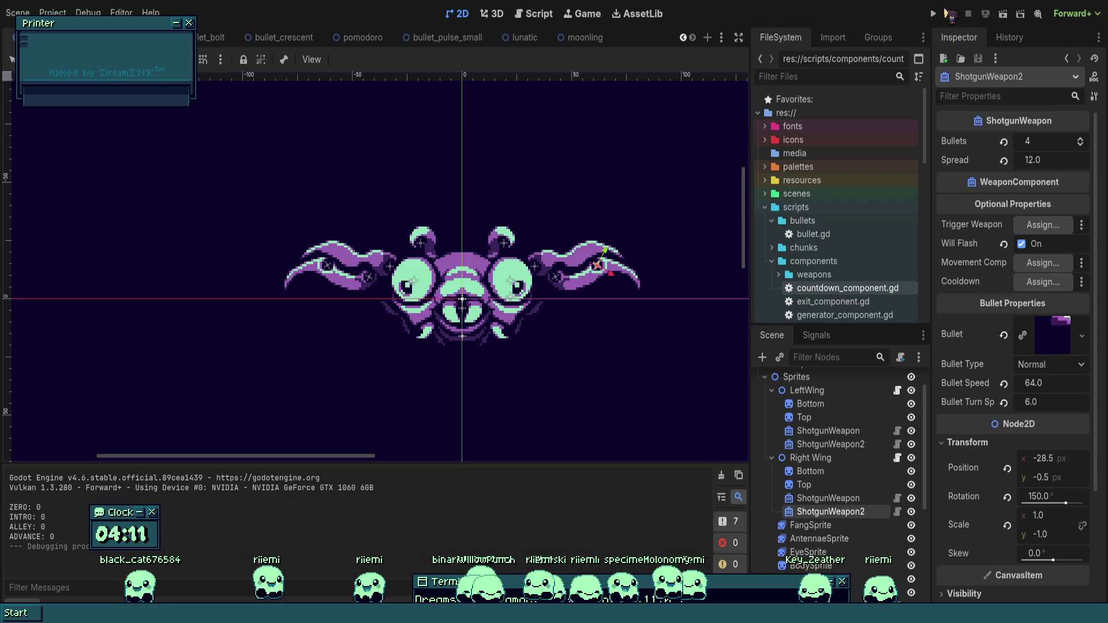
{"action": "left_click", "coordinate": [936, 14]}
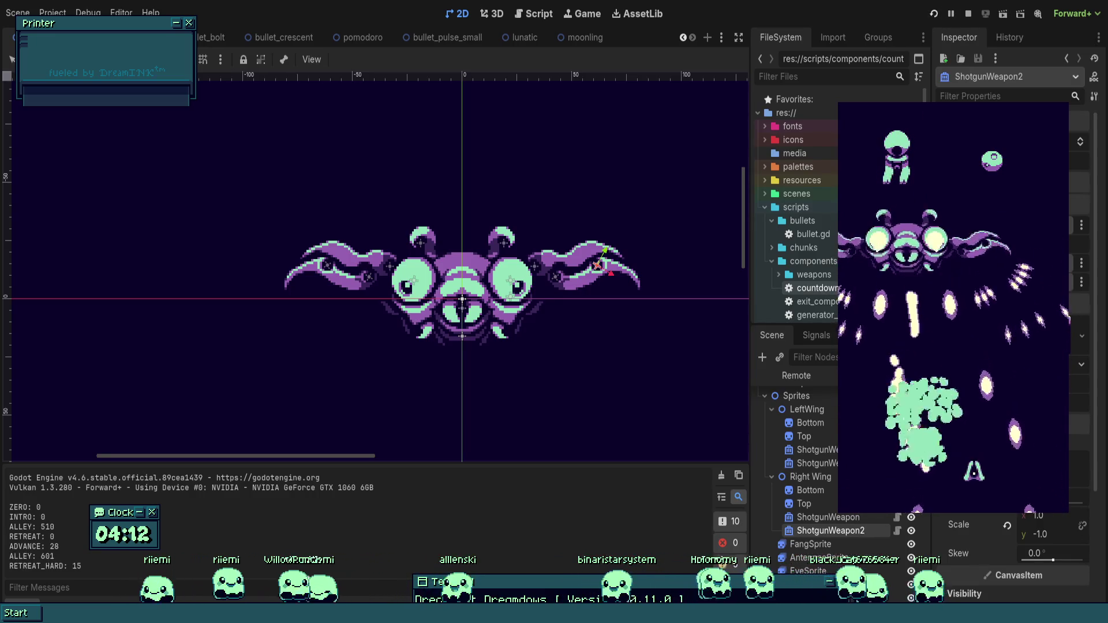
{"action": "left_click", "coordinate": [968, 14]}
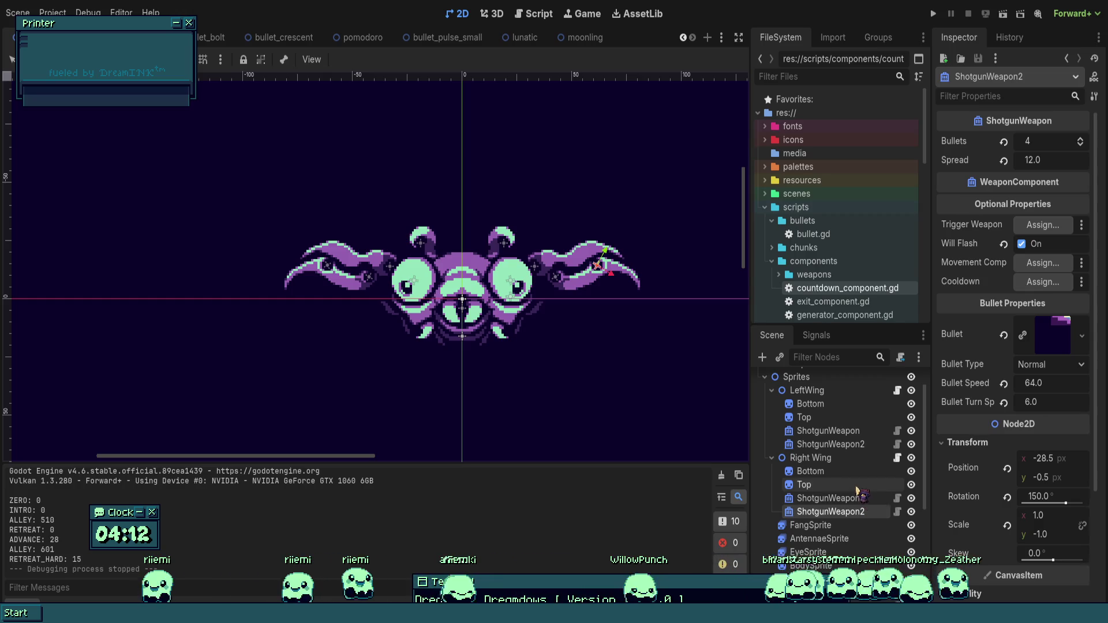
{"action": "scroll", "coordinate": [854, 438], "scroll_direction": "up", "scroll_amount": 1}
{"action": "left_click", "coordinate": [897, 380]}
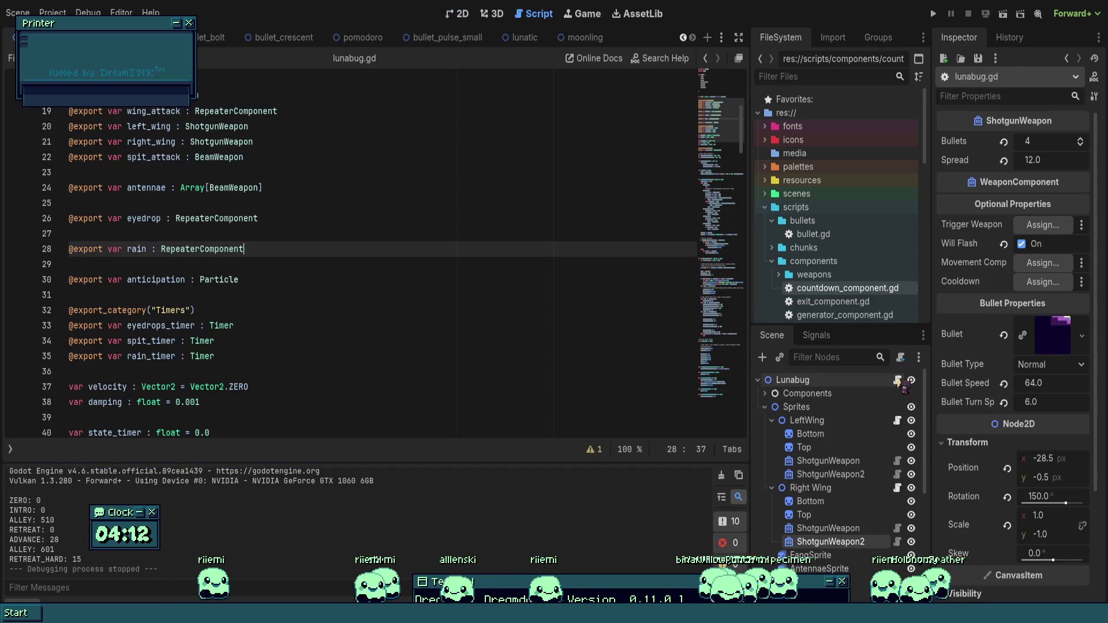
Connect SpitAttack's beam_ended signal to a new _on_spit_attack_beam_ended function in lunabug.gd
{"action": "scroll", "coordinate": [343, 315], "scroll_direction": "down", "scroll_amount": 20}
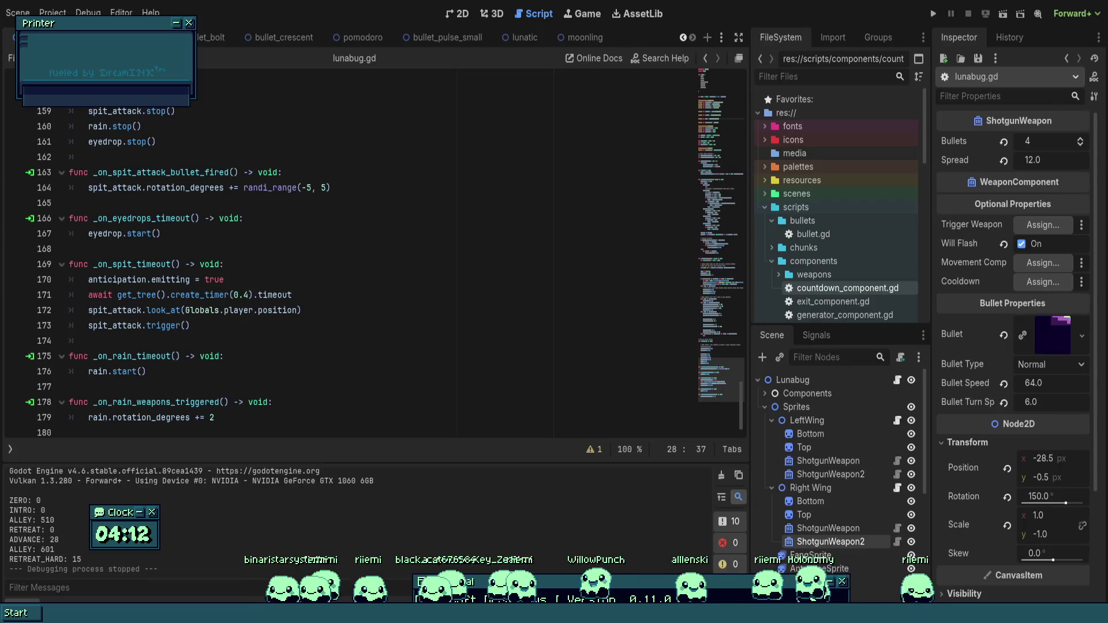
{"action": "scroll", "coordinate": [858, 522], "scroll_direction": "down", "scroll_amount": 5}
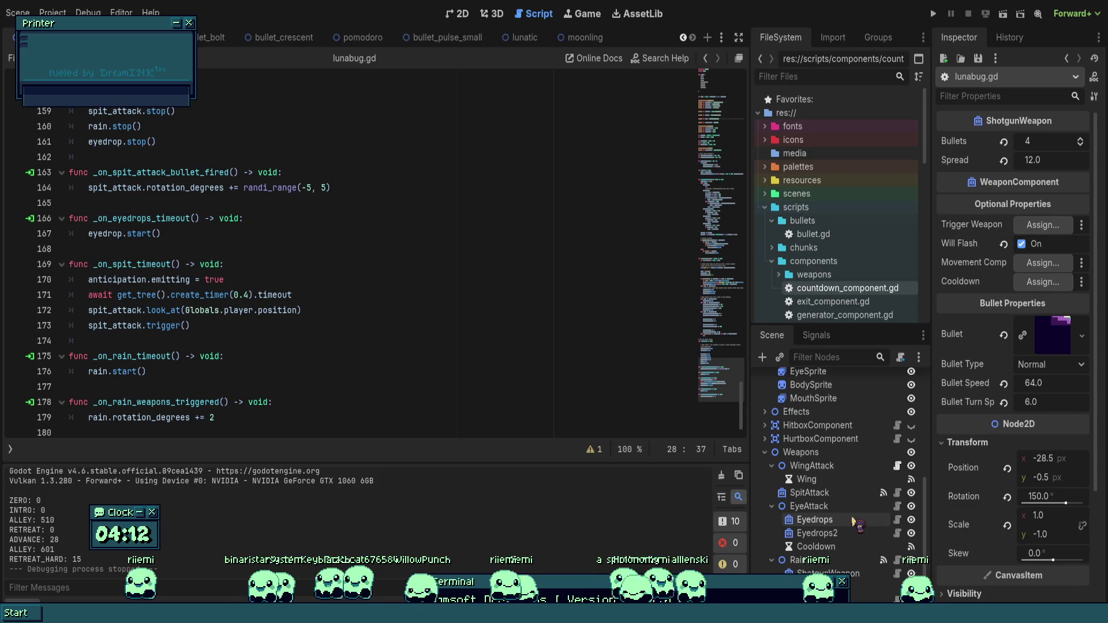
{"action": "left_click", "coordinate": [831, 494]}
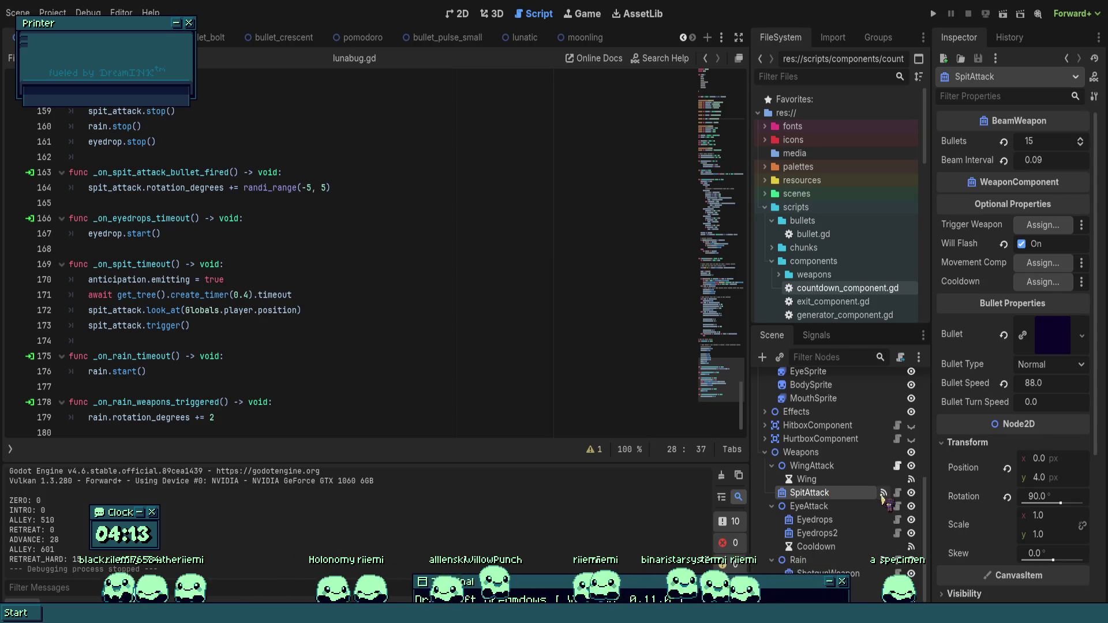
{"action": "left_click", "coordinate": [819, 336]}
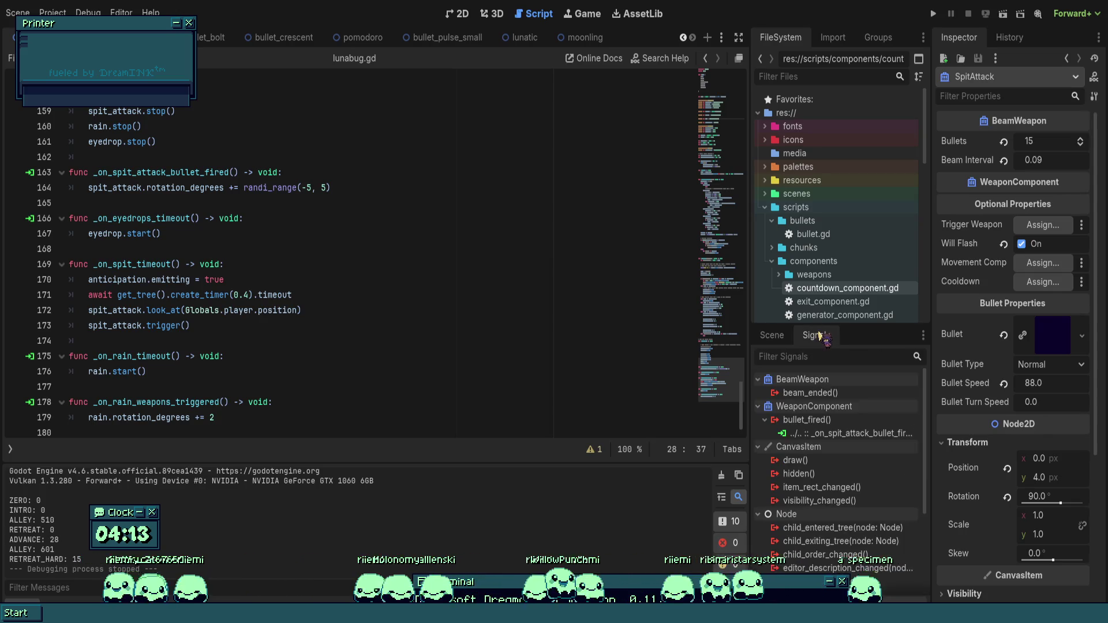
{"action": "left_click", "coordinate": [829, 392]}
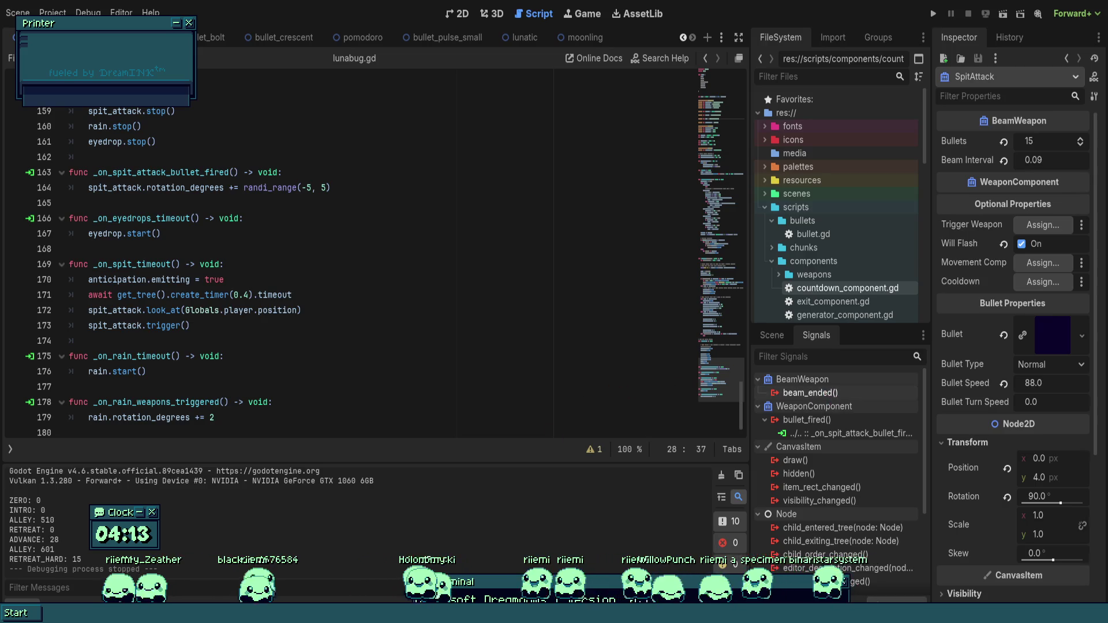
{"action": "left_click_drag", "start_coordinate": [511, 456], "coordinate": [497, 427]}
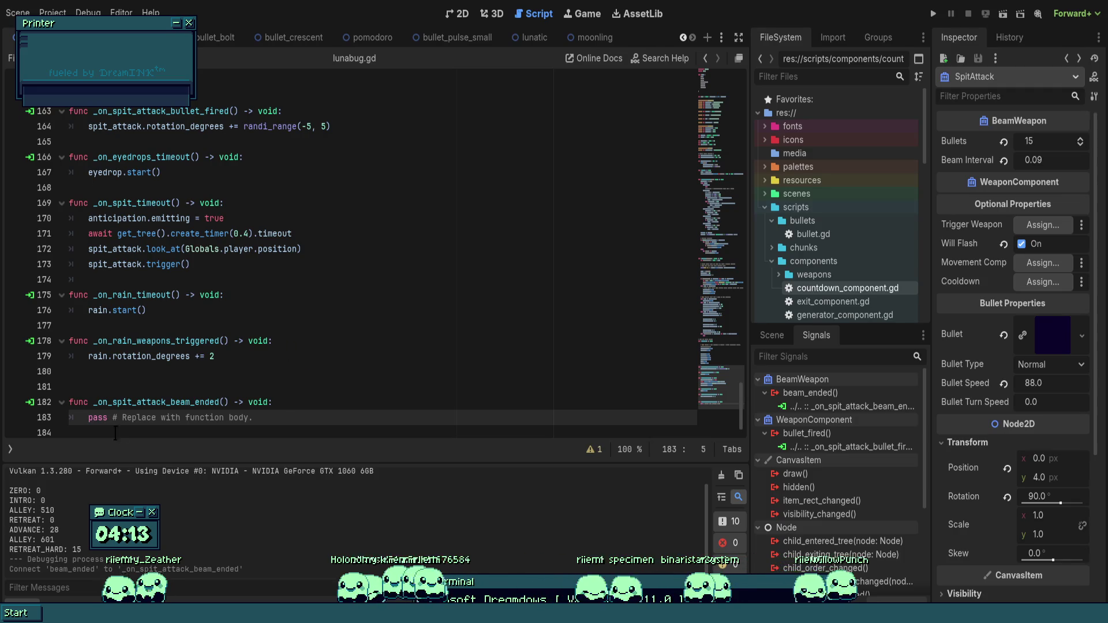
Delete the generated stub and rename _on_spit_timeout to _on_spit_attack_beam_ended
{"action": "left_click_drag", "start_coordinate": [283, 401], "coordinate": [69, 402]}
{"action": "key", "text": "BackSpace"}
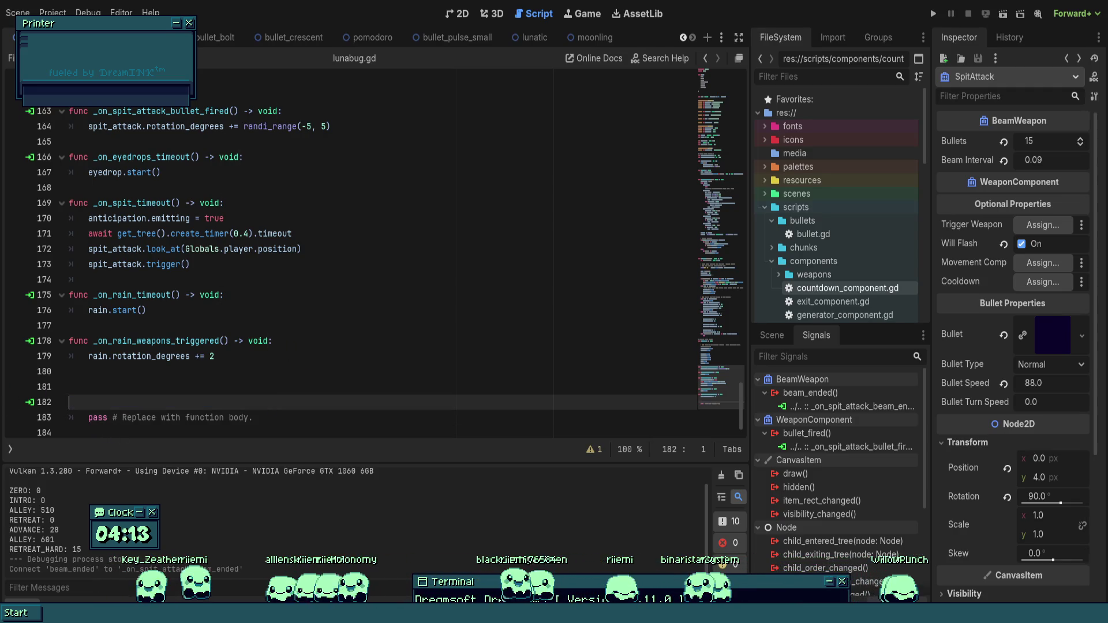
{"action": "left_click", "coordinate": [172, 203]}
{"action": "double_click", "coordinate": [171, 202]}
{"action": "key", "text": "ctrl+v"}
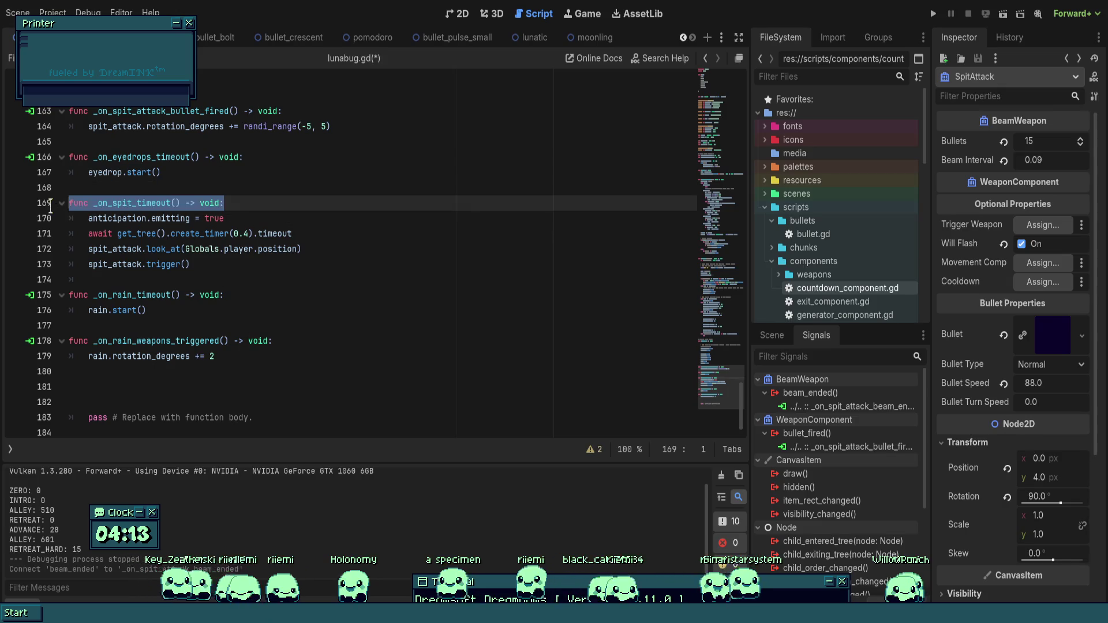
{"action": "left_click", "coordinate": [190, 356]}
{"action": "key", "text": "ctrl+s"}
{"action": "left_click_drag", "start_coordinate": [258, 417], "coordinate": [34, 401]}
{"action": "key", "text": "BackSpace"}
{"action": "key", "text": "BackSpace"}
{"action": "key", "text": "BackSpace"}
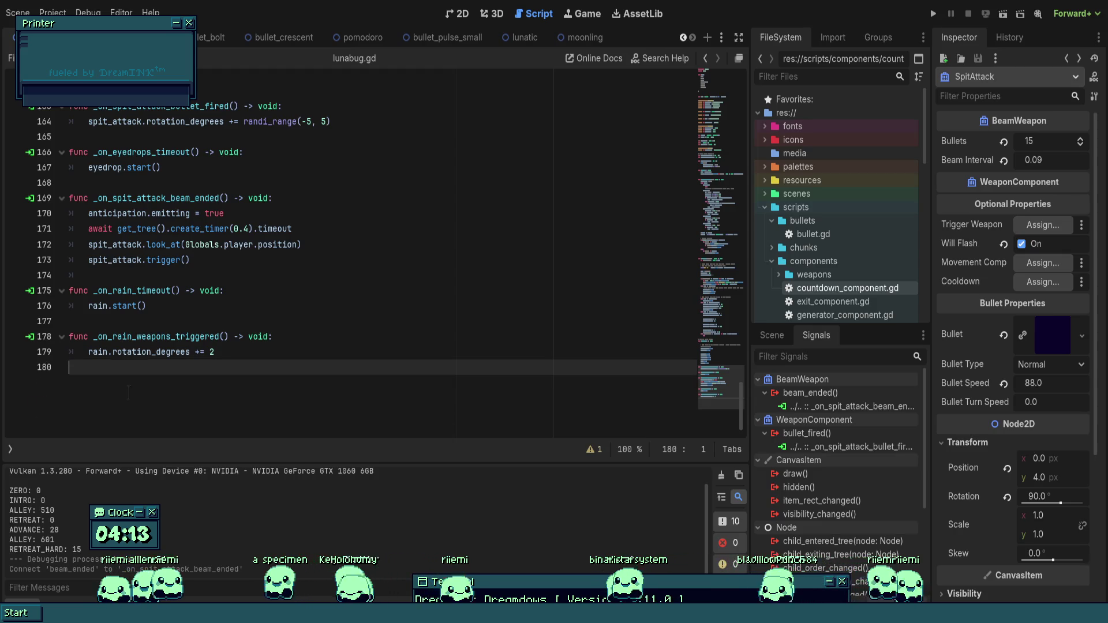
{"action": "scroll", "coordinate": [214, 359], "scroll_direction": "up", "scroll_amount": 3}
Make the handler start with 'await get_tree().create_timer(1.0).timeout' and save
{"action": "left_click", "coordinate": [214, 357]}
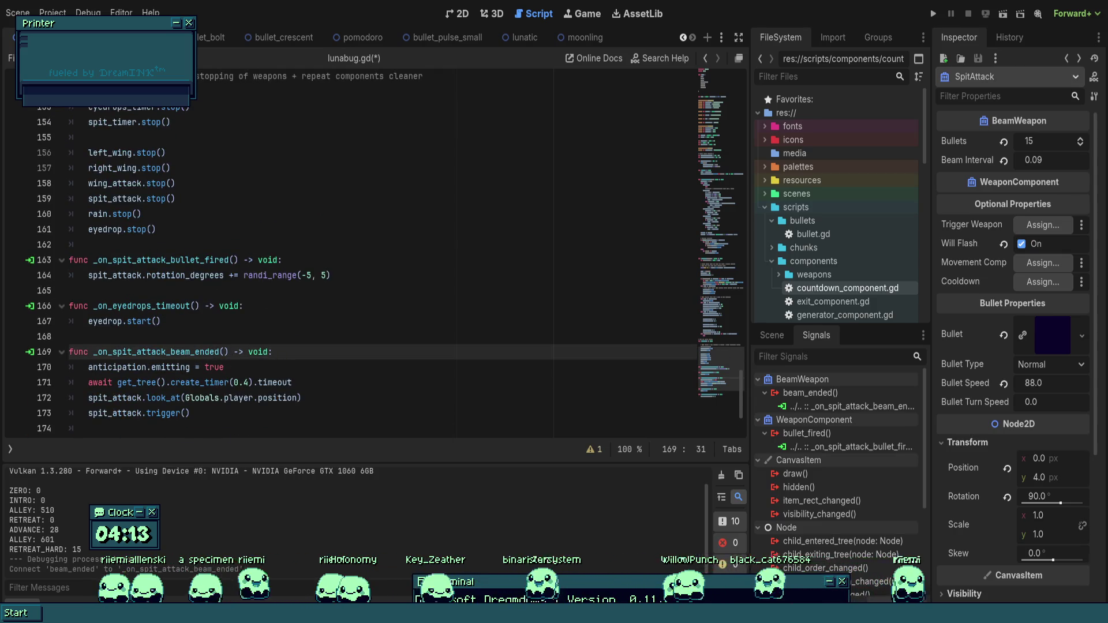
{"action": "key", "text": "Down"}
{"action": "key", "text": "Up"}
{"action": "key", "text": "End"}
{"action": "type", "text": "'"}
{"action": "key", "text": "Return"}
{"action": "key", "text": "ctrl+z"}
{"action": "key", "text": "ctrl+z"}
{"action": "key", "text": "Return"}
{"action": "key", "text": "ctrl+v"}
{"action": "left_click", "coordinate": [243, 369]}
{"action": "key", "text": "BackSpace"}
{"action": "key", "text": "BackSpace"}
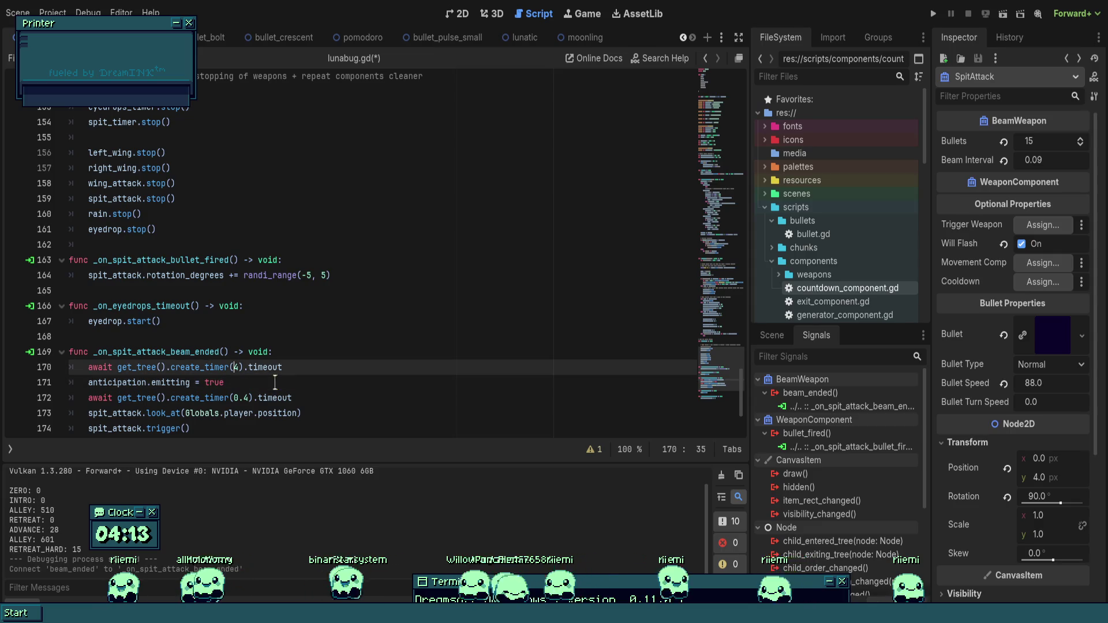
{"action": "key", "text": "BackSpace"}
{"action": "key", "text": "BackSpace"}
{"action": "type", "text": "."}
{"action": "key", "text": "ctrl+s"}
{"action": "left_click", "coordinate": [244, 306]}
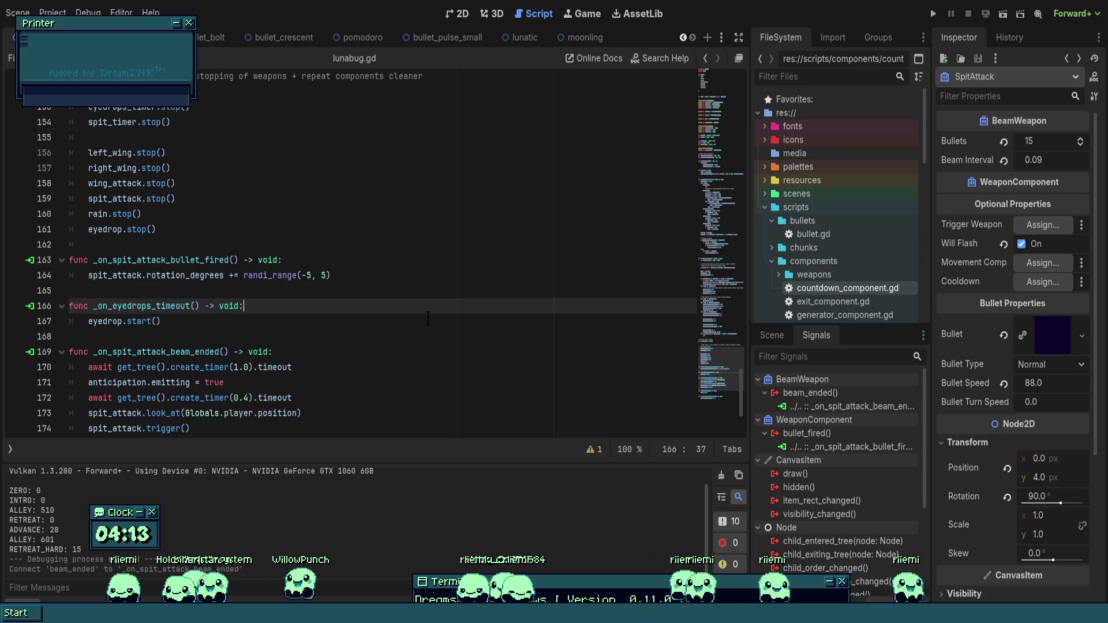
Review the top of lunabug.gd, placing the cursor after the spit_attack export
{"action": "scroll", "coordinate": [428, 311], "scroll_direction": "up", "scroll_amount": 20}
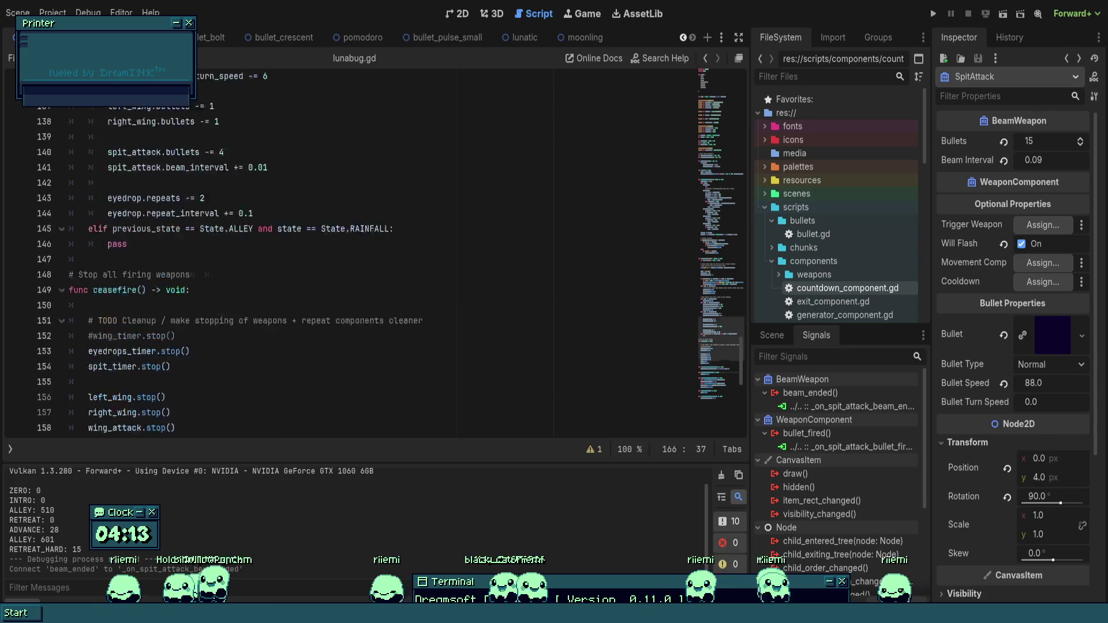
{"action": "scroll", "coordinate": [433, 293], "scroll_direction": "up", "scroll_amount": 10}
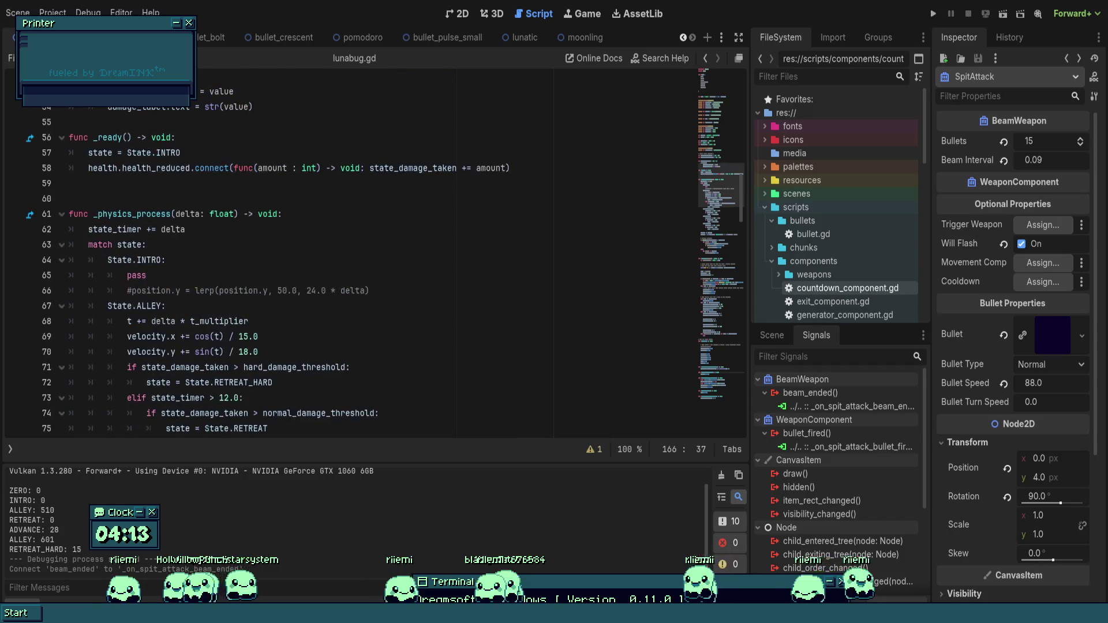
{"action": "left_click", "coordinate": [428, 291]}
{"action": "scroll", "coordinate": [428, 291], "scroll_direction": "up", "scroll_amount": 6}
{"action": "scroll", "coordinate": [428, 291], "scroll_direction": "up", "scroll_amount": 5}
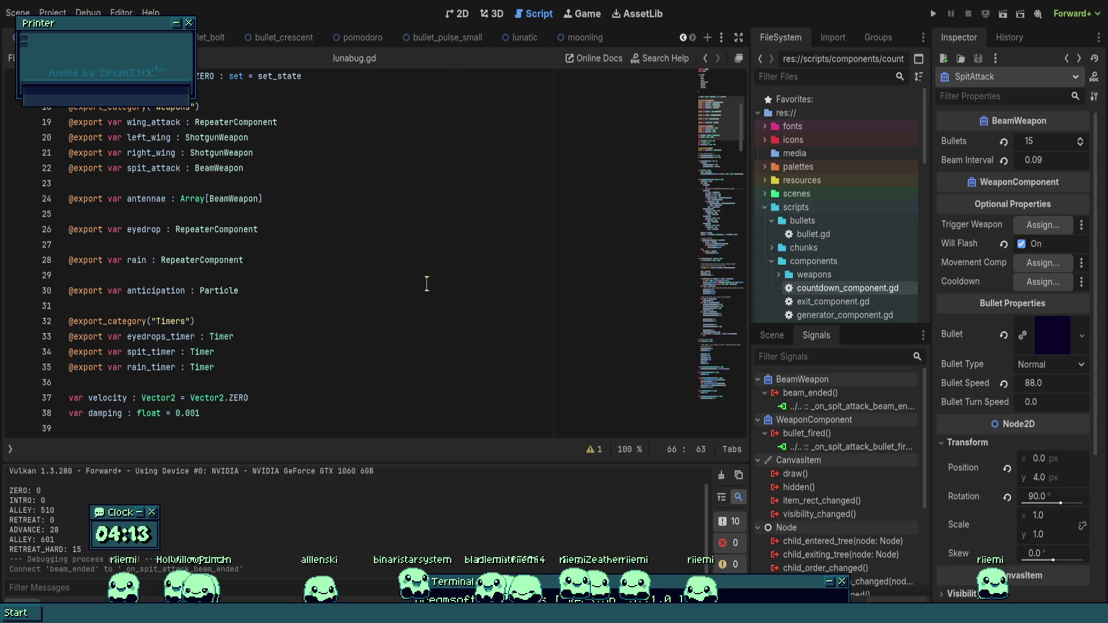
{"action": "left_click", "coordinate": [264, 183]}
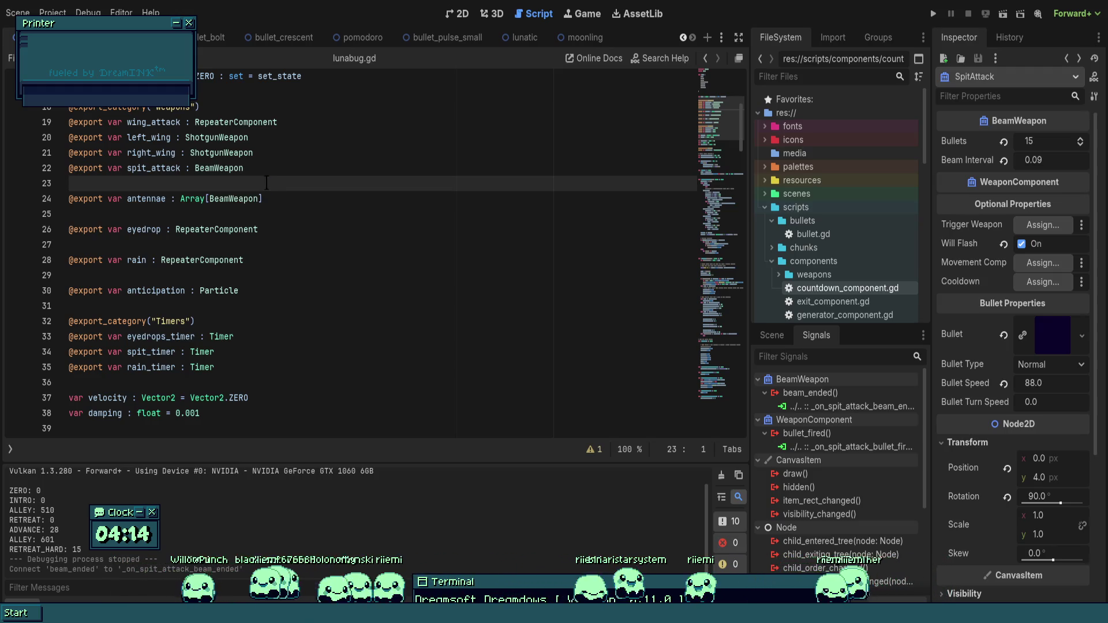
Begin a 'for weapon in wi' loop line at the top of the RETREAT_HARD branch
{"action": "scroll", "coordinate": [331, 192], "scroll_direction": "down", "scroll_amount": 13}
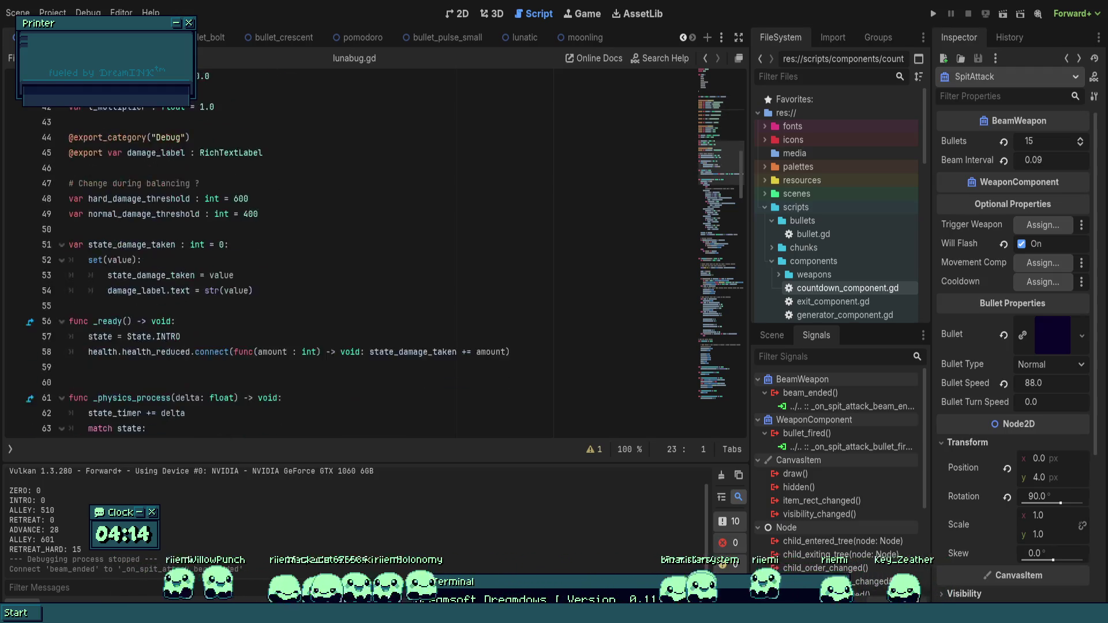
{"action": "scroll", "coordinate": [348, 233], "scroll_direction": "down", "scroll_amount": 6}
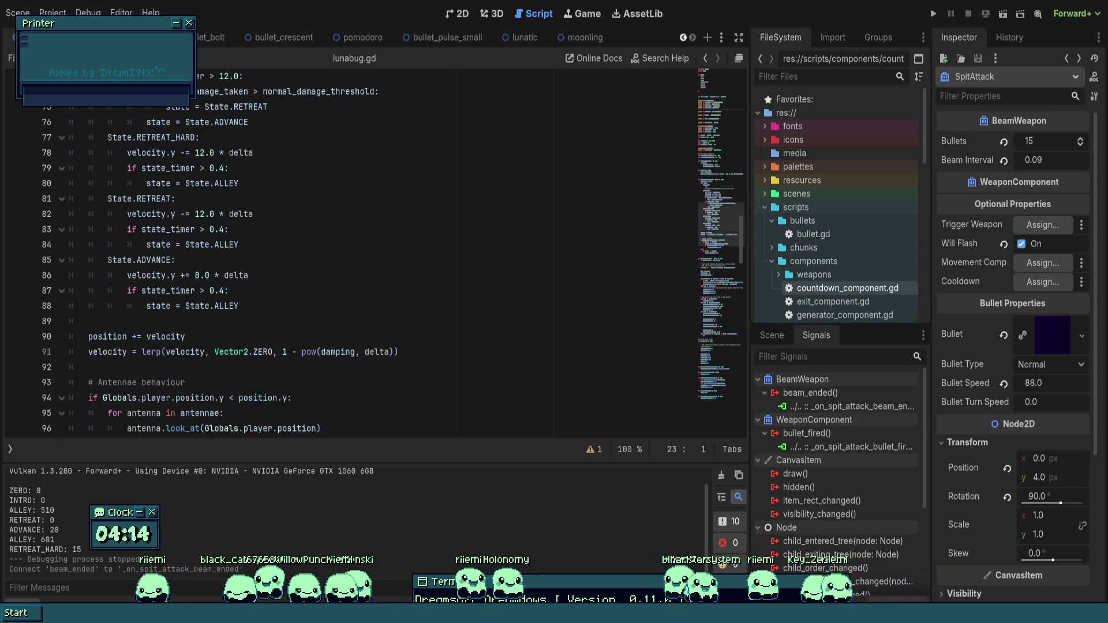
{"action": "scroll", "coordinate": [349, 233], "scroll_direction": "down", "scroll_amount": 4}
{"action": "scroll", "coordinate": [349, 232], "scroll_direction": "down", "scroll_amount": 3}
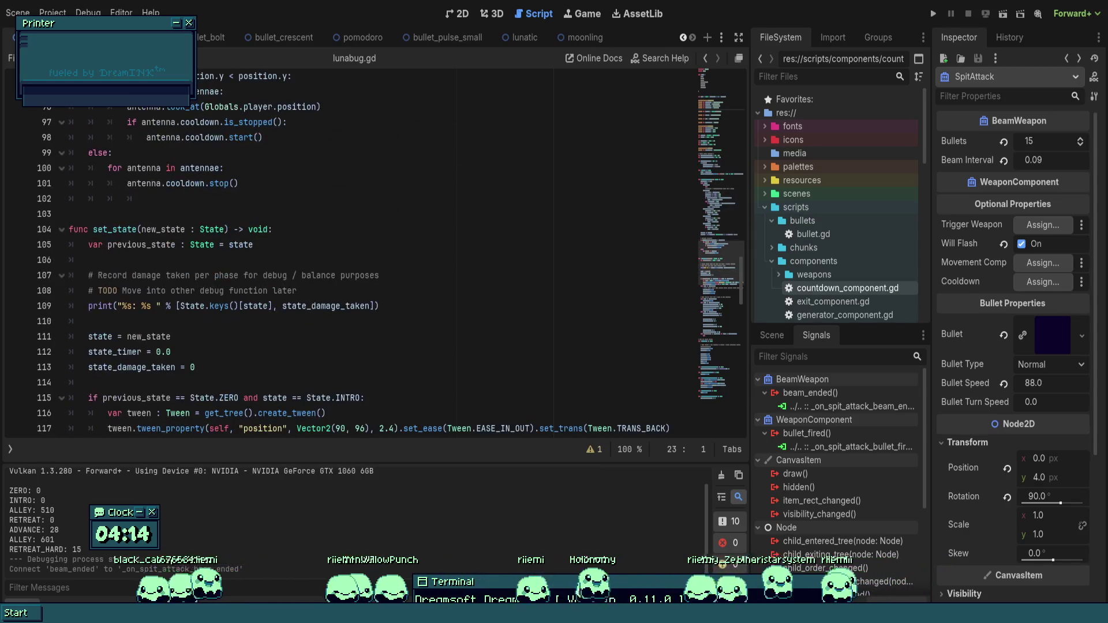
{"action": "scroll", "coordinate": [349, 233], "scroll_direction": "down", "scroll_amount": 8}
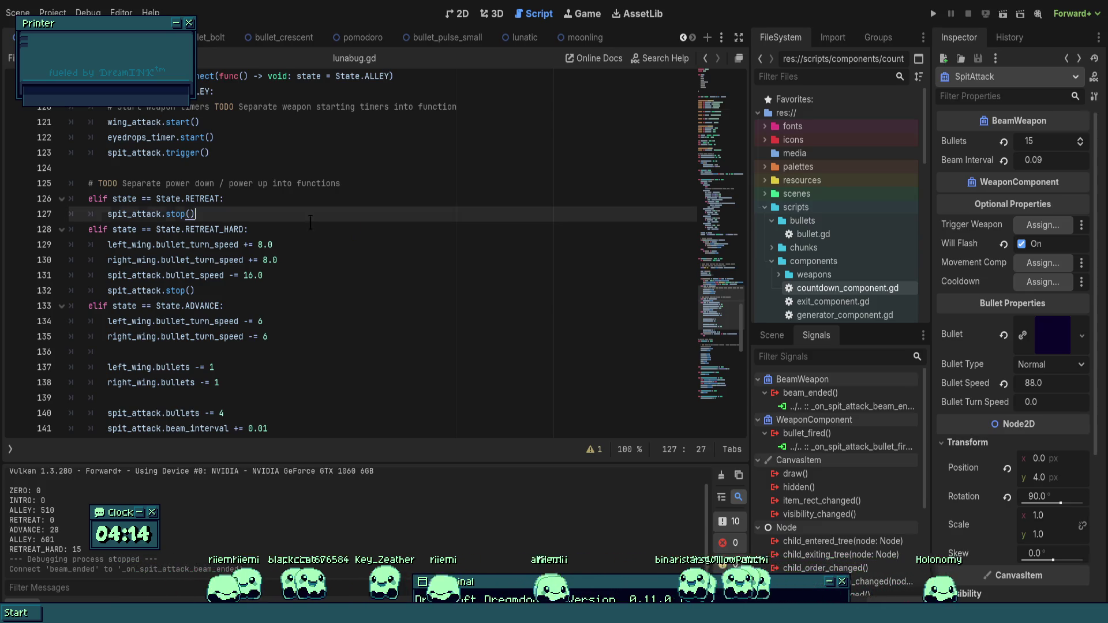
{"action": "left_click", "coordinate": [325, 229]}
{"action": "key", "text": "Return"}
{"action": "type", "text": "for weapon in "}
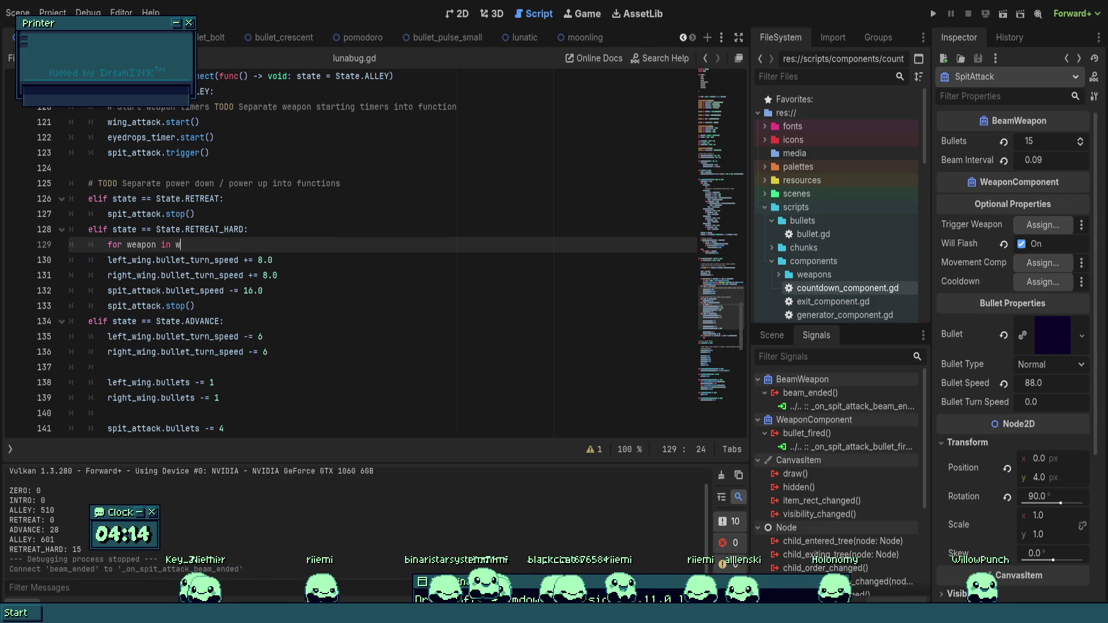
{"action": "type", "text": "wi"}
Complete the loop header 'for weapon in wing_attack.weapons:' and start a 'weapon.' body line
{"action": "key", "text": "Return"}
{"action": "type", "text": ".wea"}
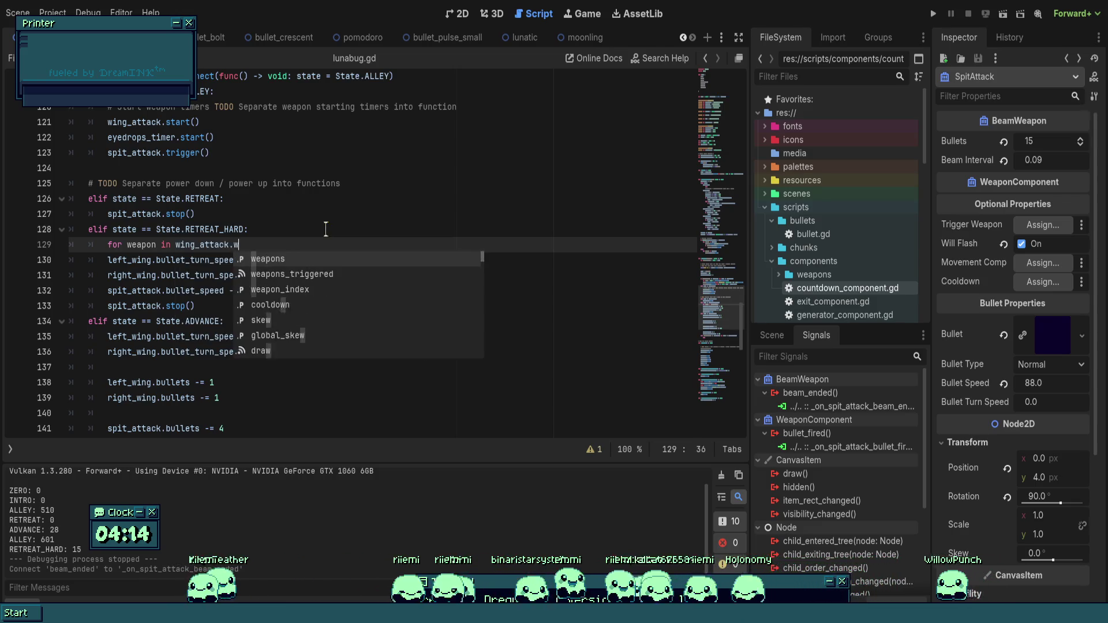
{"action": "key", "text": "Return"}
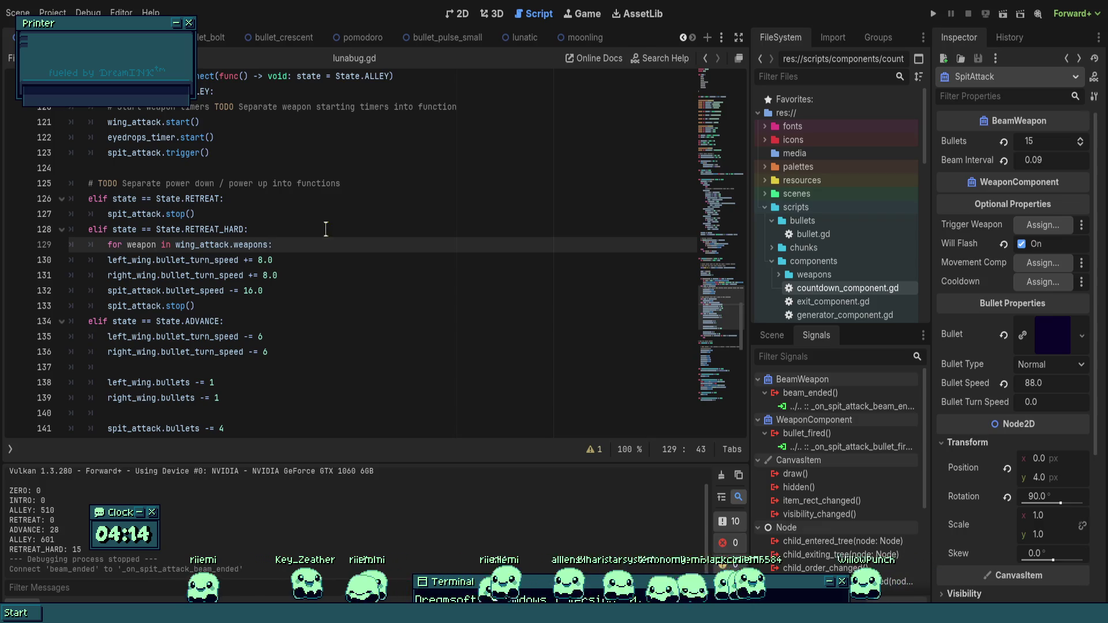
{"action": "key", "text": "Return"}
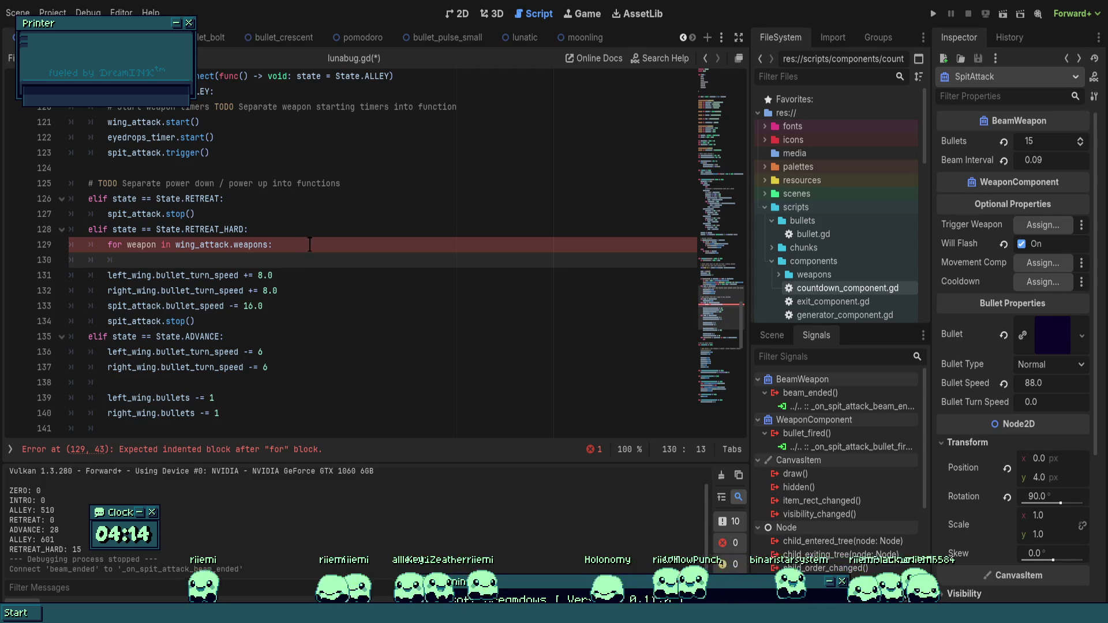
{"action": "type", "text": "pon."}
{"action": "left_click", "coordinate": [273, 245]}
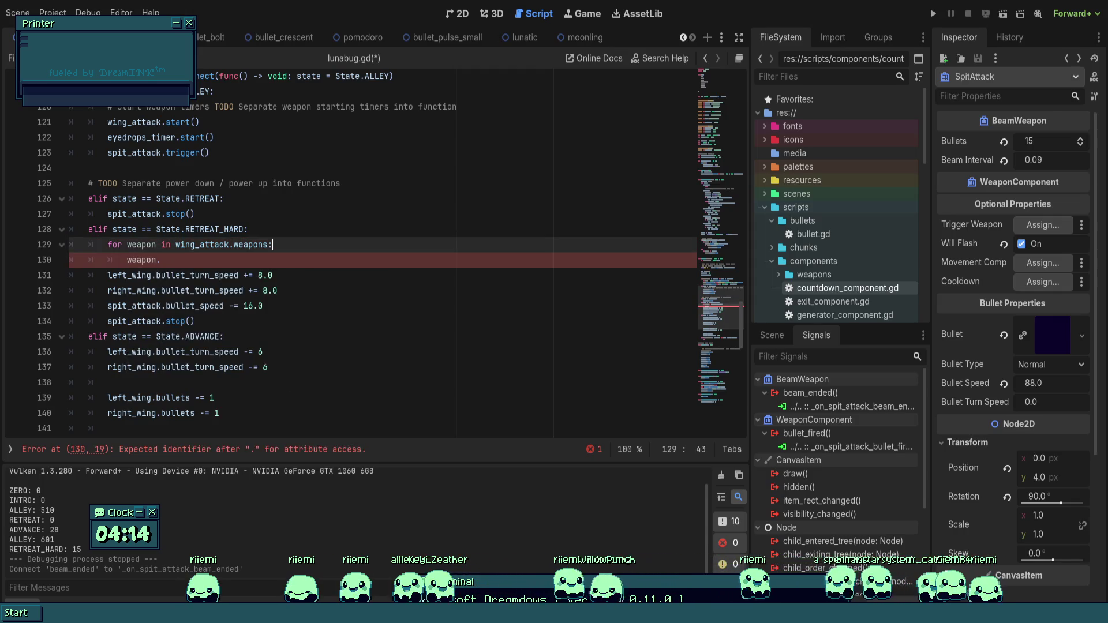
Make the loop body 'weapon.bullet_turn_speed += 8.0' and delete the separate left_wing/right_wing lines
{"action": "left_click_drag", "start_coordinate": [272, 275], "coordinate": [157, 276]}
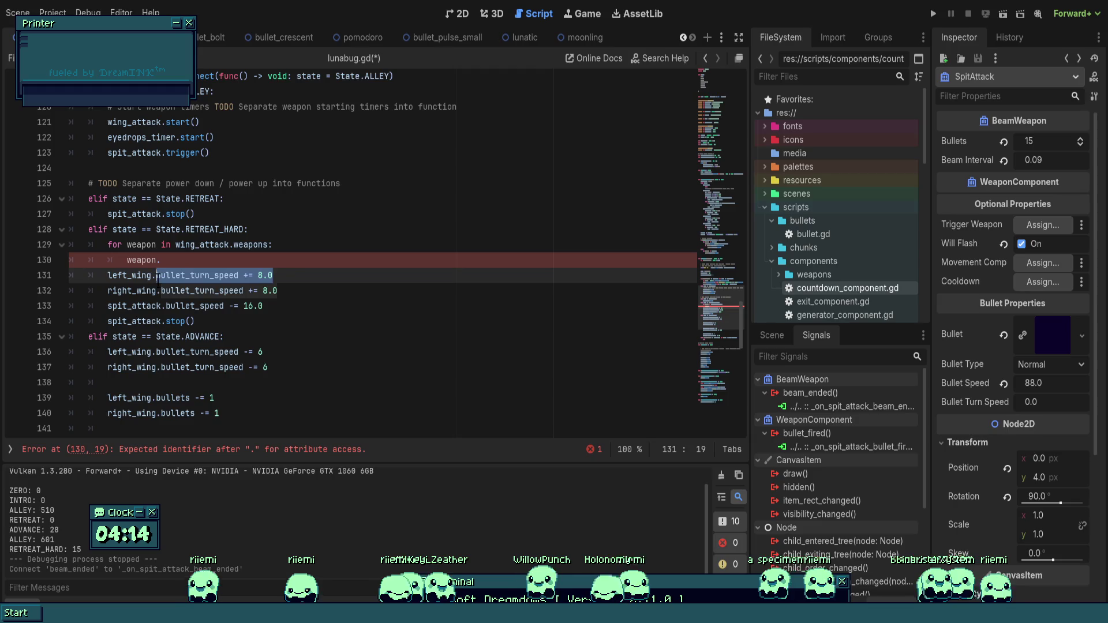
{"action": "key", "text": "ctrl+c"}
{"action": "left_click", "coordinate": [210, 265]}
{"action": "key", "text": "ctrl+v"}
{"action": "left_click", "coordinate": [186, 291]}
{"action": "mouse_move", "coordinate": [292, 290]}
{"action": "left_mouse_down"}
{"action": "mouse_move", "coordinate": [163, 290]}
{"action": "mouse_move", "coordinate": [70, 276]}
{"action": "left_mouse_up"}
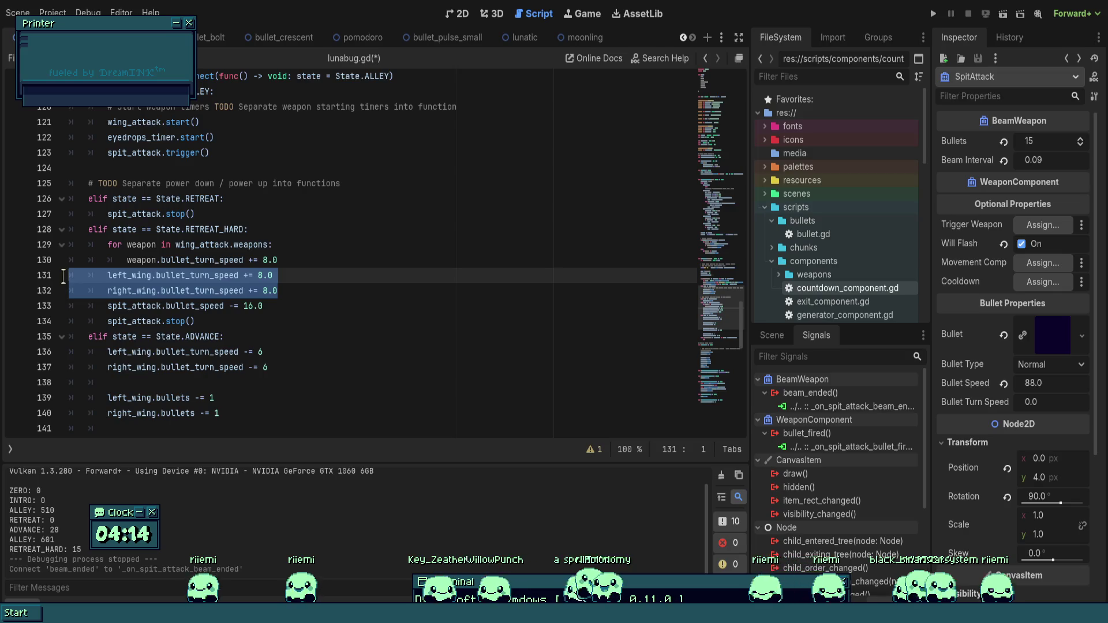
{"action": "key", "text": "BackSpace"}
{"action": "key", "text": "BackSpace"}
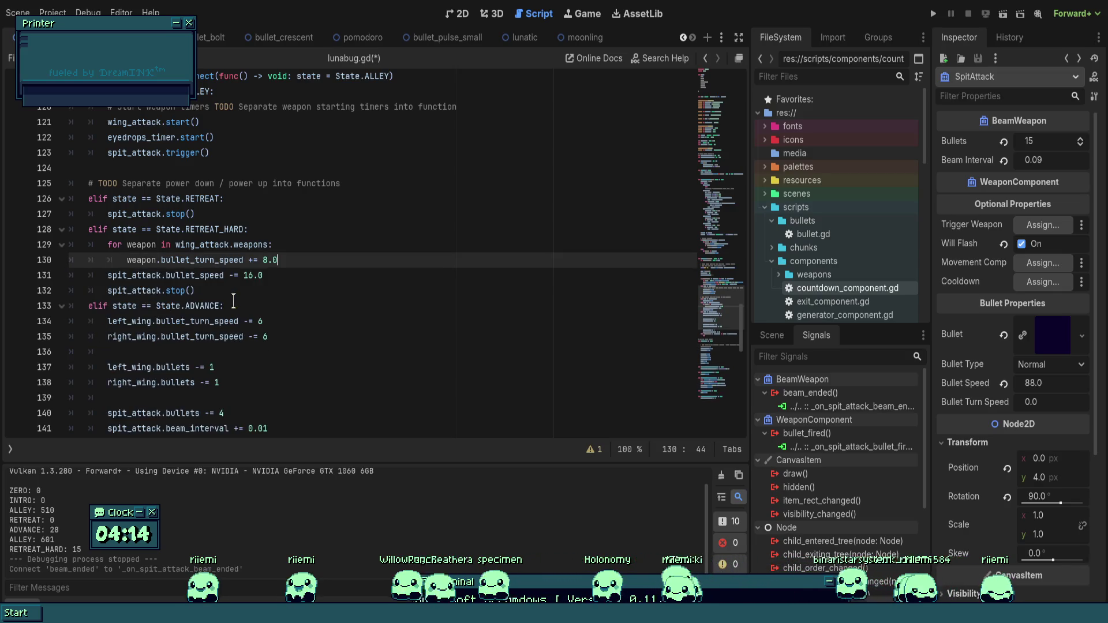
{"action": "left_click_drag", "start_coordinate": [279, 260], "coordinate": [127, 244]}
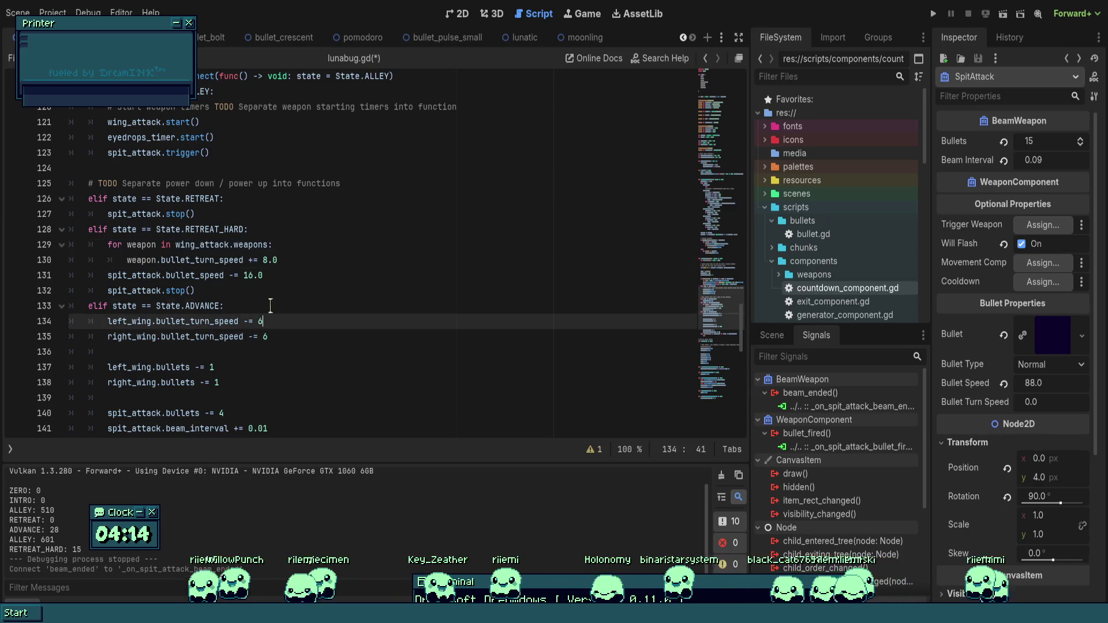
Add the weapon loop to ADVANCE with bullet_turn_speed -= 6, removing the per-wing turn-speed lines
{"action": "left_click", "coordinate": [223, 306]}
{"action": "scroll", "coordinate": [381, 254], "scroll_direction": "down", "scroll_amount": 2}
{"action": "key", "text": "Return"}
{"action": "key", "text": "ctrl+v"}
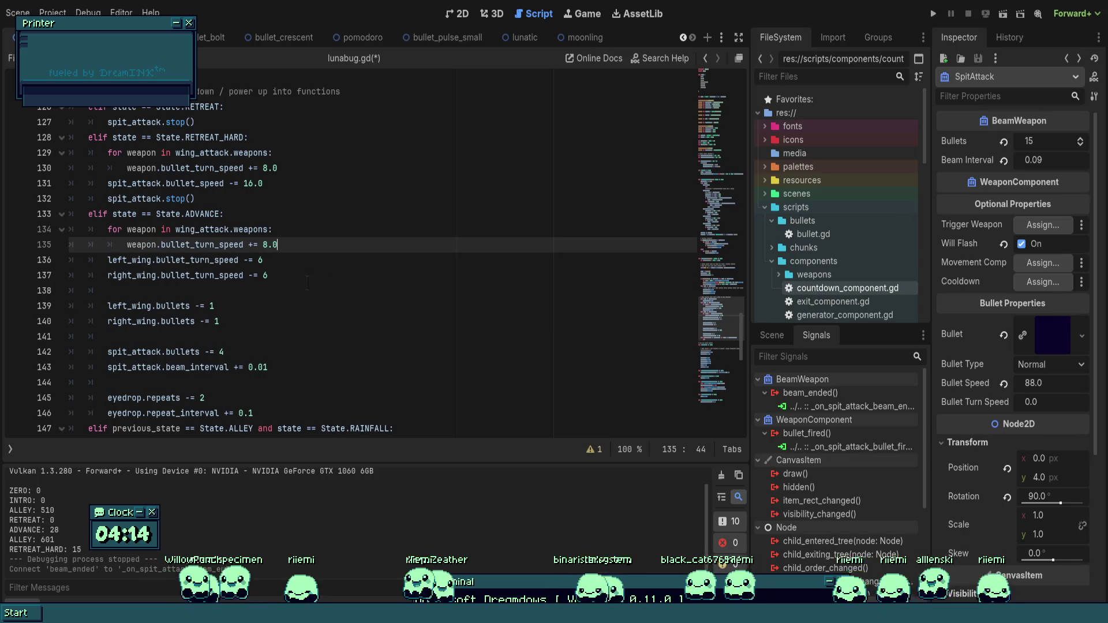
{"action": "left_click", "coordinate": [258, 276]}
{"action": "mouse_move", "coordinate": [280, 275]}
{"action": "left_mouse_down"}
{"action": "mouse_move", "coordinate": [252, 276]}
{"action": "mouse_move", "coordinate": [248, 245]}
{"action": "mouse_move", "coordinate": [279, 245]}
{"action": "mouse_move", "coordinate": [69, 276]}
{"action": "mouse_move", "coordinate": [51, 262]}
{"action": "left_mouse_up"}
{"action": "key", "text": "ctrl+c"}
{"action": "key", "text": "ctrl+v"}
{"action": "left_click", "coordinate": [302, 260]}
{"action": "key", "text": "Delete"}
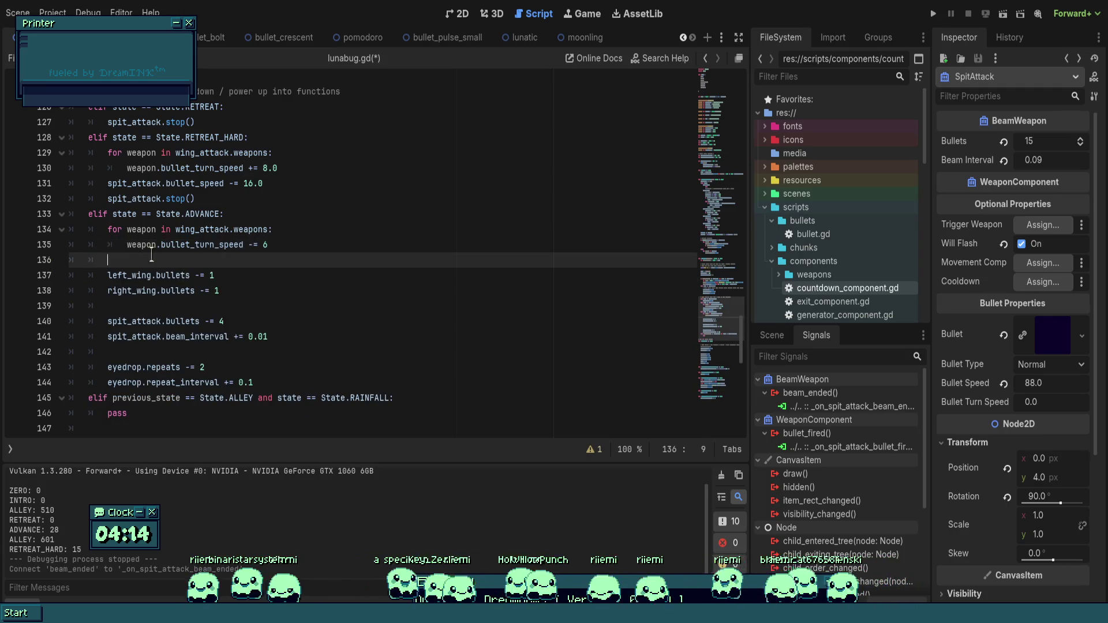
Copy the left_wing bullets line into the ADVANCE loop body
{"action": "double_click", "coordinate": [142, 245]}
{"action": "left_click", "coordinate": [184, 275]}
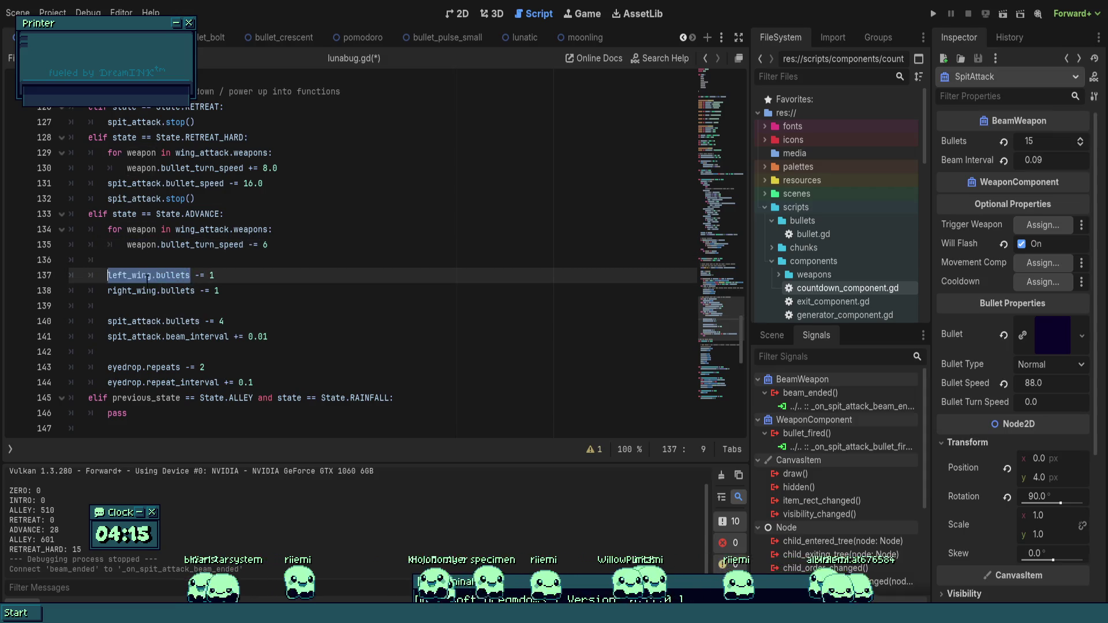
{"action": "left_click_drag", "start_coordinate": [230, 277], "coordinate": [108, 277]}
{"action": "key", "text": "ctrl+c"}
{"action": "left_click", "coordinate": [153, 260]}
{"action": "key", "text": "ctrl+v"}
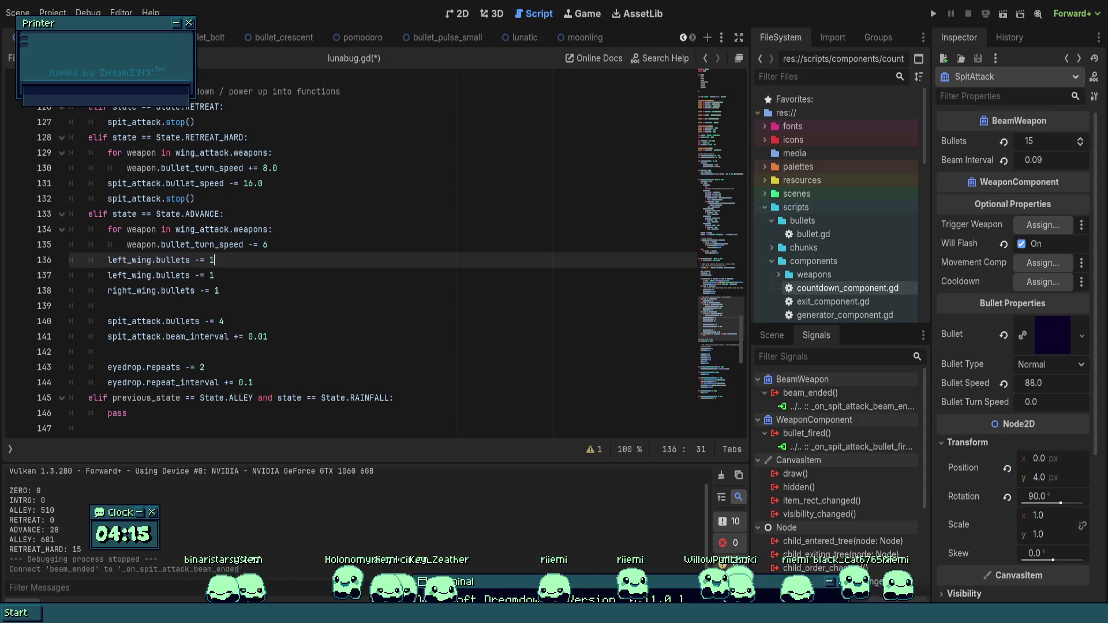
{"action": "key", "text": "ctrl+v"}
Turn it into 'weapon.bullets -= 1' and delete the per-wing bullets lines
{"action": "double_click", "coordinate": [141, 245]}
{"action": "key", "text": "ctrl+c"}
{"action": "double_click", "coordinate": [144, 260]}
{"action": "key", "text": "ctrl+v"}
{"action": "left_click", "coordinate": [267, 290]}
{"action": "key", "text": "shift+Up"}
{"action": "key", "text": "shift+Home"}
{"action": "key", "text": "Delete"}
{"action": "key", "text": "Delete"}
{"action": "key", "text": "Down"}
{"action": "key", "text": "End"}
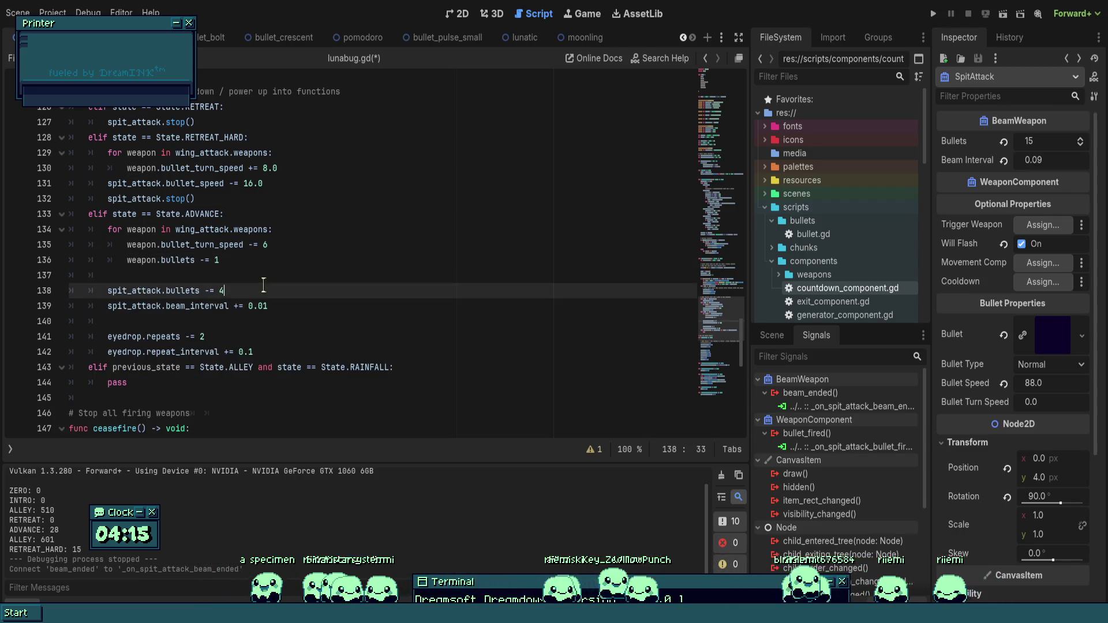
Save lunabug.gd and launch the game with F5 to test the changes
{"action": "key", "text": "ctrl+s"}
{"action": "left_click", "coordinate": [389, 239]}
{"action": "scroll", "coordinate": [393, 232], "scroll_direction": "down", "scroll_amount": 2}
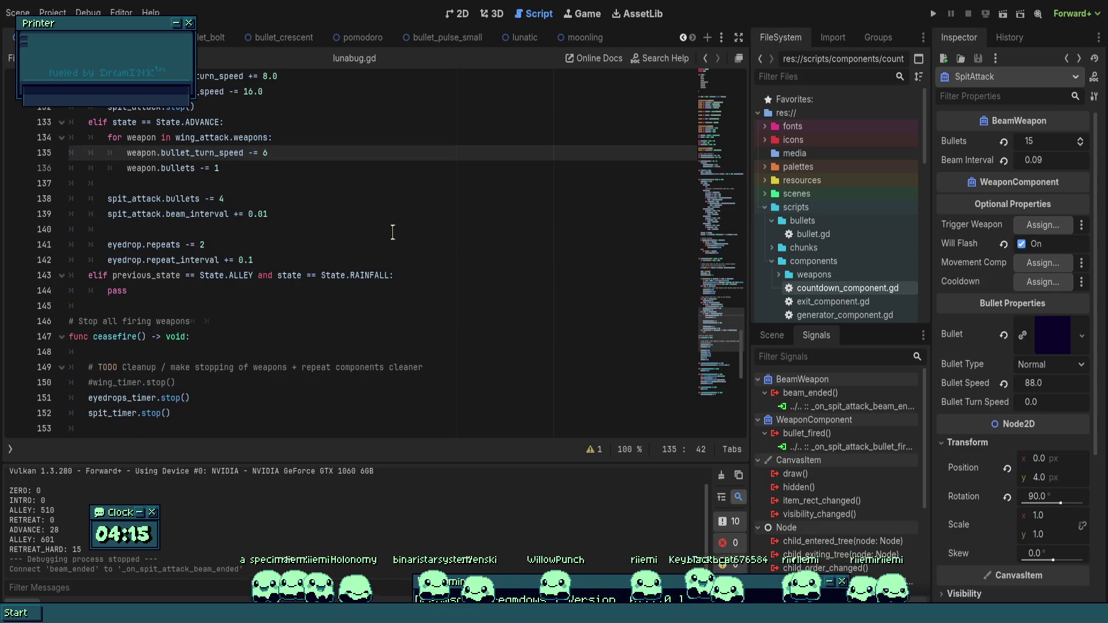
{"action": "left_click", "coordinate": [385, 183]}
{"action": "scroll", "coordinate": [385, 183], "scroll_direction": "up", "scroll_amount": 3}
{"action": "key", "text": "F5"}
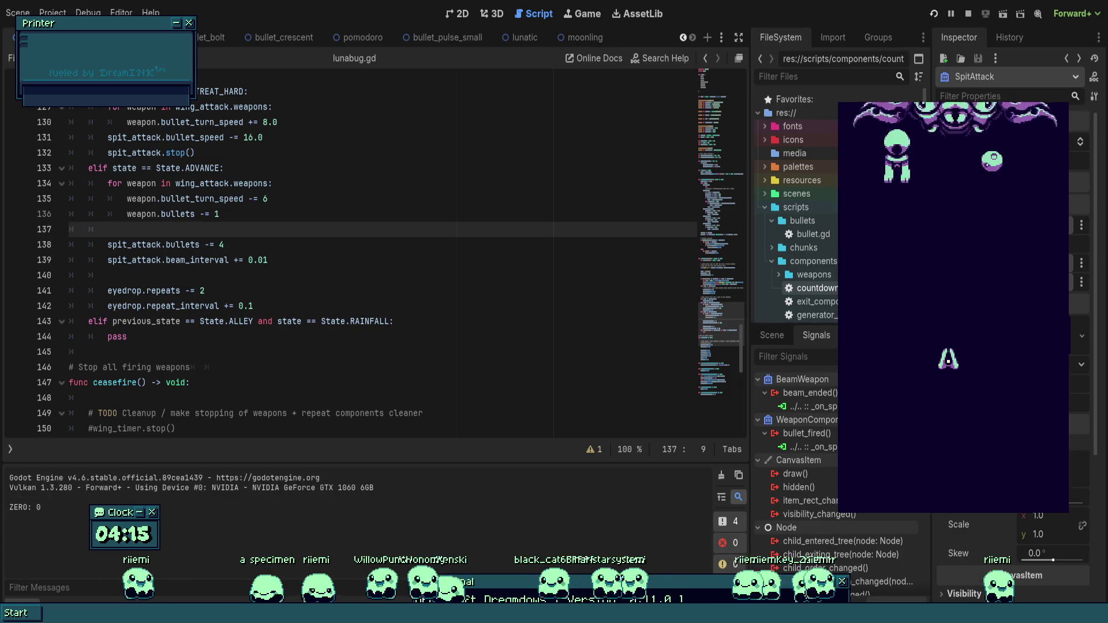
Dodge the Lunabug's bullets with the arrow keys until Retreat Hard, then stop with F8
{"action": "key", "text": "Right"}
{"action": "key", "text": "Left"}
{"action": "key", "text": "Down"}
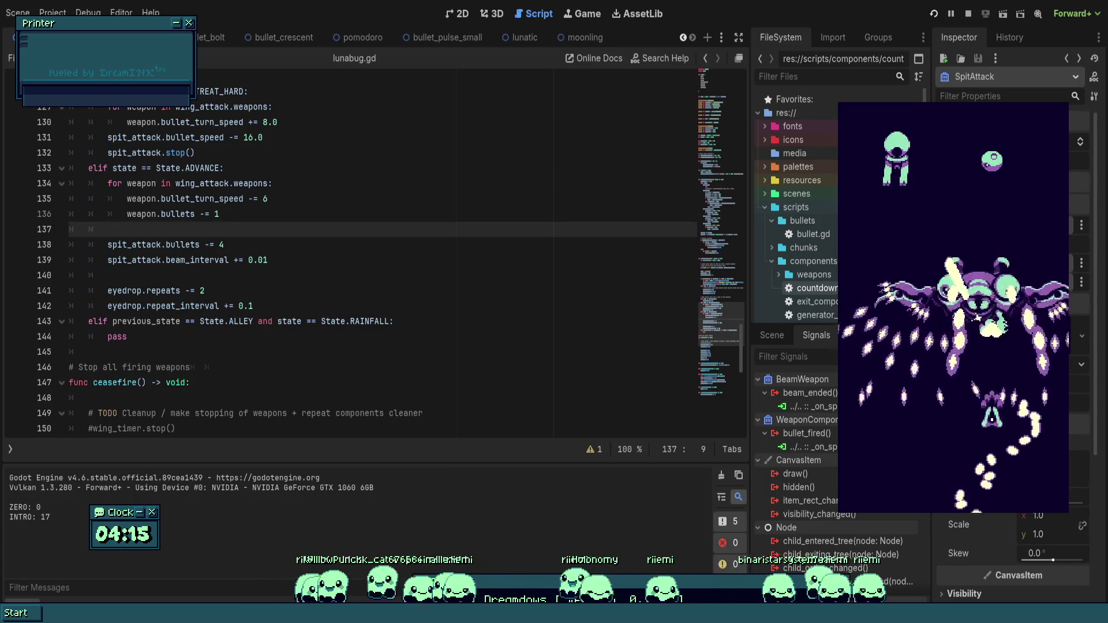
{"action": "key", "text": "Up"}
{"action": "key", "text": "Left"}
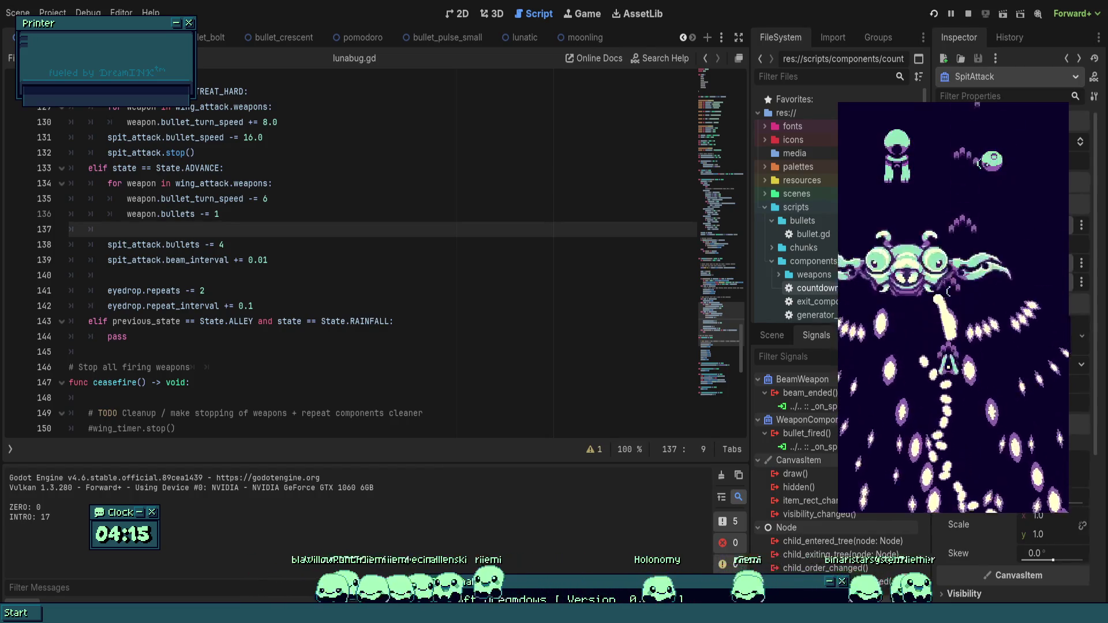
{"action": "key", "text": "Right"}
{"action": "key", "text": "Down"}
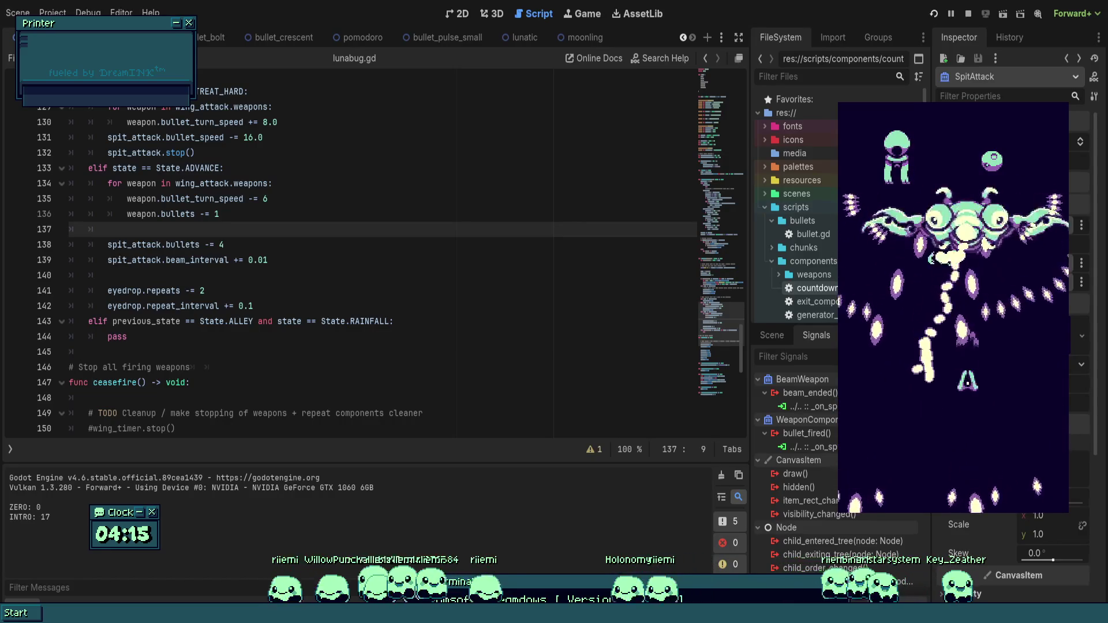
{"action": "key", "text": "Up"}
{"action": "key", "text": "Left"}
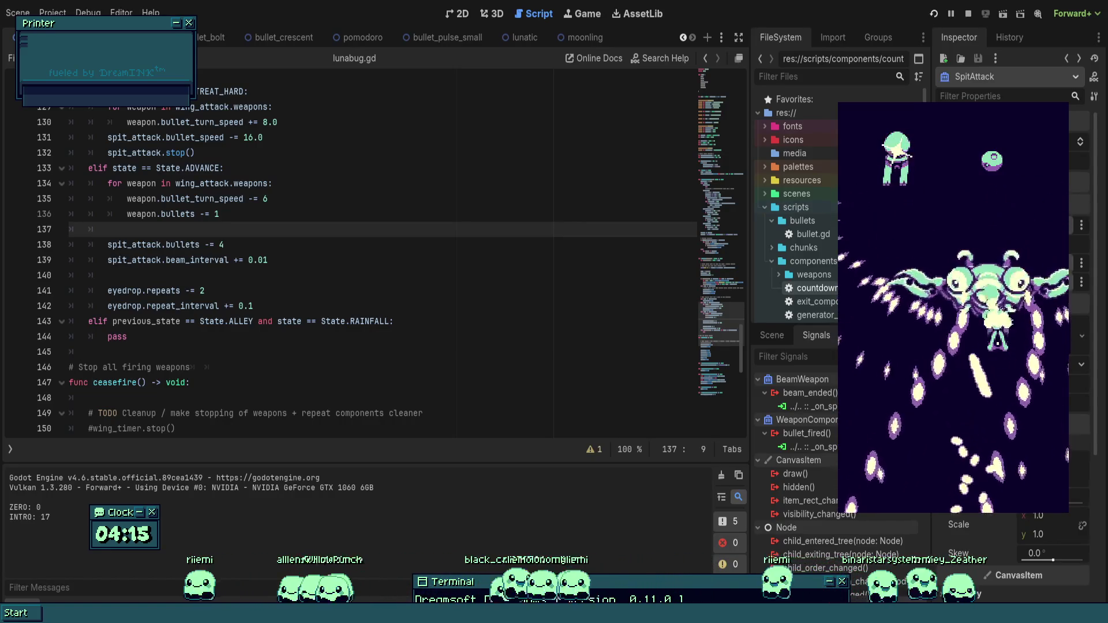
{"action": "key", "text": "Left"}
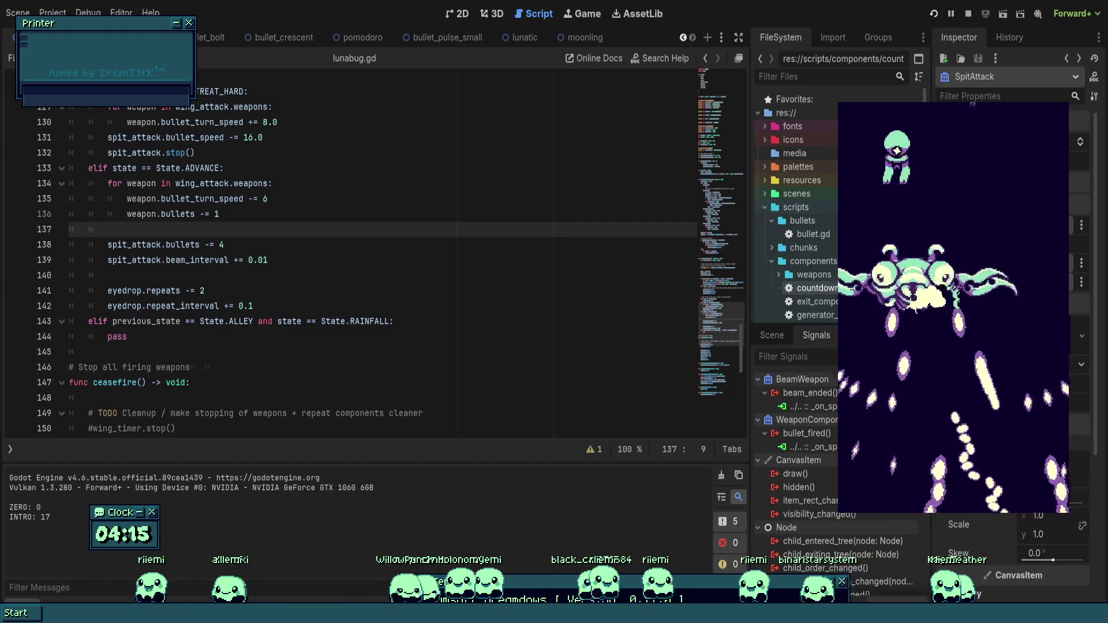
{"action": "key", "text": "Down"}
{"action": "key", "text": "Right"}
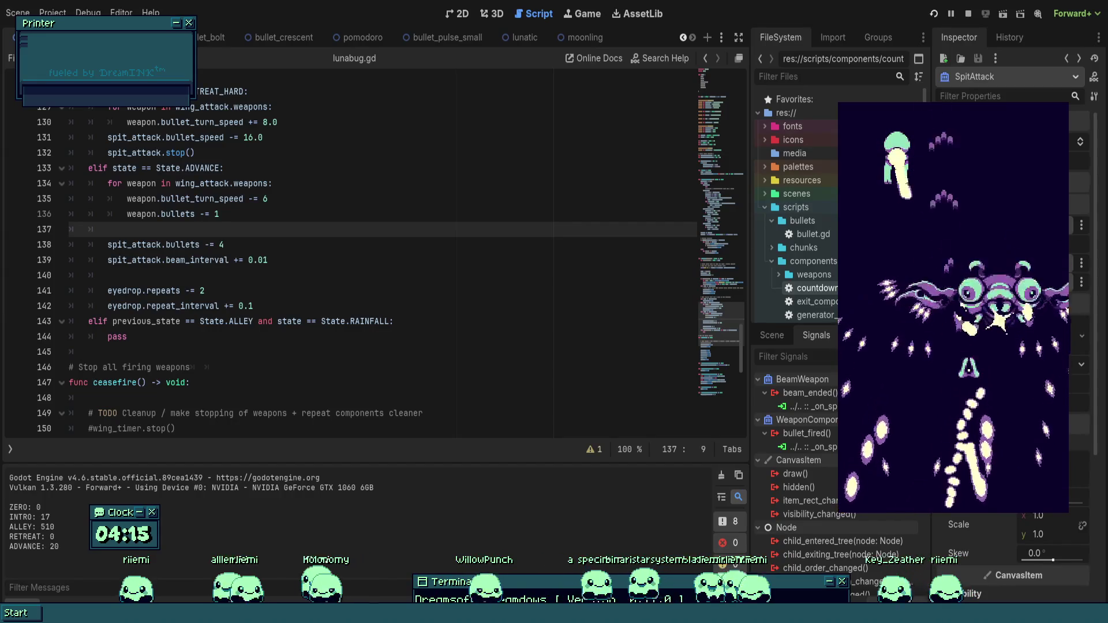
{"action": "key", "text": "Right"}
{"action": "key", "text": "Down"}
{"action": "key", "text": "Left"}
{"action": "key", "text": "Up"}
{"action": "key", "text": "Right"}
{"action": "key", "text": "Down"}
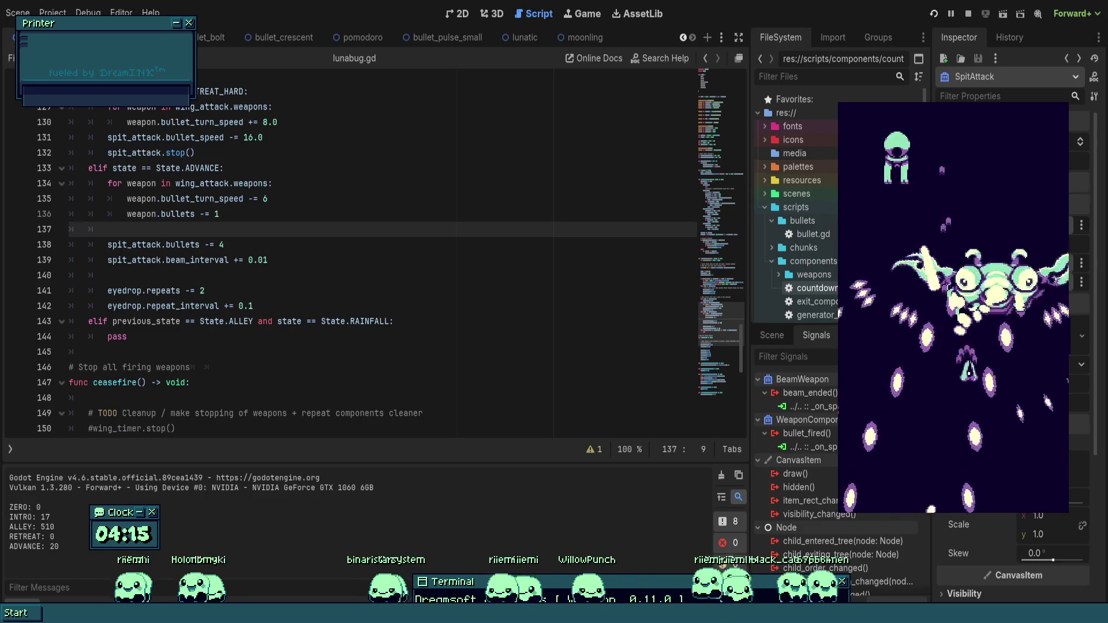
{"action": "key", "text": "Left"}
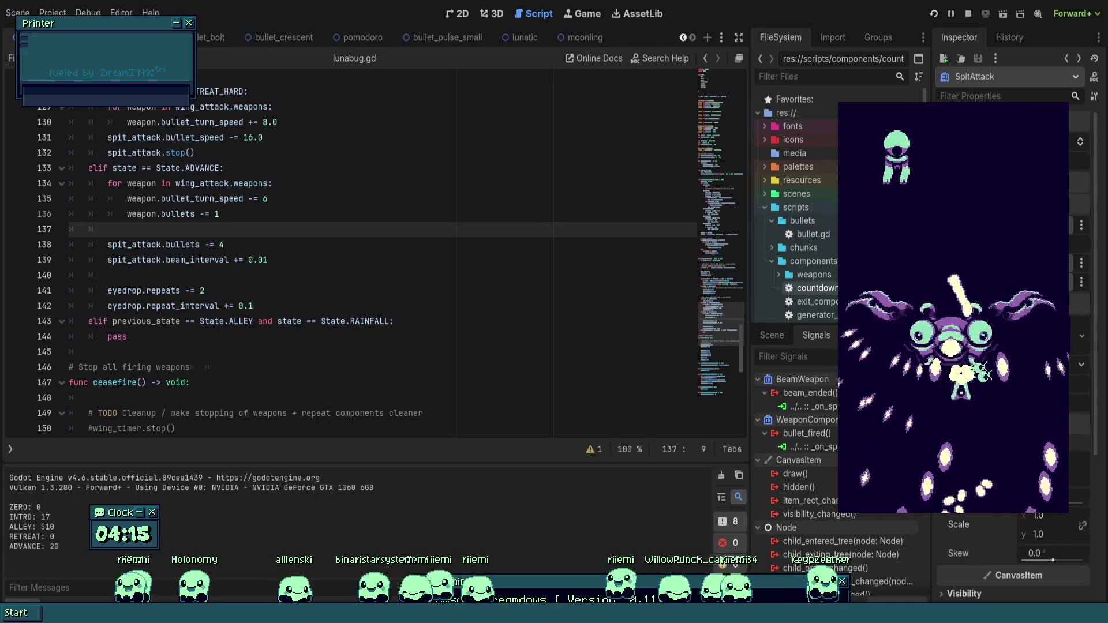
{"action": "key", "text": "Left"}
{"action": "key", "text": "Up"}
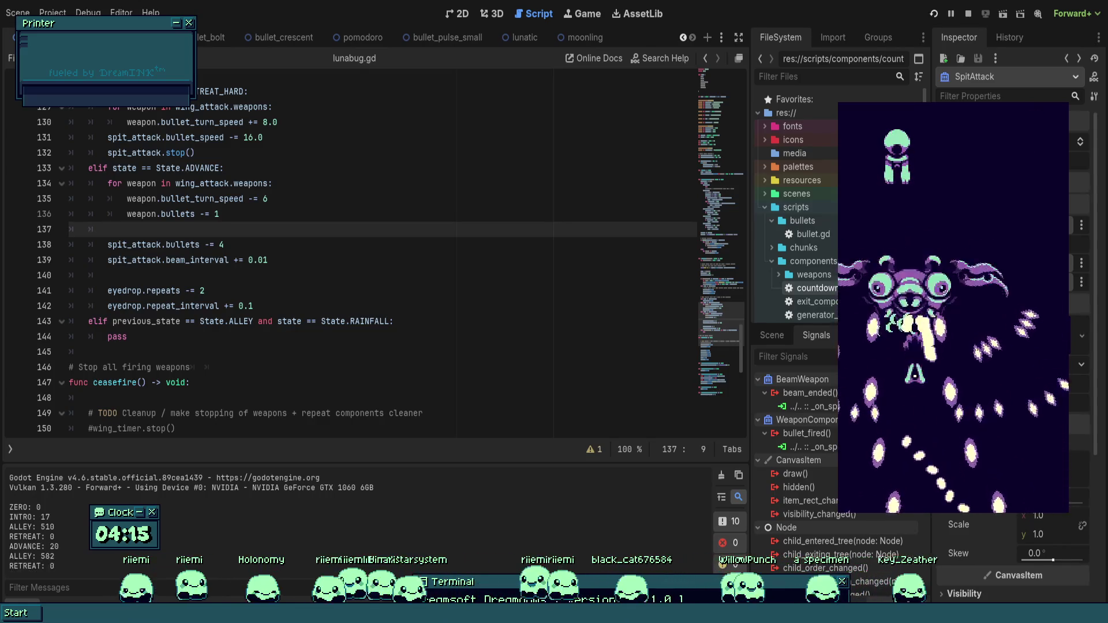
{"action": "key", "text": "Right"}
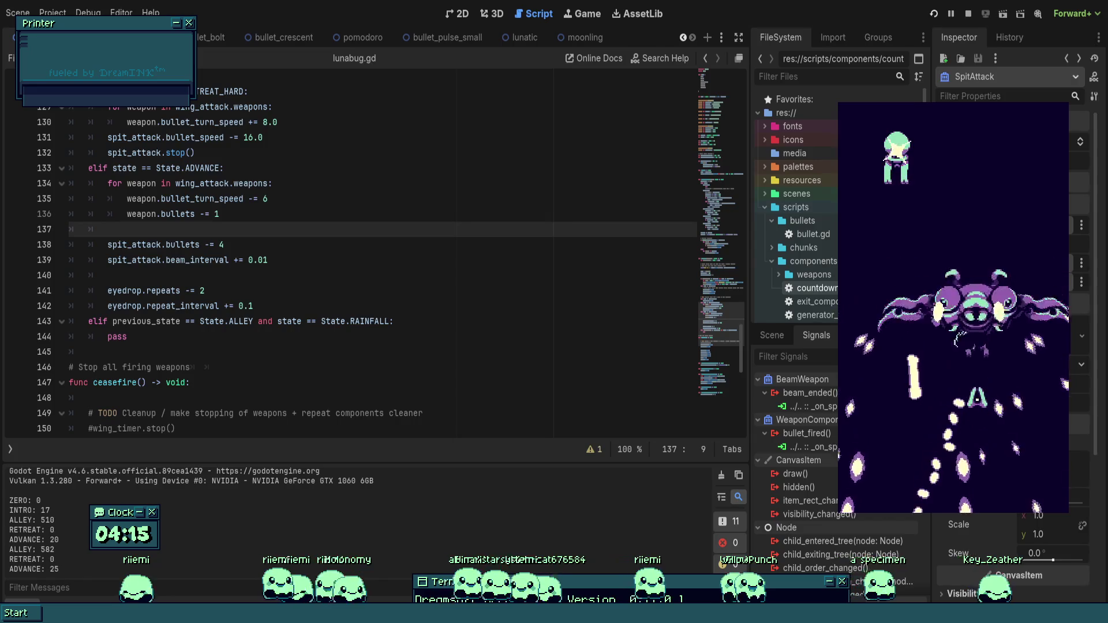
{"action": "key", "text": "Down"}
{"action": "key", "text": "Left"}
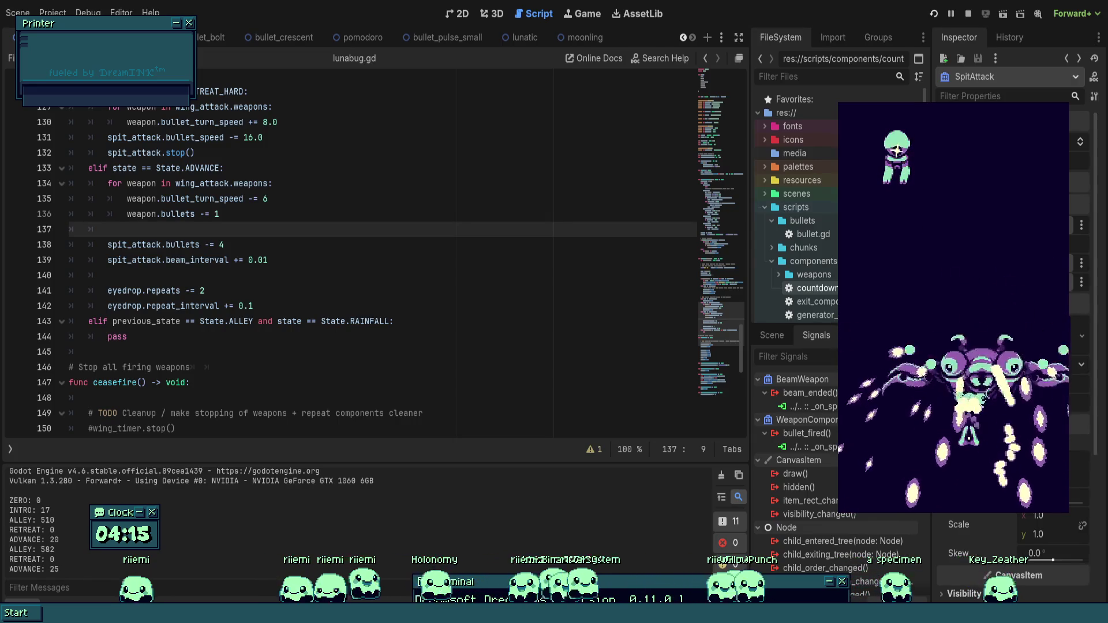
{"action": "key", "text": "Left"}
{"action": "key", "text": "Up"}
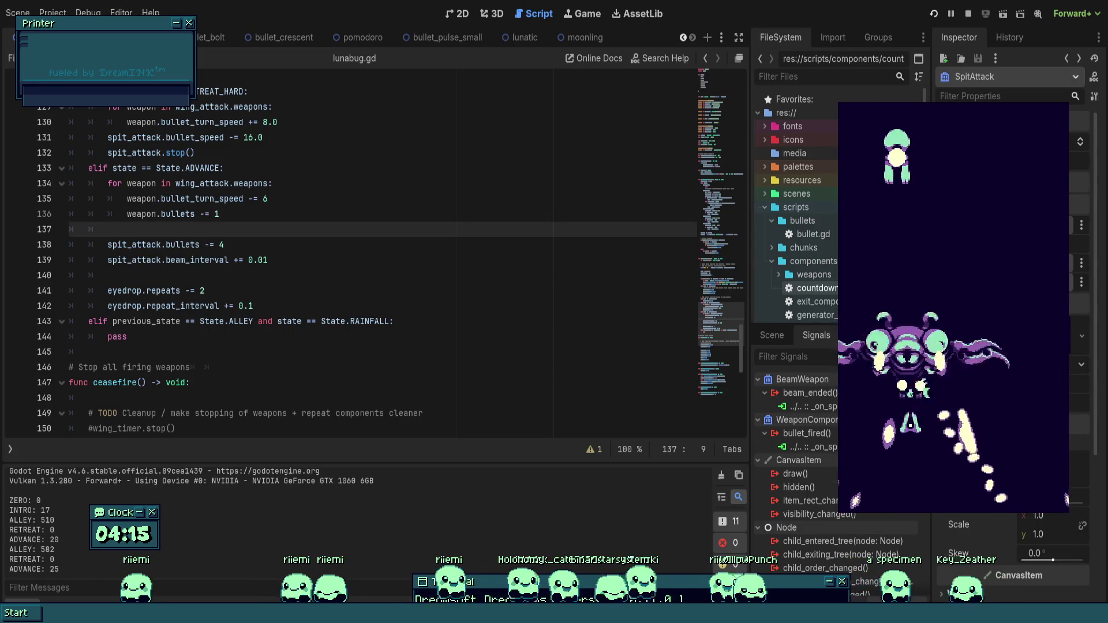
{"action": "key", "text": "Right"}
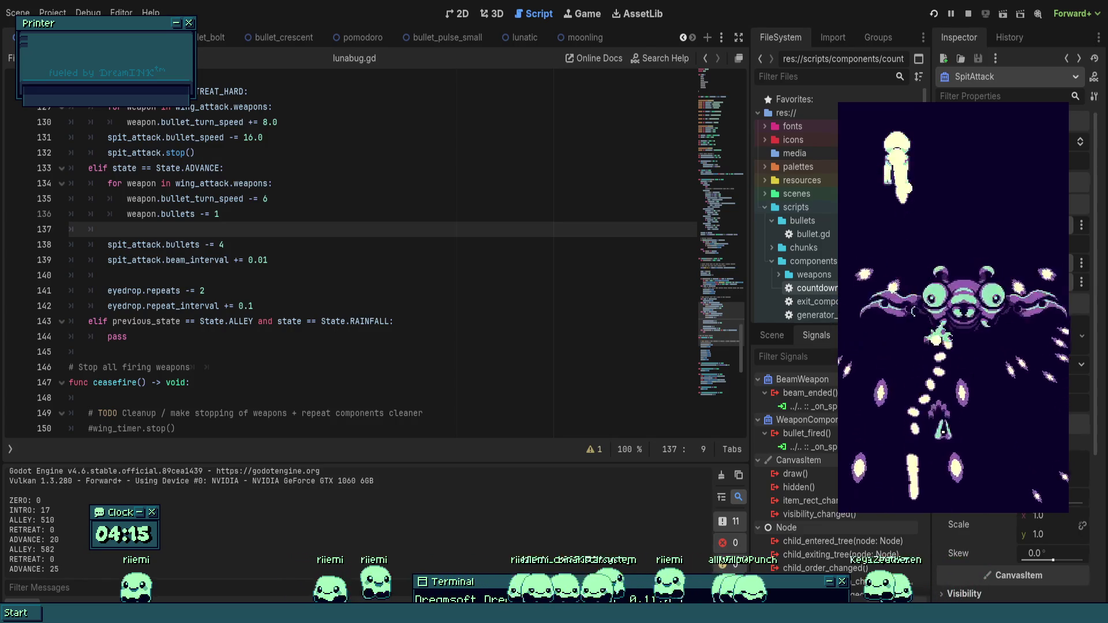
{"action": "key", "text": "Right"}
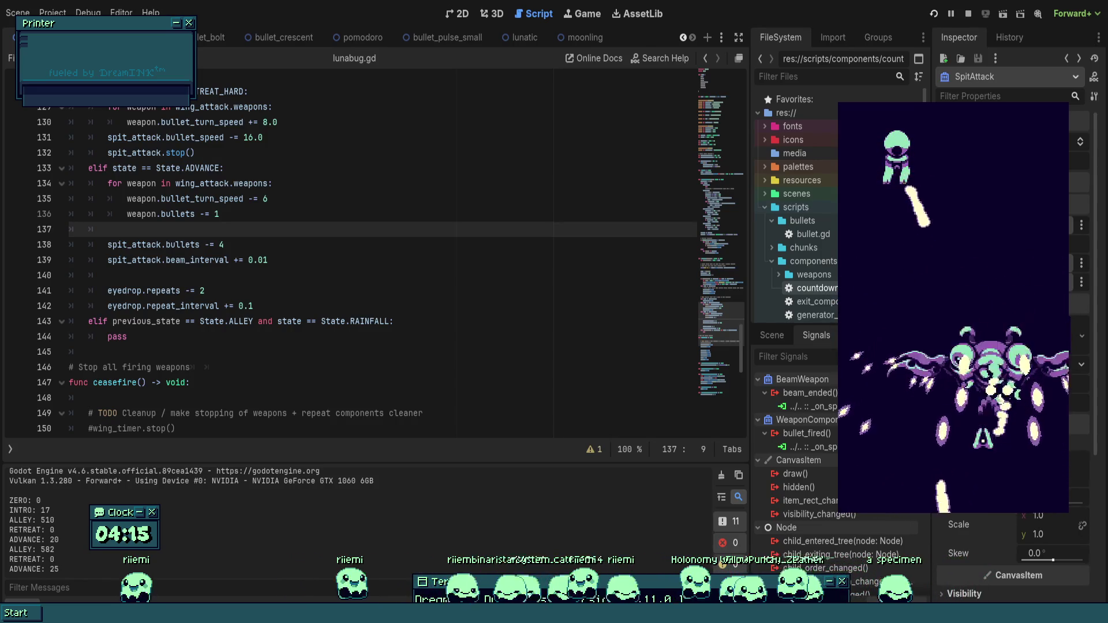
{"action": "key", "text": "Left"}
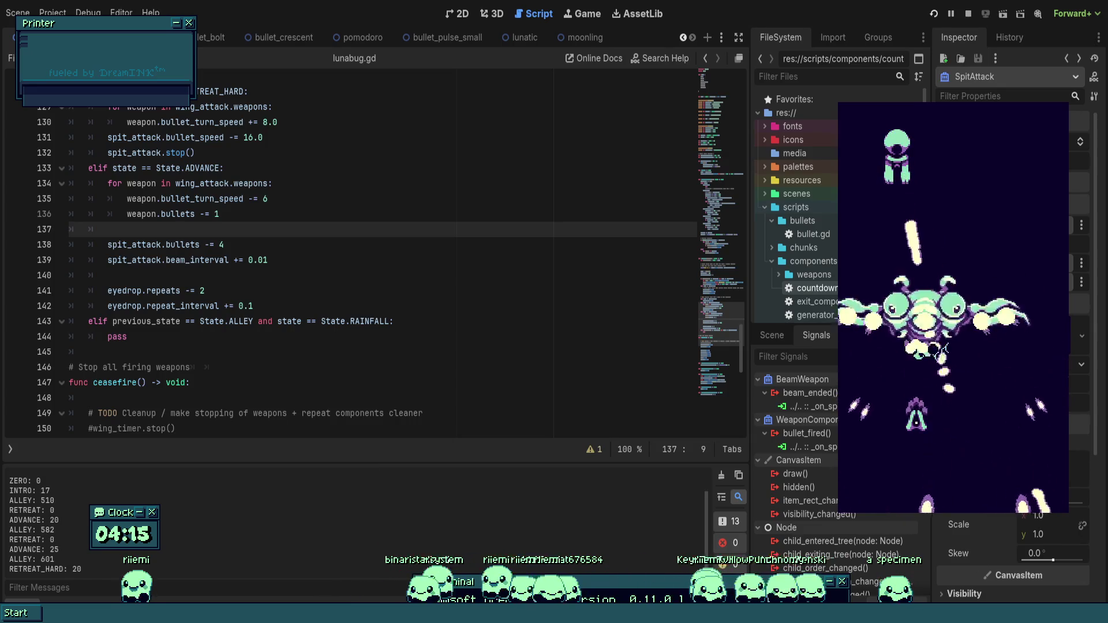
{"action": "key", "text": "Left"}
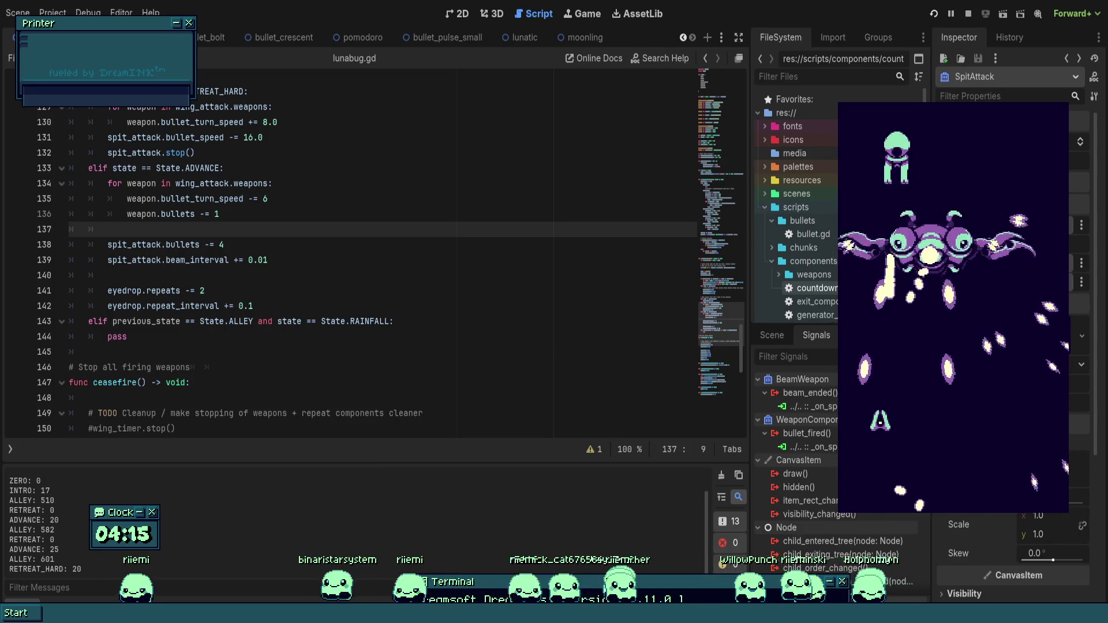
{"action": "key", "text": "F8"}
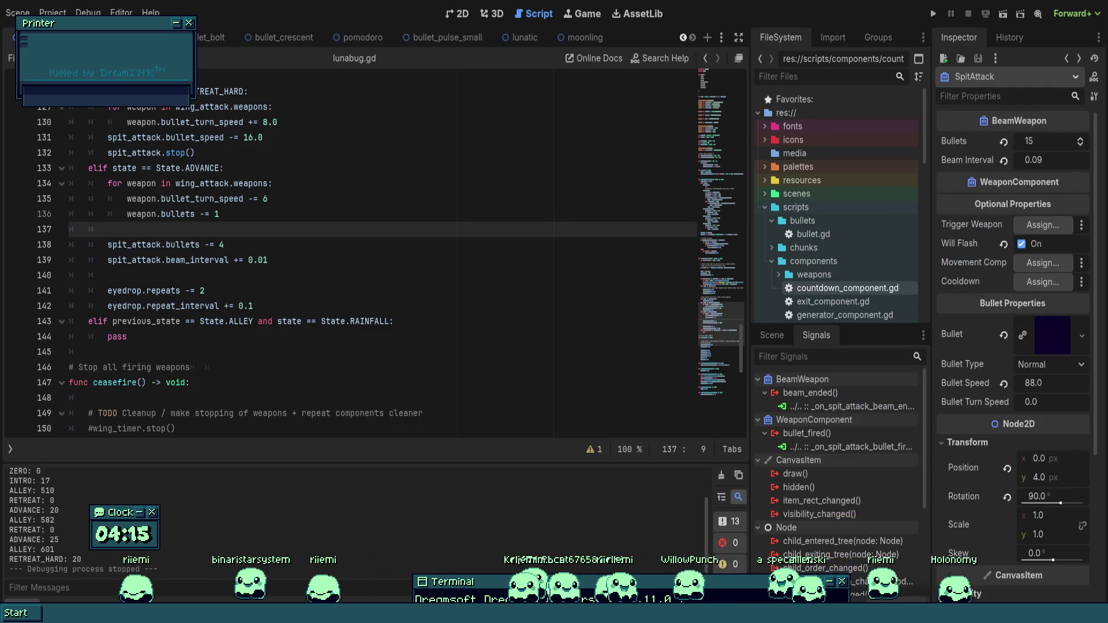
{"action": "left_click", "coordinate": [271, 260]}
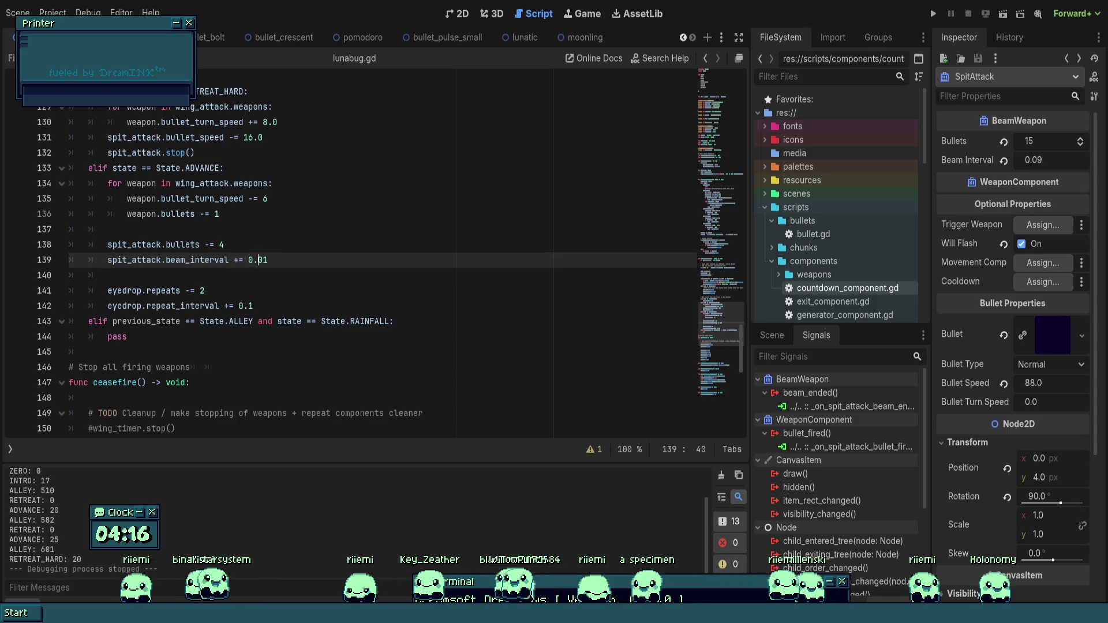
{"action": "left_click", "coordinate": [266, 293]}
{"action": "scroll", "coordinate": [266, 292], "scroll_direction": "up", "scroll_amount": 1}
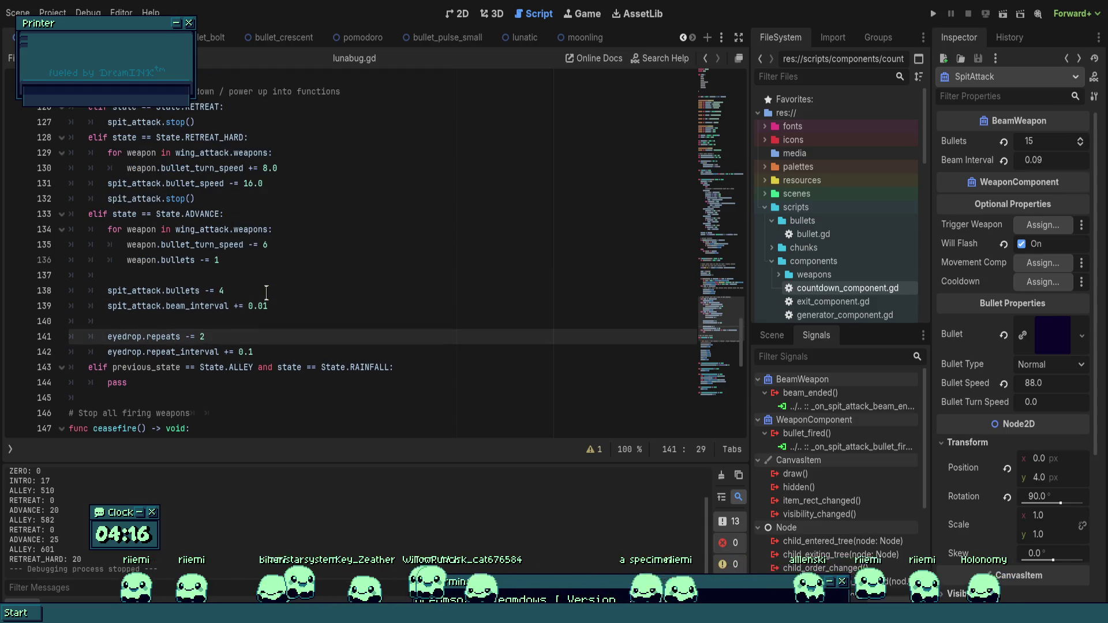
{"action": "scroll", "coordinate": [245, 272], "scroll_direction": "up", "scroll_amount": 8}
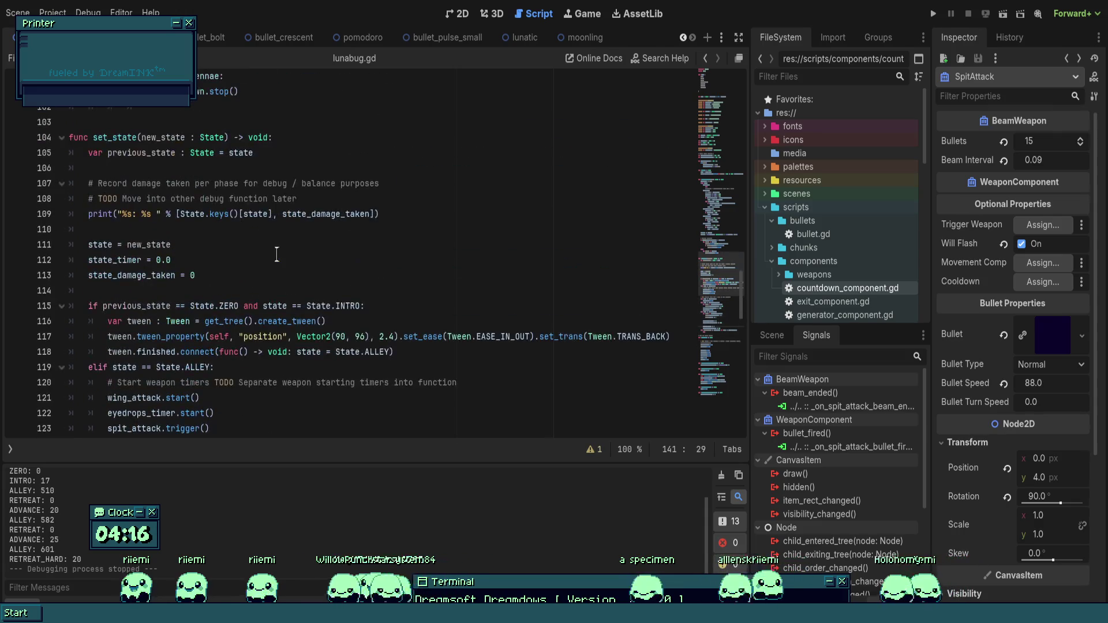
{"action": "left_click", "coordinate": [289, 244]}
{"action": "scroll", "coordinate": [290, 262], "scroll_direction": "up", "scroll_amount": 5}
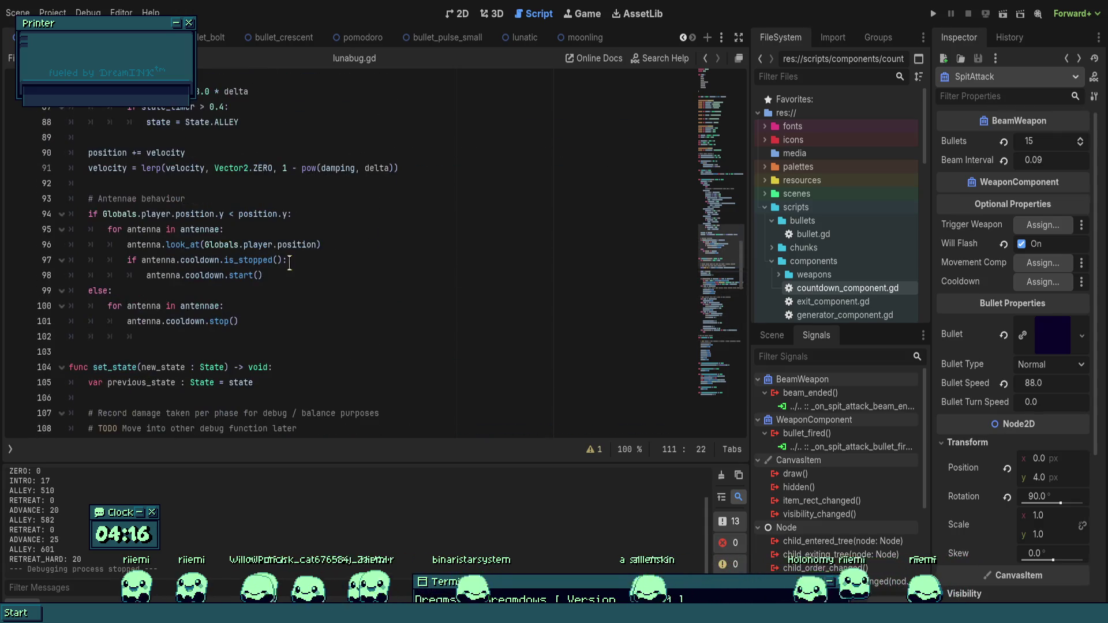
{"action": "scroll", "coordinate": [293, 262], "scroll_direction": "up", "scroll_amount": 2}
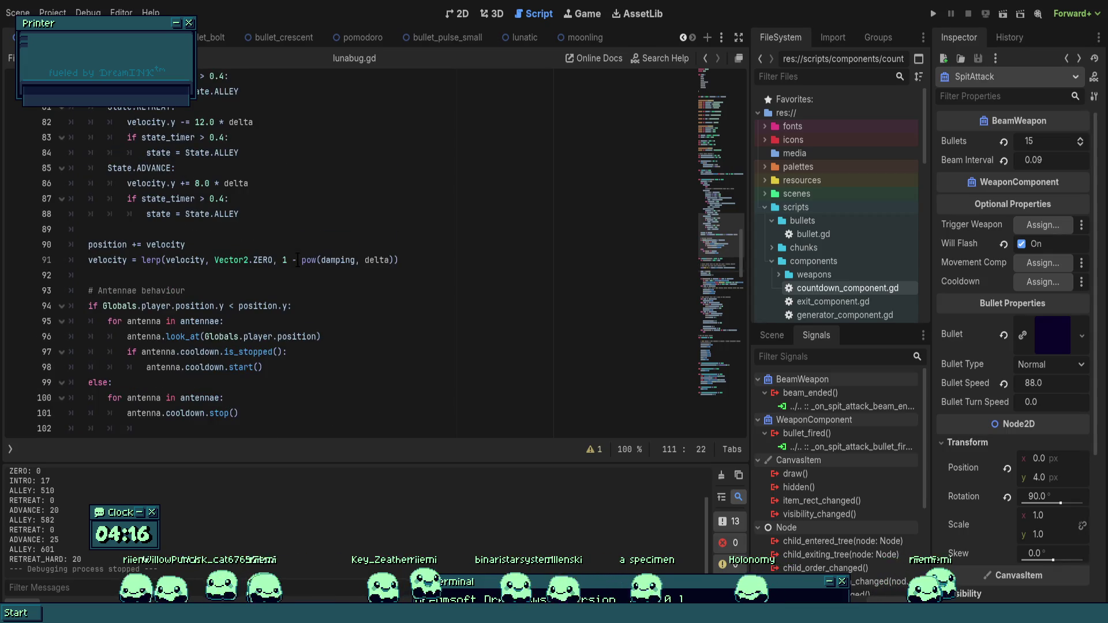
{"action": "scroll", "coordinate": [252, 253], "scroll_direction": "down", "scroll_amount": 8}
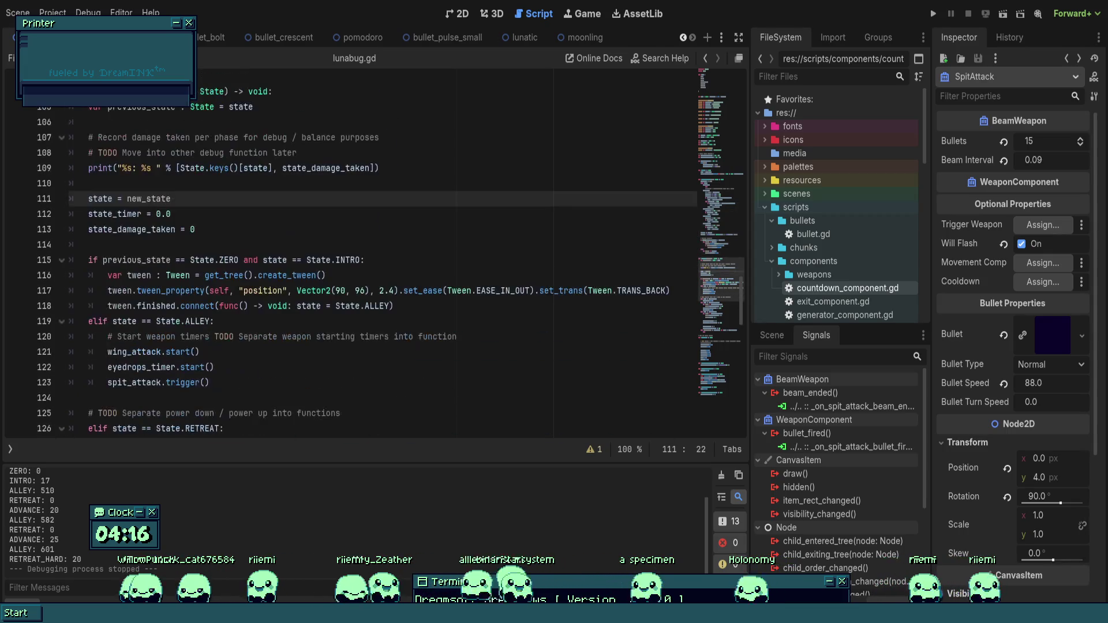
{"action": "scroll", "coordinate": [284, 267], "scroll_direction": "down", "scroll_amount": 5}
{"action": "scroll", "coordinate": [285, 268], "scroll_direction": "down", "scroll_amount": 1}
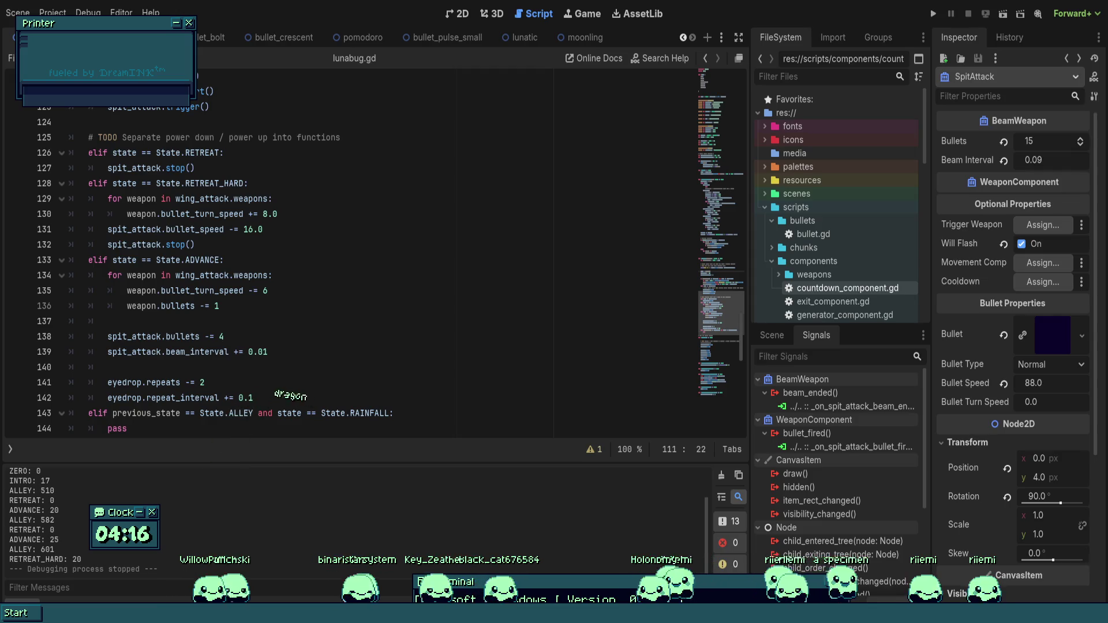
{"action": "left_click", "coordinate": [341, 321]}
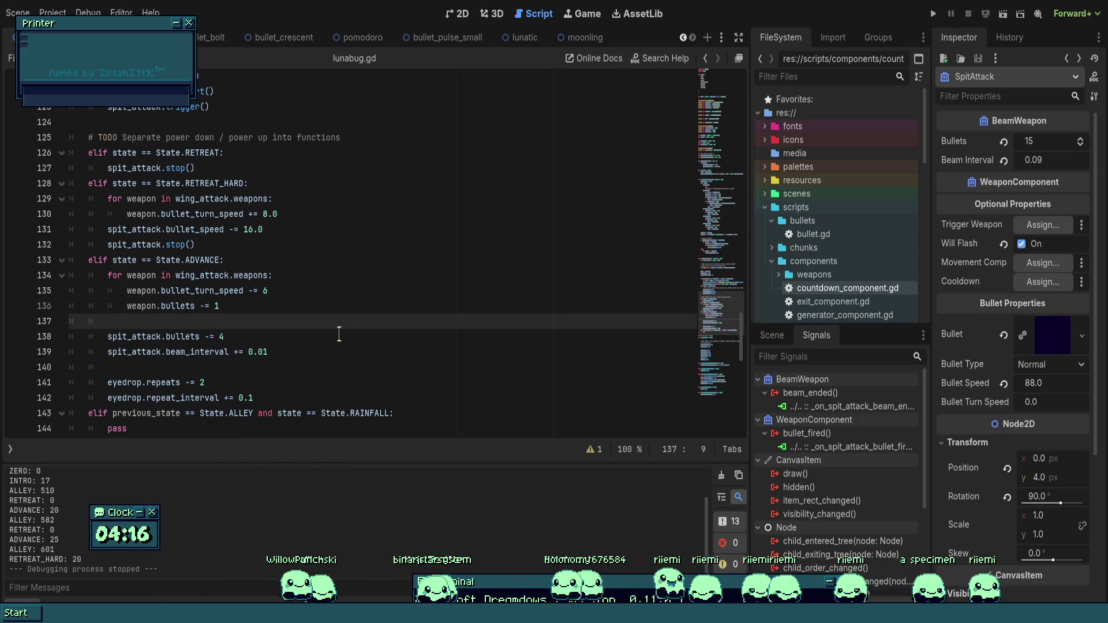
{"action": "scroll", "coordinate": [340, 334], "scroll_direction": "down", "scroll_amount": 1}
{"action": "left_click", "coordinate": [326, 245]}
{"action": "scroll", "coordinate": [325, 245], "scroll_direction": "up", "scroll_amount": 2}
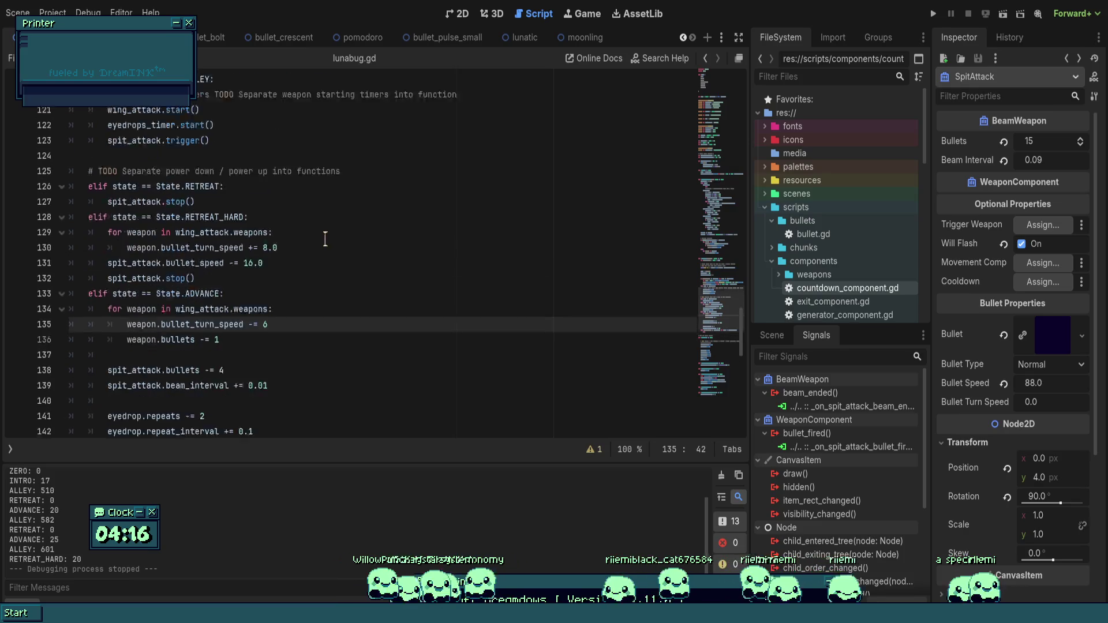
{"action": "left_click", "coordinate": [326, 245]}
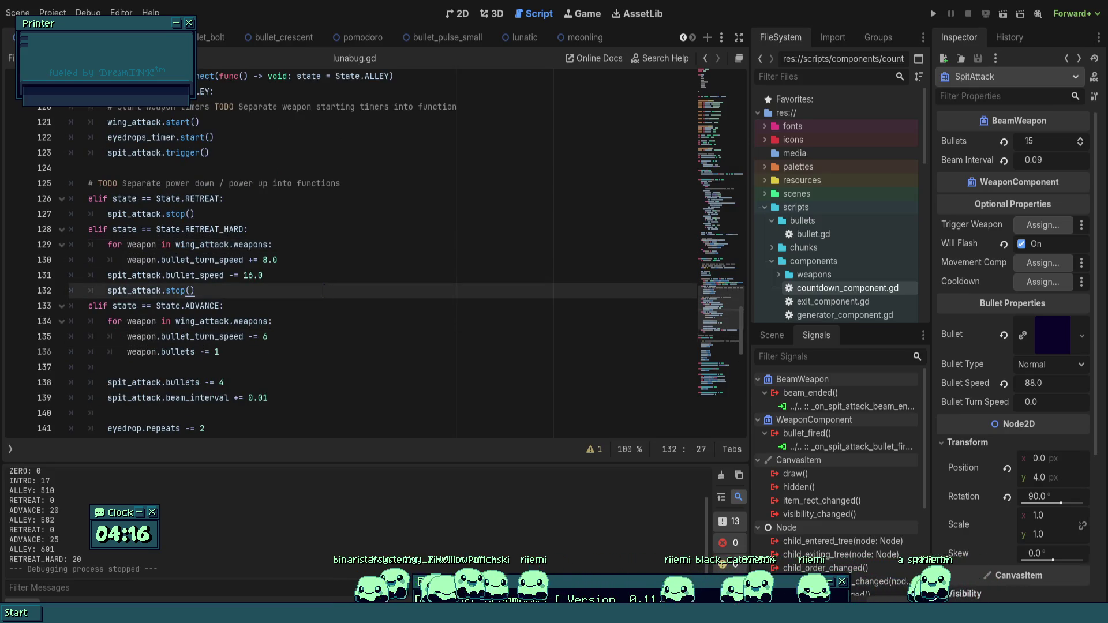
{"action": "left_click", "coordinate": [320, 306]}
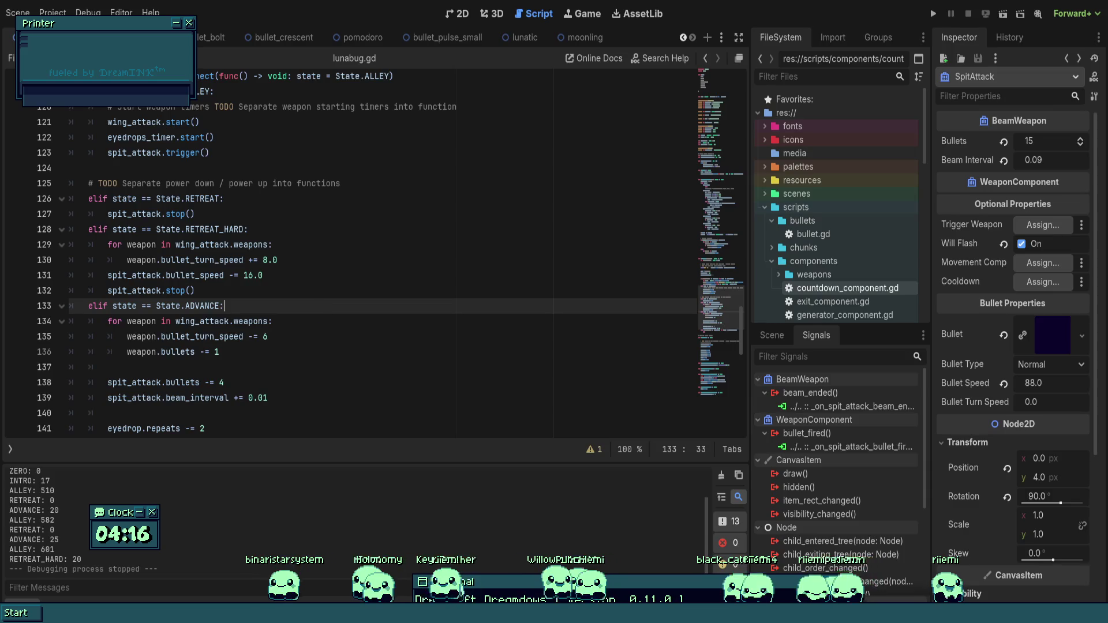
{"action": "scroll", "coordinate": [329, 327], "scroll_direction": "down", "scroll_amount": 5}
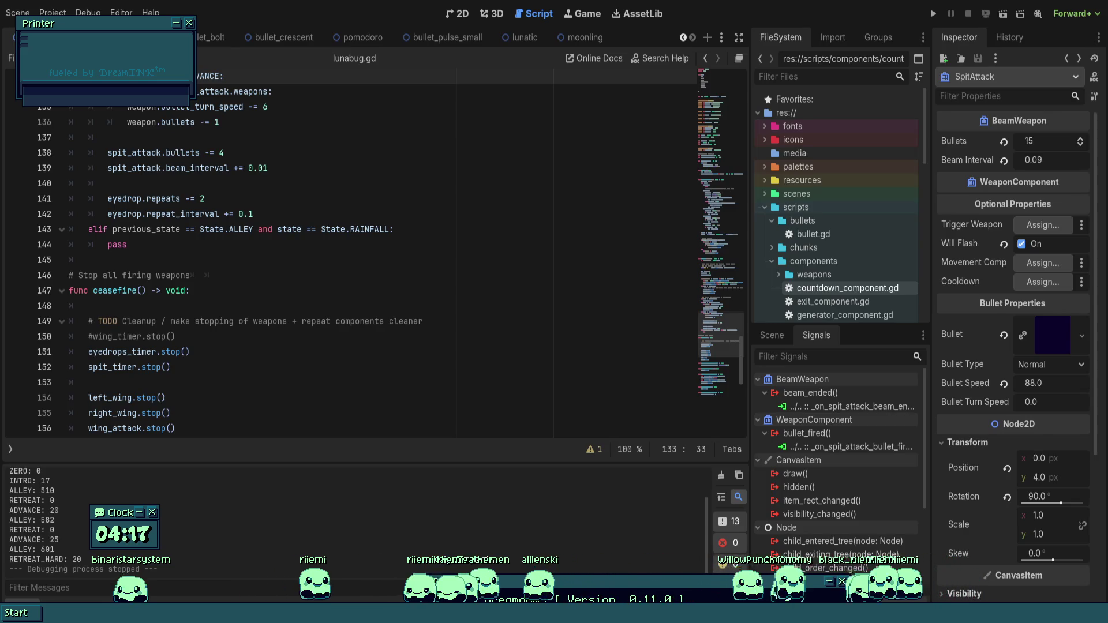
Change create_timer(1.0) to create_timer(1.3) on line 168 of the beam_ended handler
{"action": "left_click", "coordinate": [378, 305]}
{"action": "scroll", "coordinate": [378, 303], "scroll_direction": "up", "scroll_amount": 3}
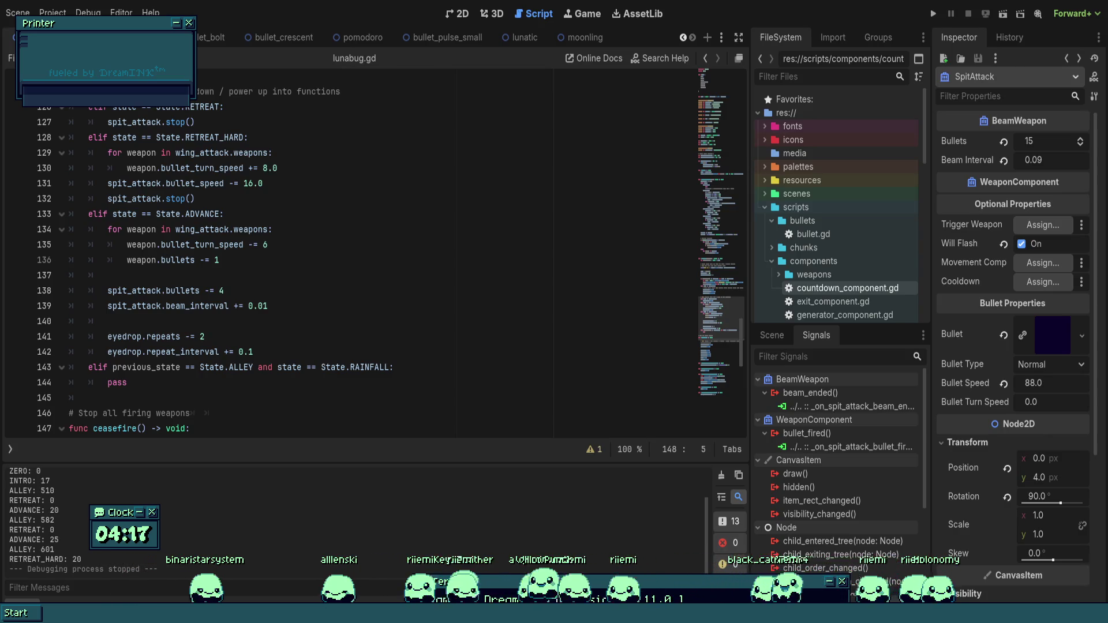
{"action": "scroll", "coordinate": [437, 315], "scroll_direction": "down", "scroll_amount": 7}
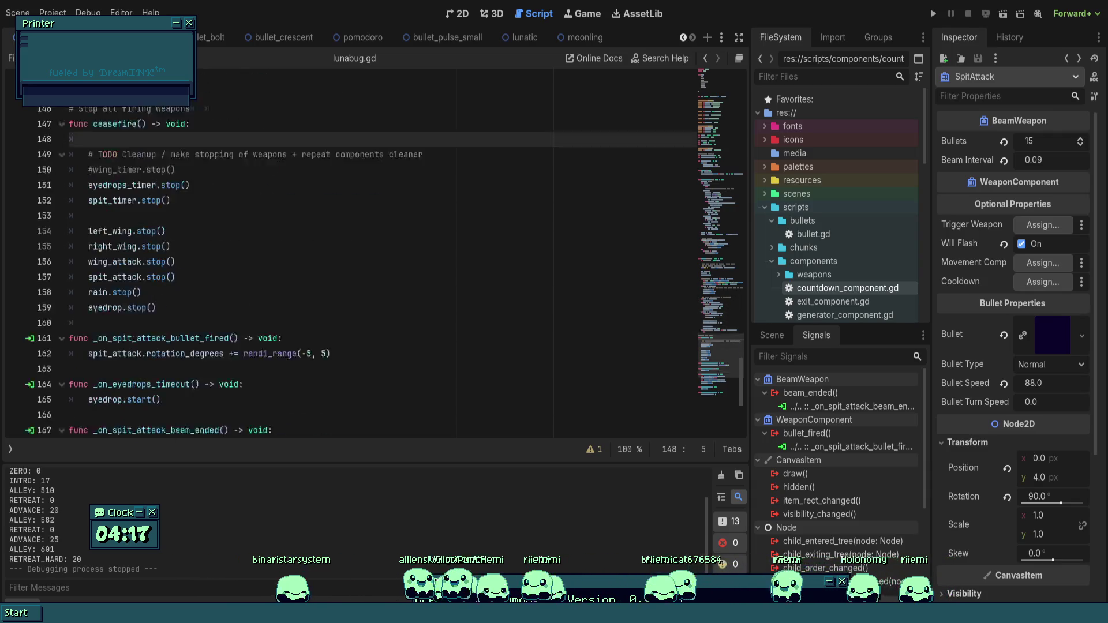
{"action": "scroll", "coordinate": [435, 319], "scroll_direction": "down", "scroll_amount": 3}
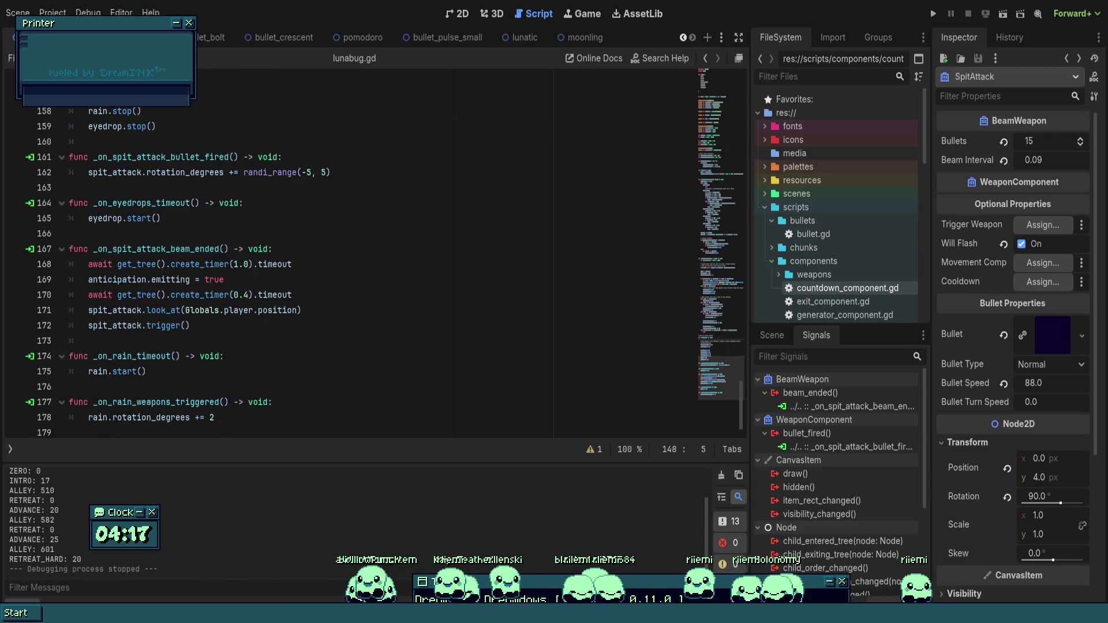
{"action": "left_click", "coordinate": [249, 266]}
{"action": "key", "text": "BackSpace"}
{"action": "type", "text": "3"}
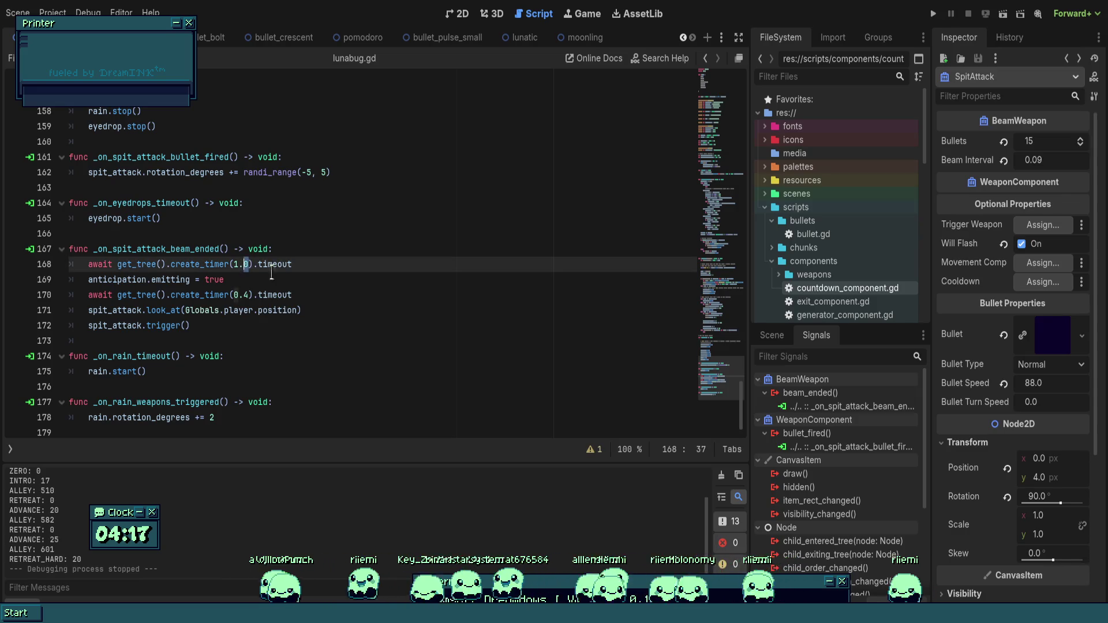
{"action": "key", "text": "End"}
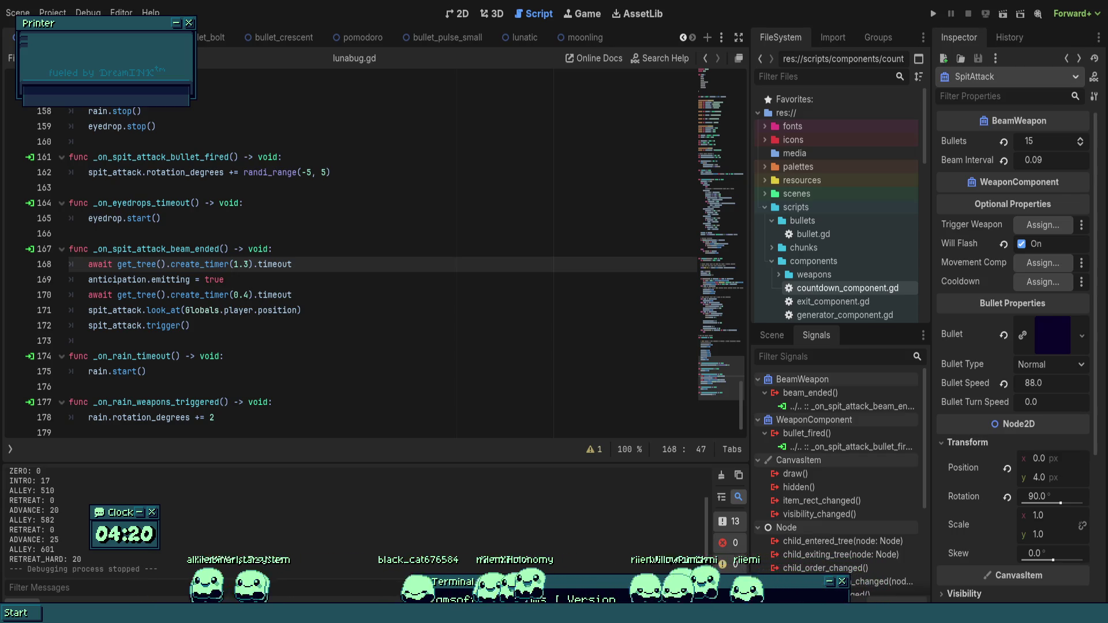
Delete the _on_eyedrops_timeout handler function from lunabug.gd
{"action": "left_click", "coordinate": [398, 336]}
{"action": "scroll", "coordinate": [398, 336], "scroll_direction": "up", "scroll_amount": 3}
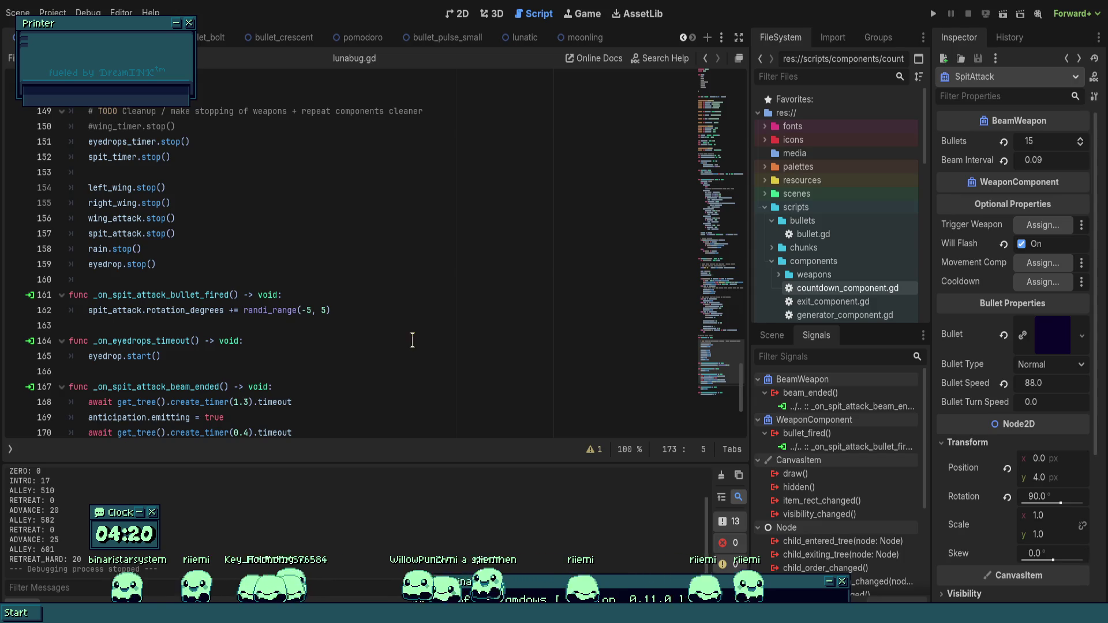
{"action": "left_click", "coordinate": [216, 355]}
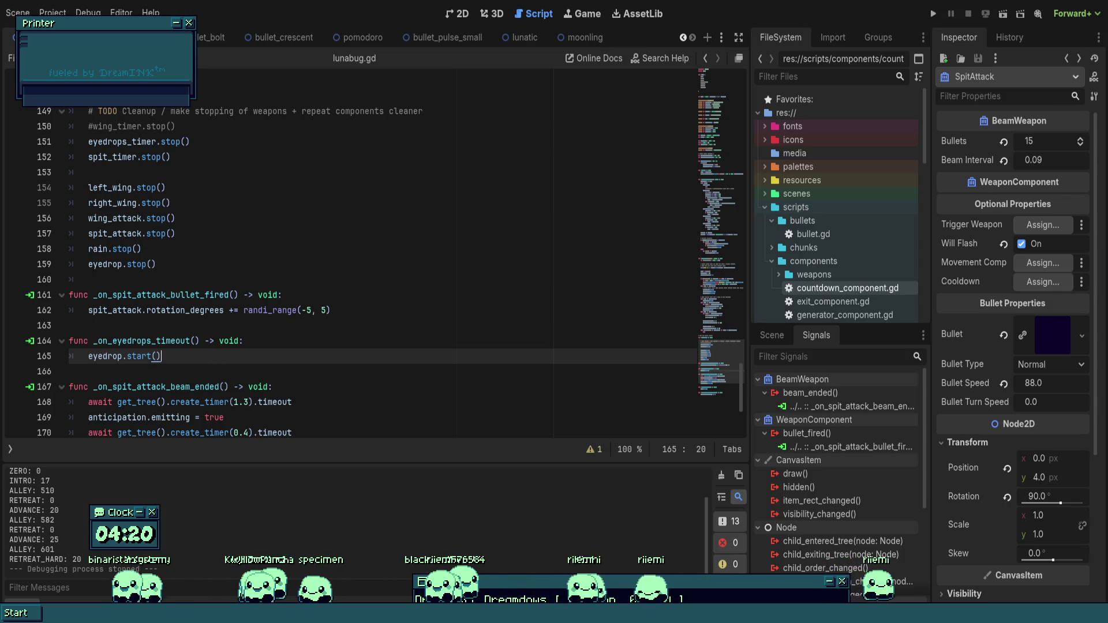
{"action": "key", "text": "shift+Up"}
{"action": "key", "text": "shift+Home"}
{"action": "scroll", "coordinate": [346, 260], "scroll_direction": "down", "scroll_amount": 2}
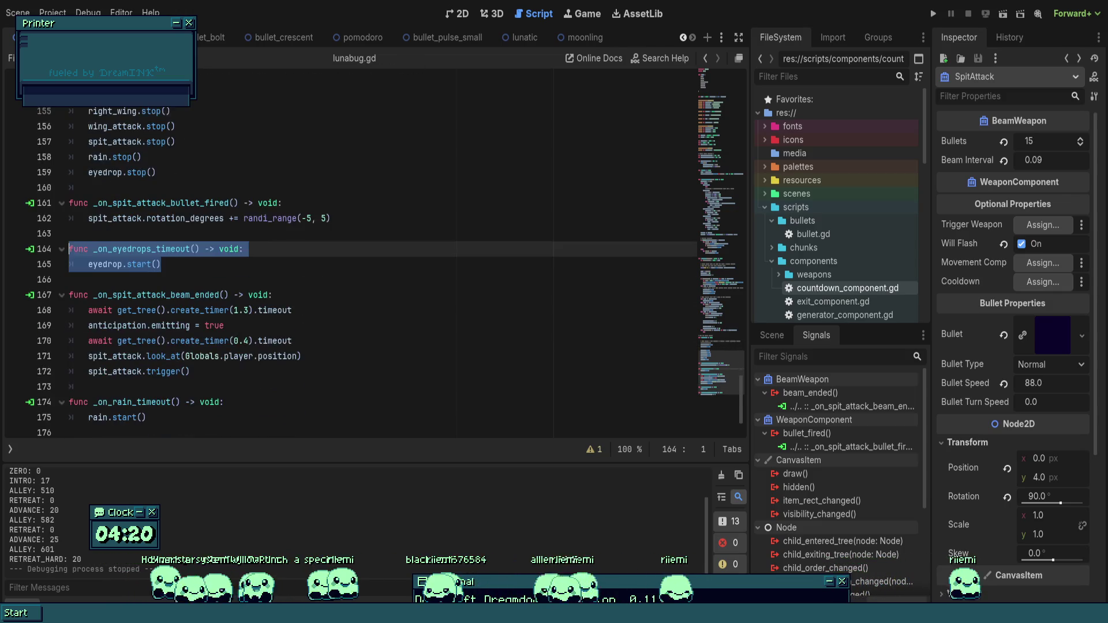
{"action": "key", "text": "BackSpace"}
{"action": "key", "text": "BackSpace"}
{"action": "key", "text": "BackSpace"}
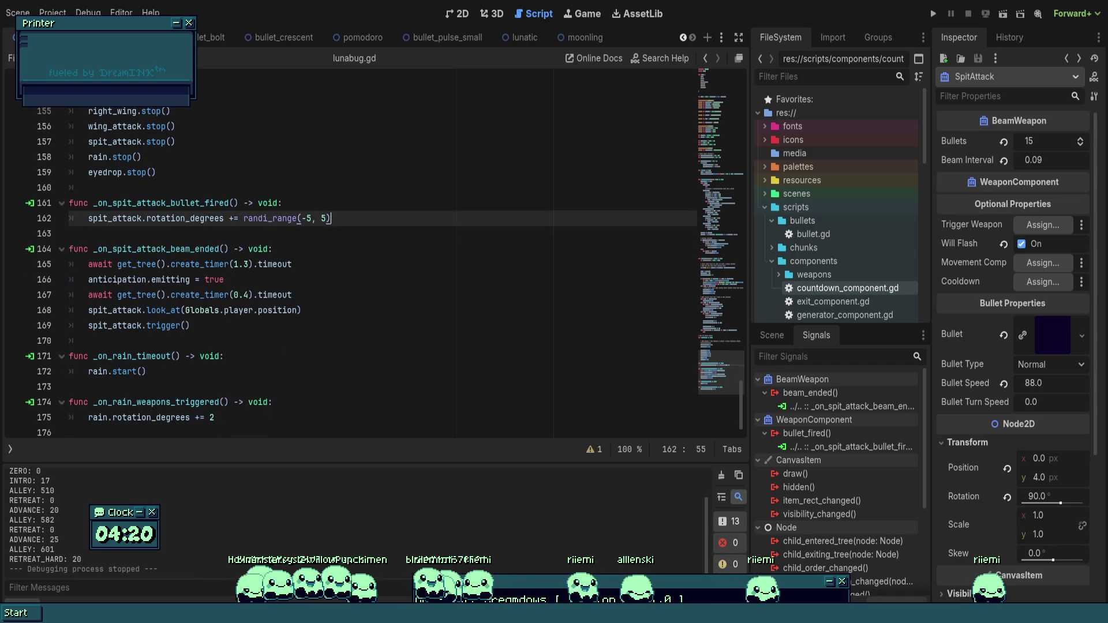
Delete the _on_rain_timeout handler function, then run the project to playtest the boss
{"action": "left_click", "coordinate": [277, 402]}
{"action": "mouse_move", "coordinate": [153, 371]}
{"action": "left_mouse_down"}
{"action": "mouse_move", "coordinate": [64, 369]}
{"action": "mouse_move", "coordinate": [55, 381]}
{"action": "mouse_move", "coordinate": [56, 356]}
{"action": "left_mouse_up"}
{"action": "key", "text": "shift+Up"}
{"action": "key", "text": "BackSpace"}
{"action": "key", "text": "BackSpace"}
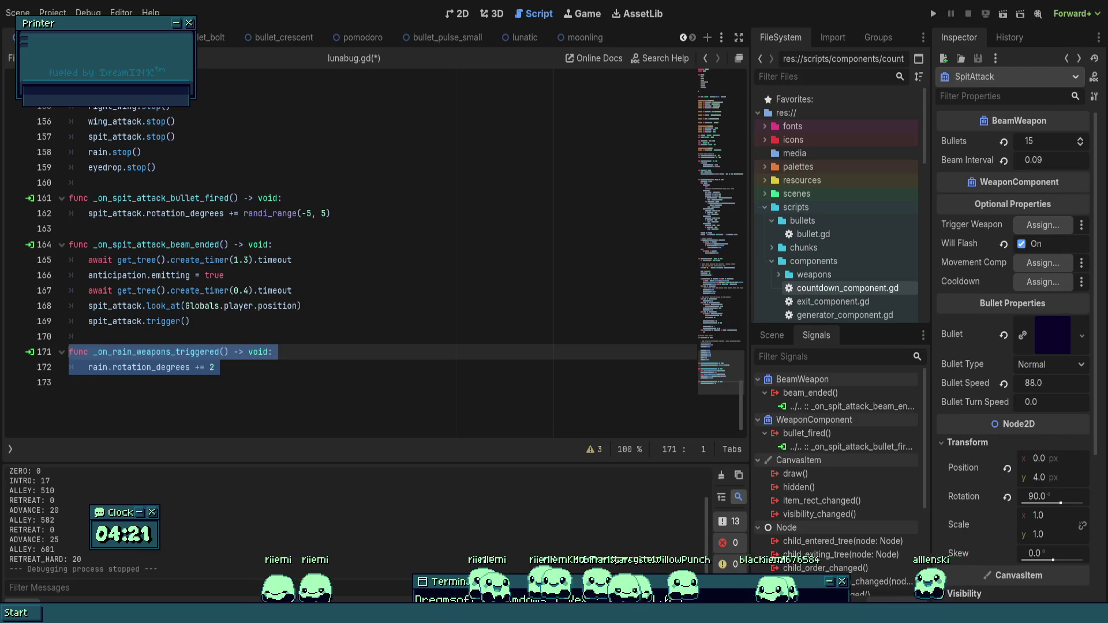
{"action": "left_click", "coordinate": [633, 276]}
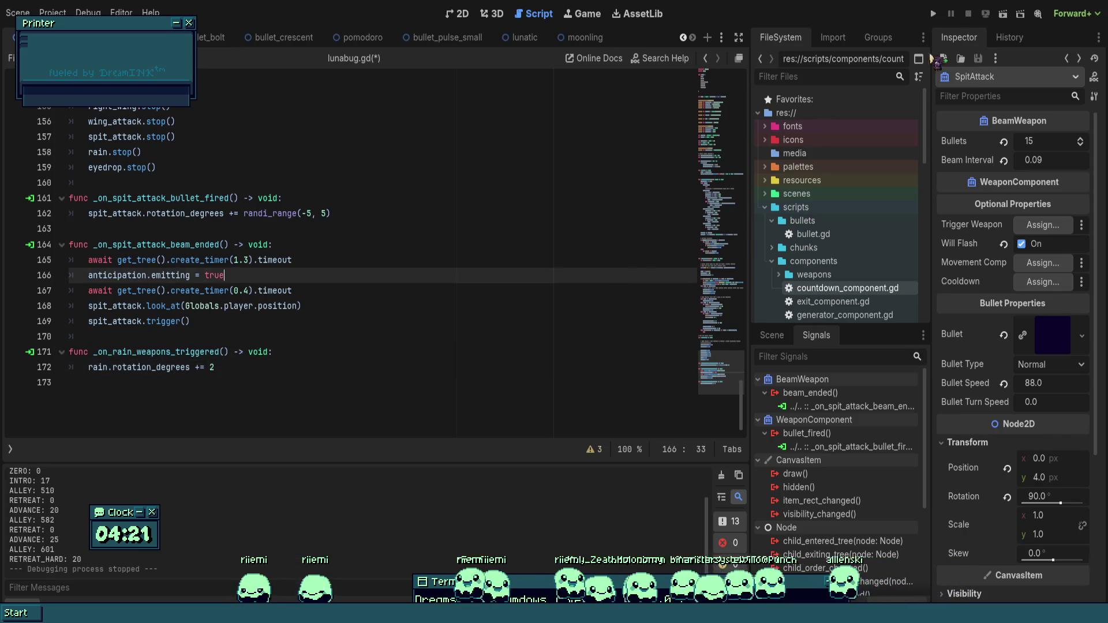
{"action": "left_click", "coordinate": [933, 13]}
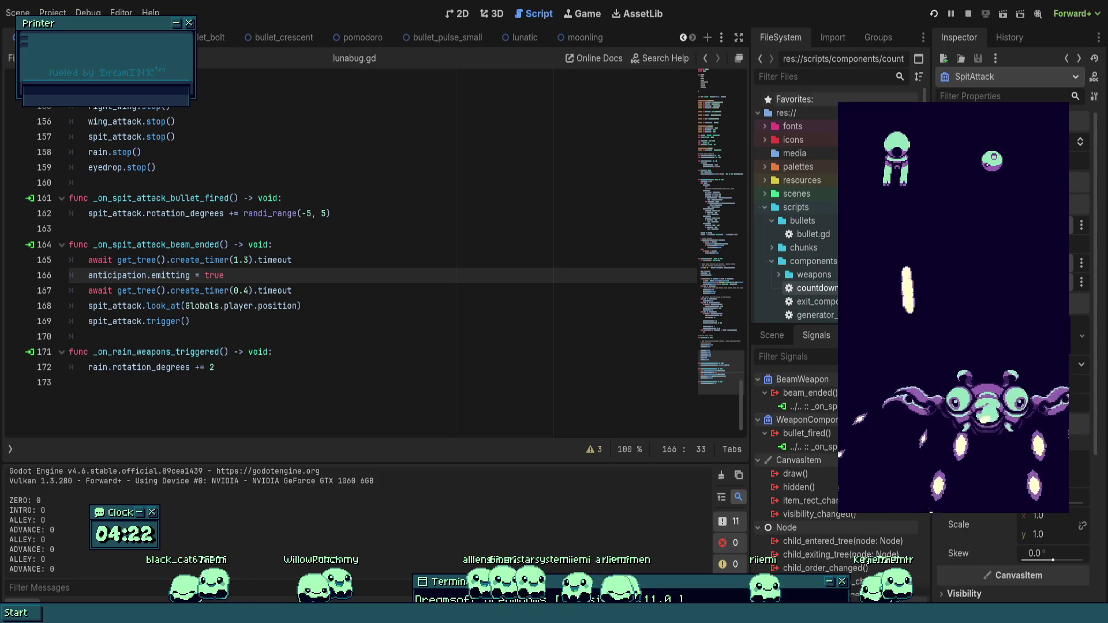
Stop the playtest with F8 and scroll lunabug.gd back up toward ceasefire()
{"action": "key", "text": "F8"}
{"action": "left_click", "coordinate": [272, 351]}
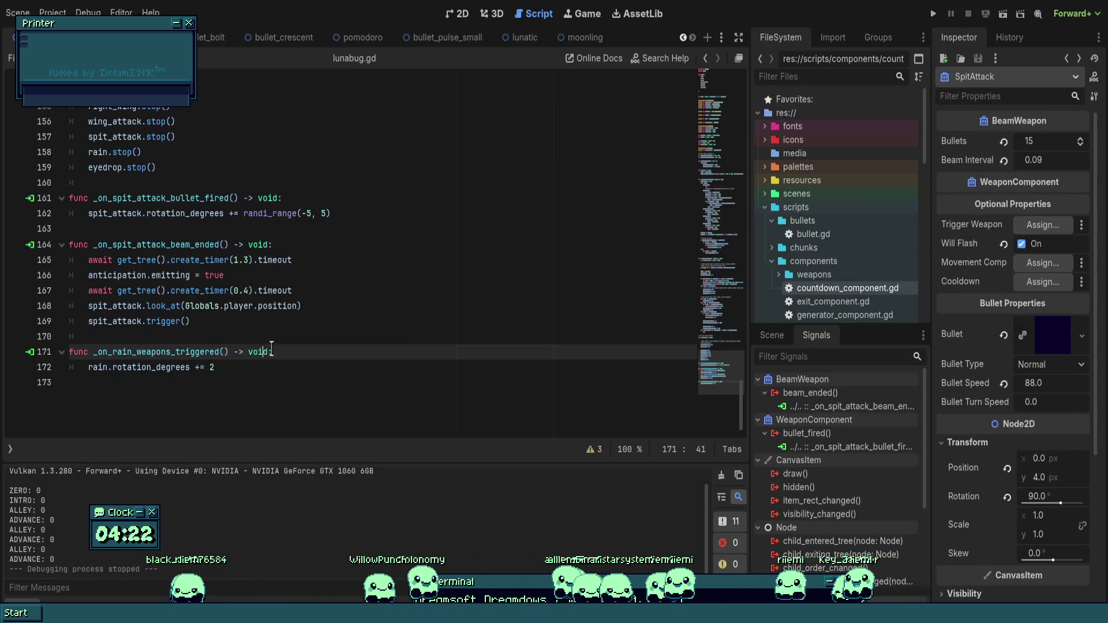
{"action": "left_click", "coordinate": [266, 321]}
{"action": "left_click", "coordinate": [208, 351]}
{"action": "scroll", "coordinate": [248, 241], "scroll_direction": "up", "scroll_amount": 4}
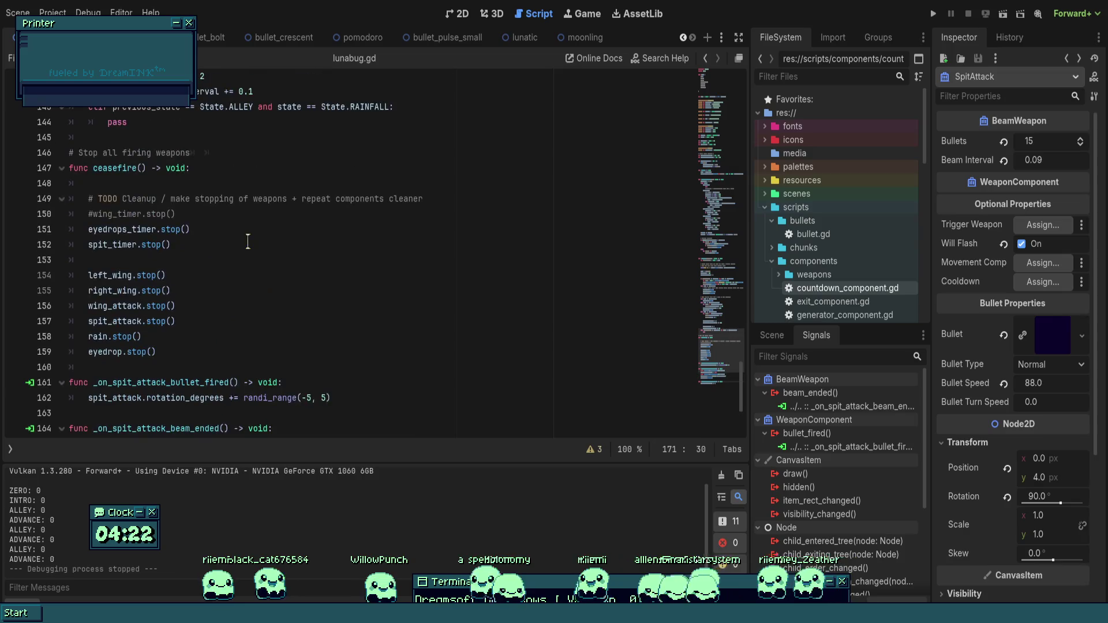
{"action": "left_click", "coordinate": [248, 259]}
{"action": "left_click", "coordinate": [176, 306]}
{"action": "scroll", "coordinate": [176, 306], "scroll_direction": "up", "scroll_amount": 1}
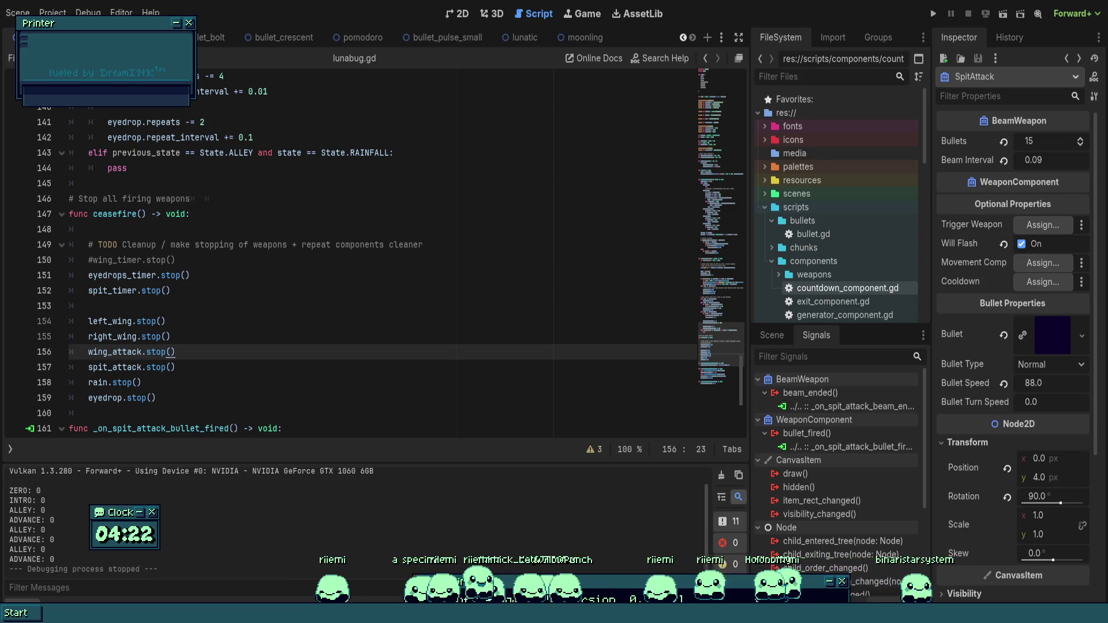
Show the Lunabug node tree, scroll lunabug.gd up to its top variables, then view the scene in 2D
{"action": "left_click", "coordinate": [769, 337]}
{"action": "left_click", "coordinate": [445, 306]}
{"action": "scroll", "coordinate": [445, 309], "scroll_direction": "up", "scroll_amount": 8}
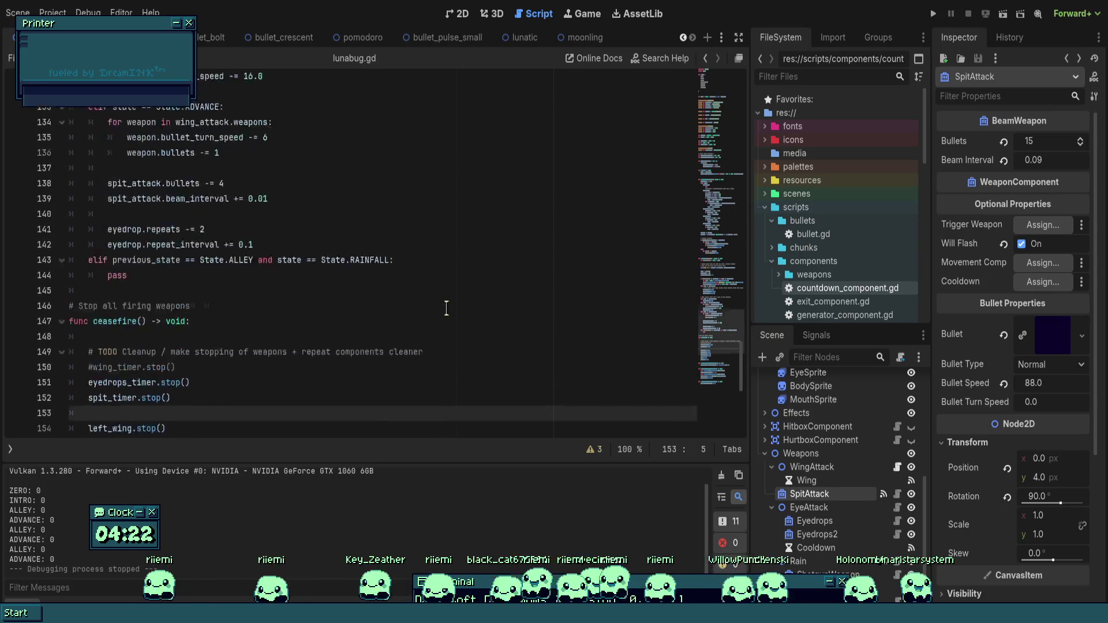
{"action": "scroll", "coordinate": [447, 308], "scroll_direction": "up", "scroll_amount": 6}
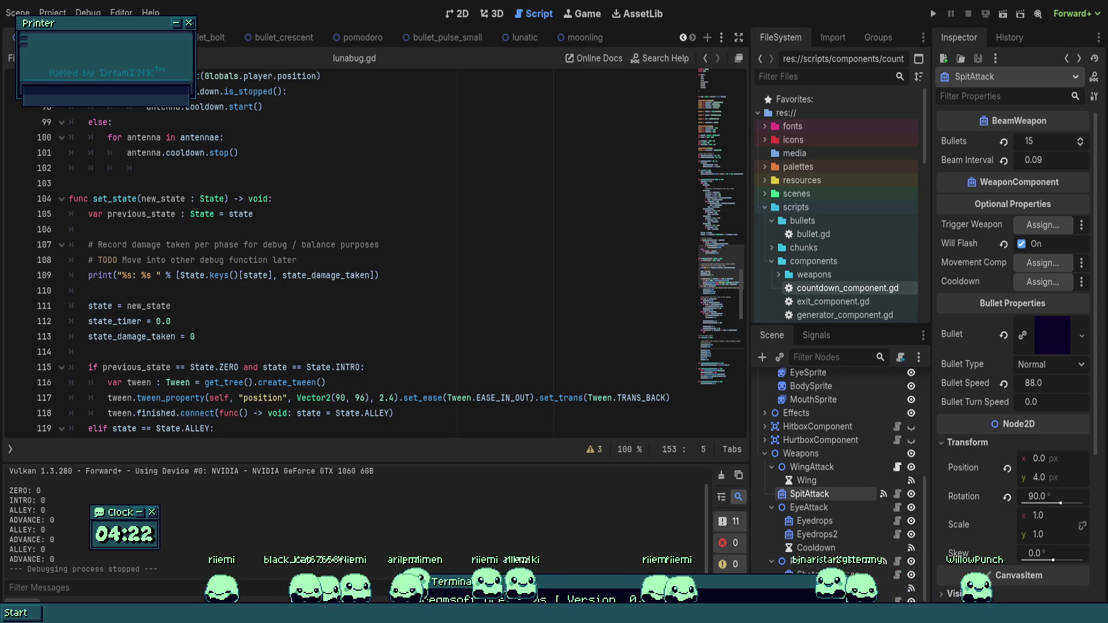
{"action": "scroll", "coordinate": [442, 309], "scroll_direction": "up", "scroll_amount": 6}
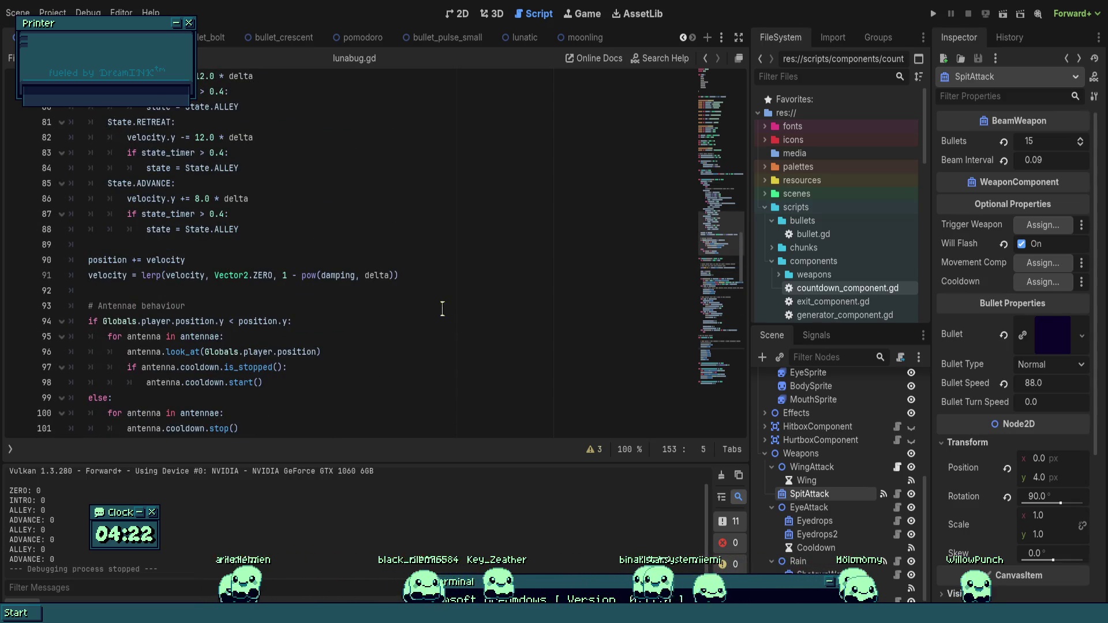
{"action": "scroll", "coordinate": [441, 322], "scroll_direction": "up", "scroll_amount": 4}
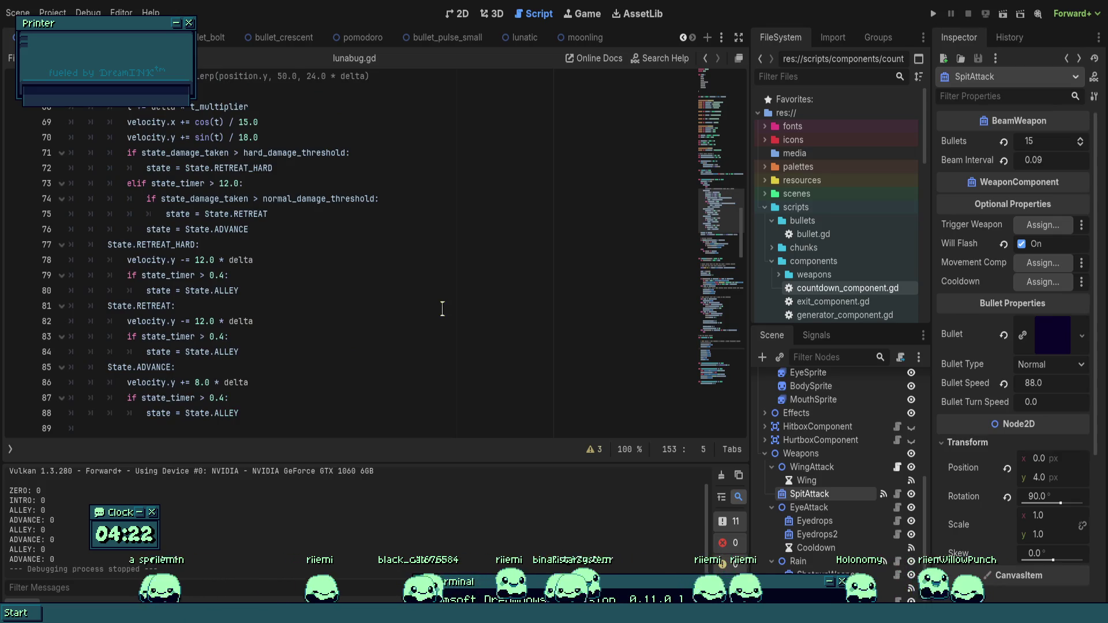
{"action": "scroll", "coordinate": [443, 309], "scroll_direction": "up", "scroll_amount": 2}
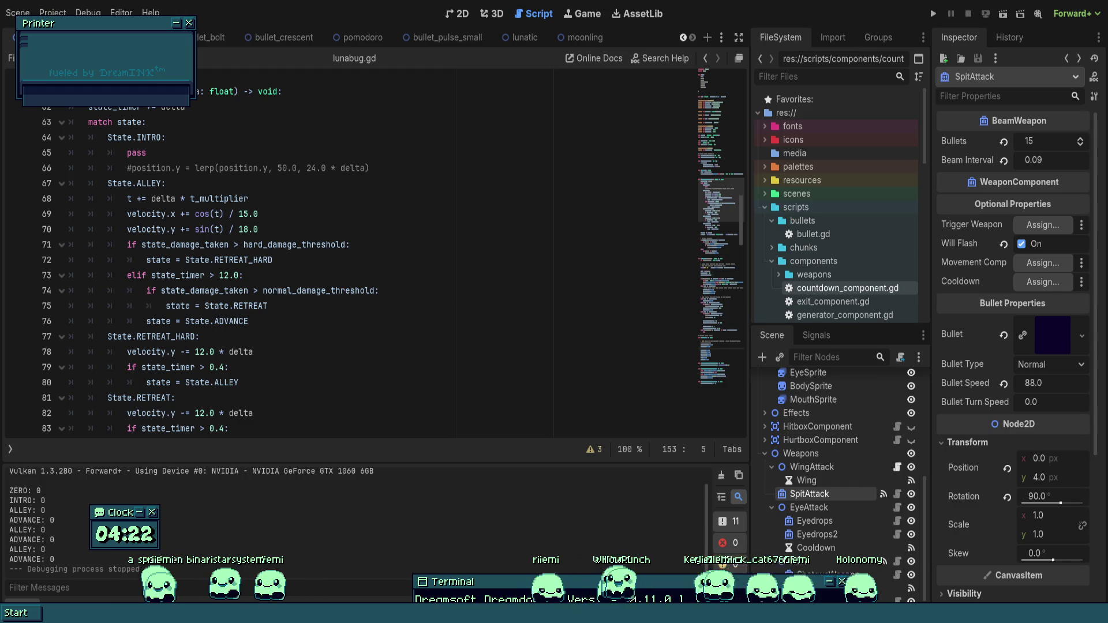
{"action": "scroll", "coordinate": [443, 309], "scroll_direction": "up", "scroll_amount": 5}
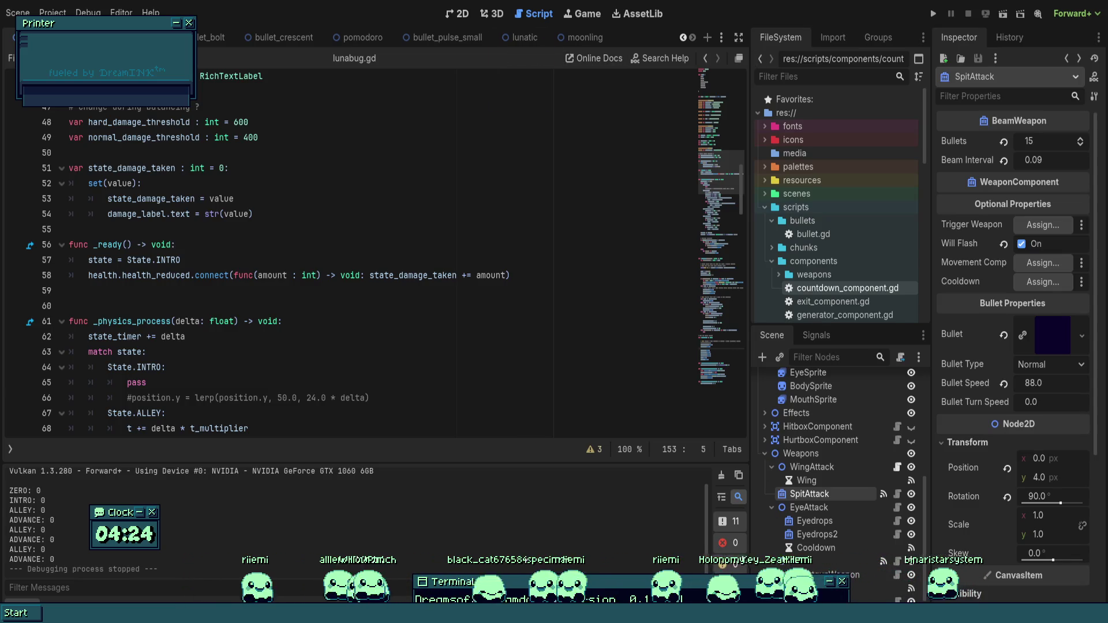
{"action": "left_click", "coordinate": [444, 40]}
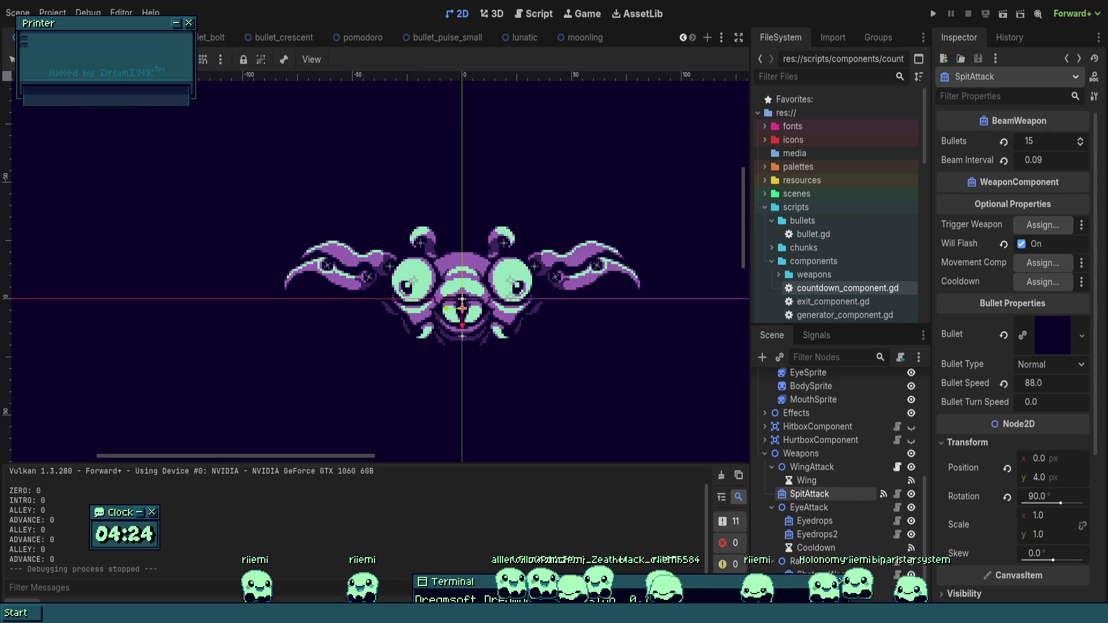
Switch to the BulletCapsule scene tab with Ctrl+Tab
{"action": "key", "text": "ctrl+Tab"}
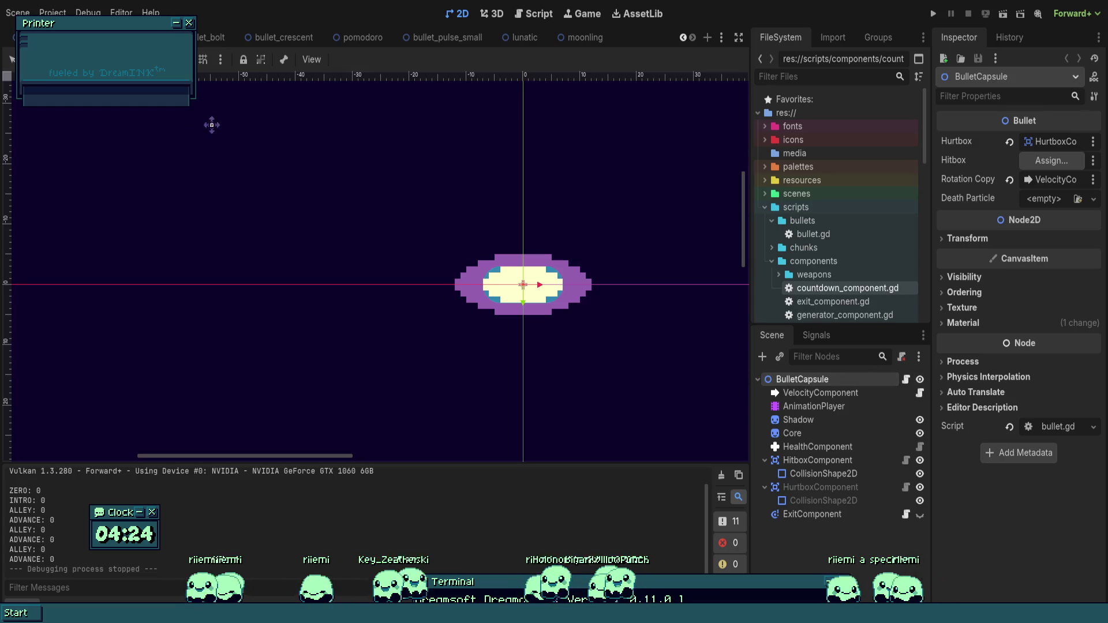
In BulletBolt, inspect VelocityComponent and ExitComponent settings, then open exit_component.gd
{"action": "left_click", "coordinate": [203, 39]}
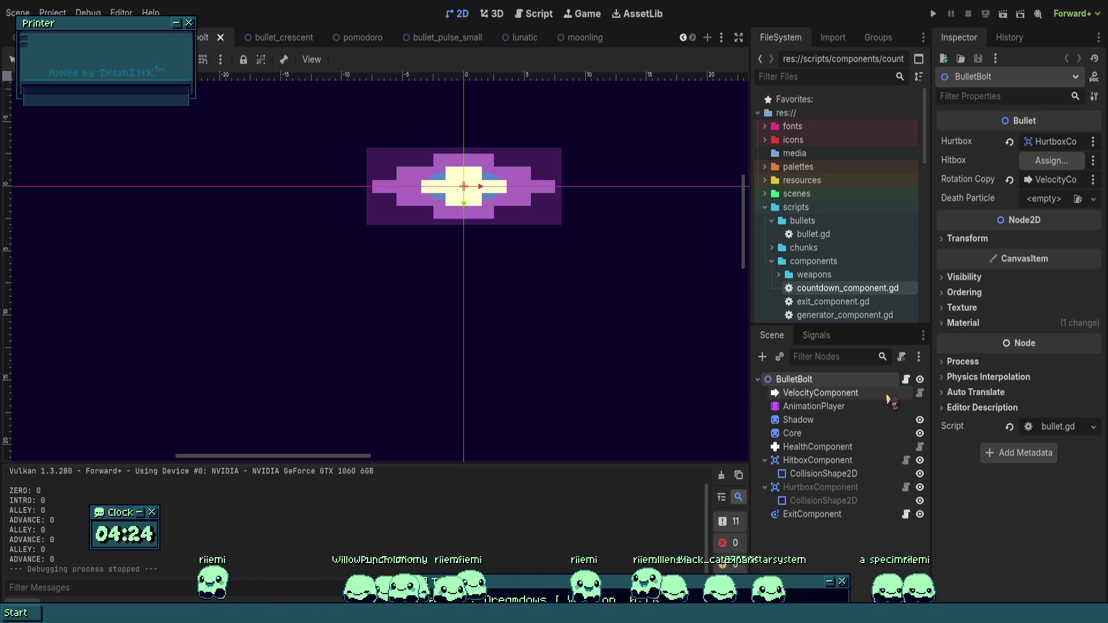
{"action": "left_click", "coordinate": [888, 397]}
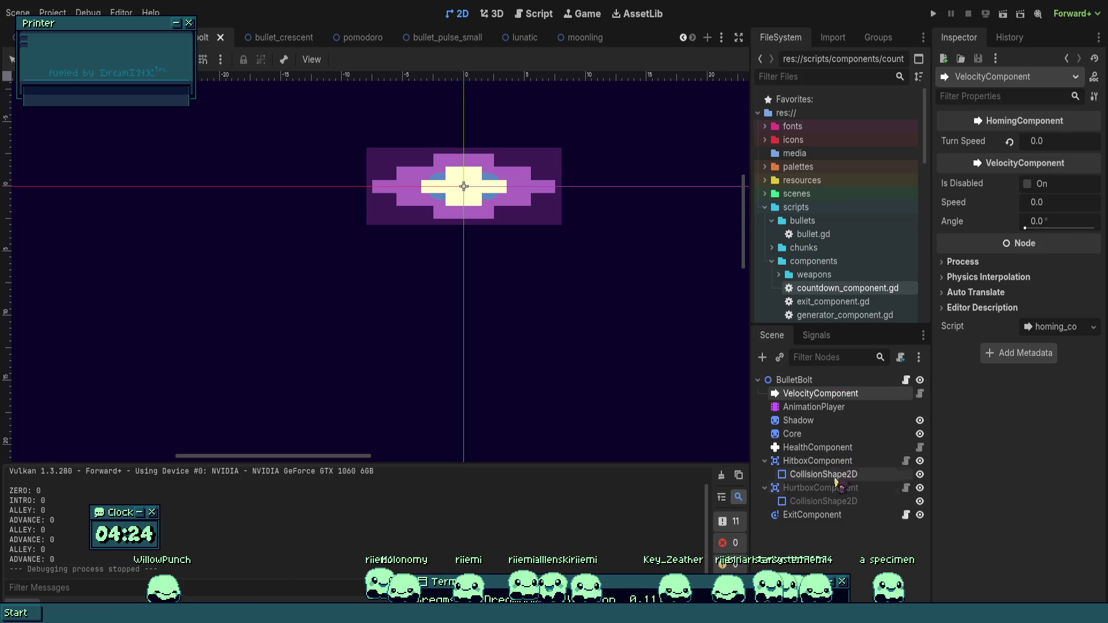
{"action": "left_click", "coordinate": [815, 515]}
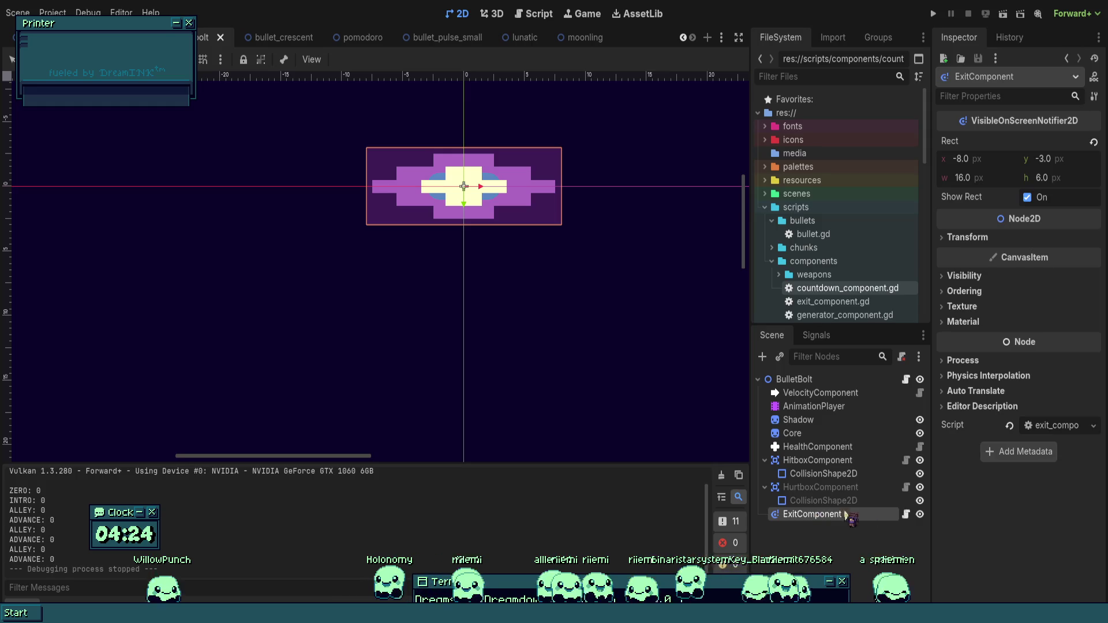
{"action": "left_click", "coordinate": [907, 515]}
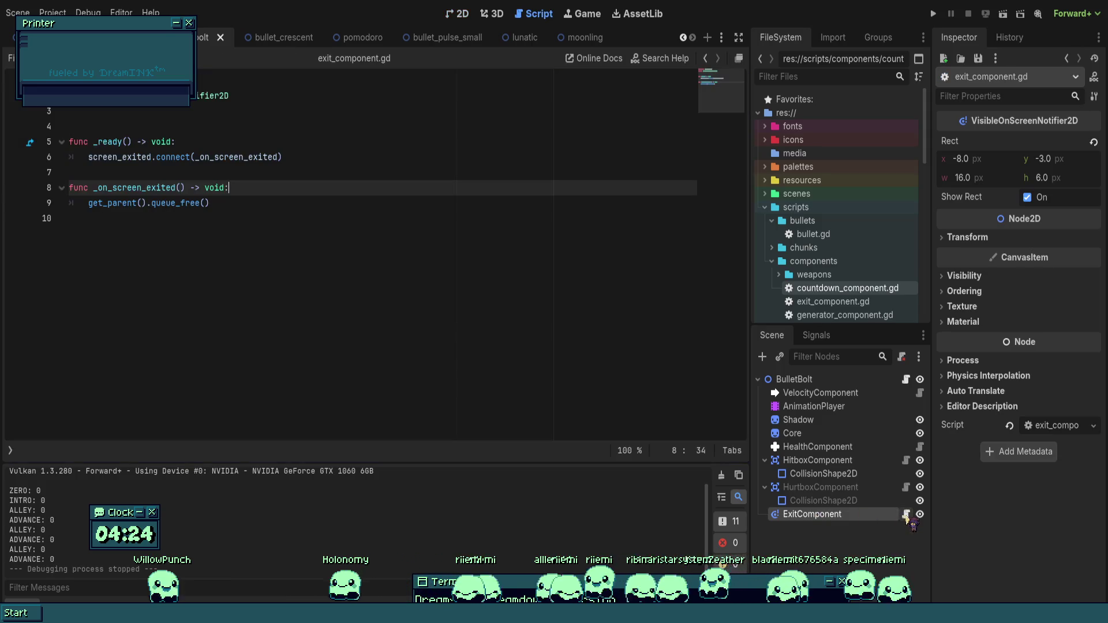
{"action": "left_click", "coordinate": [407, 274]}
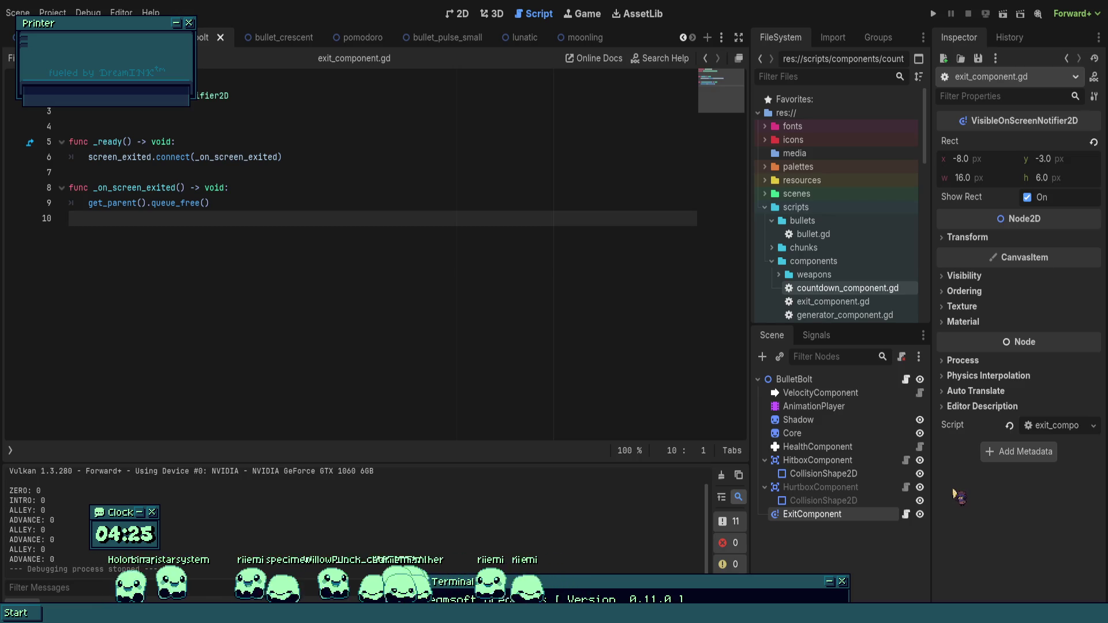
{"action": "left_click", "coordinate": [858, 514]}
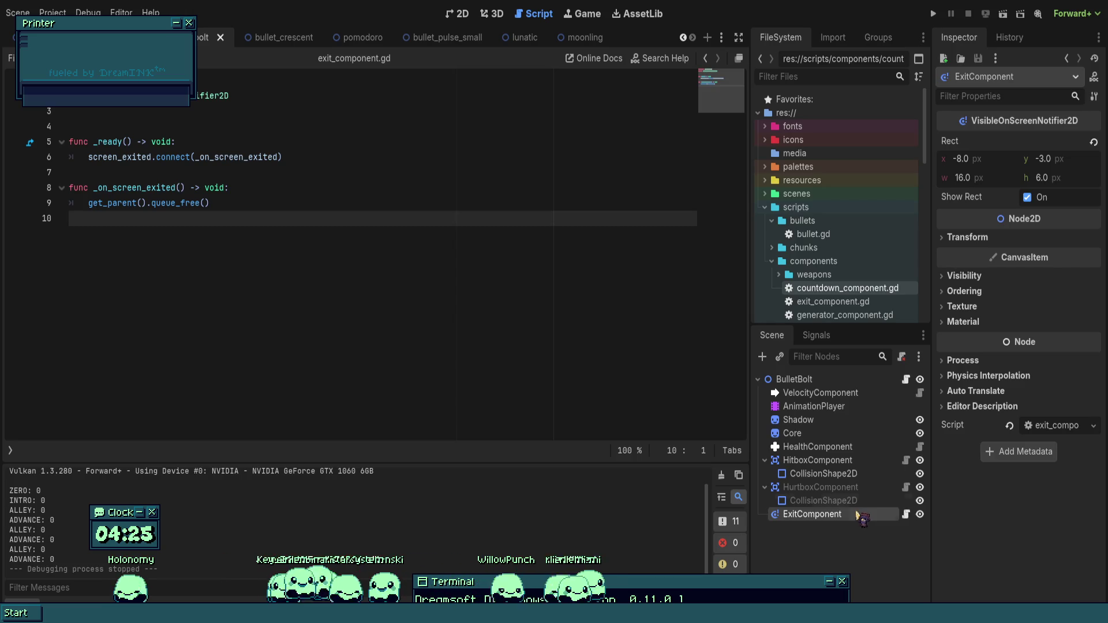
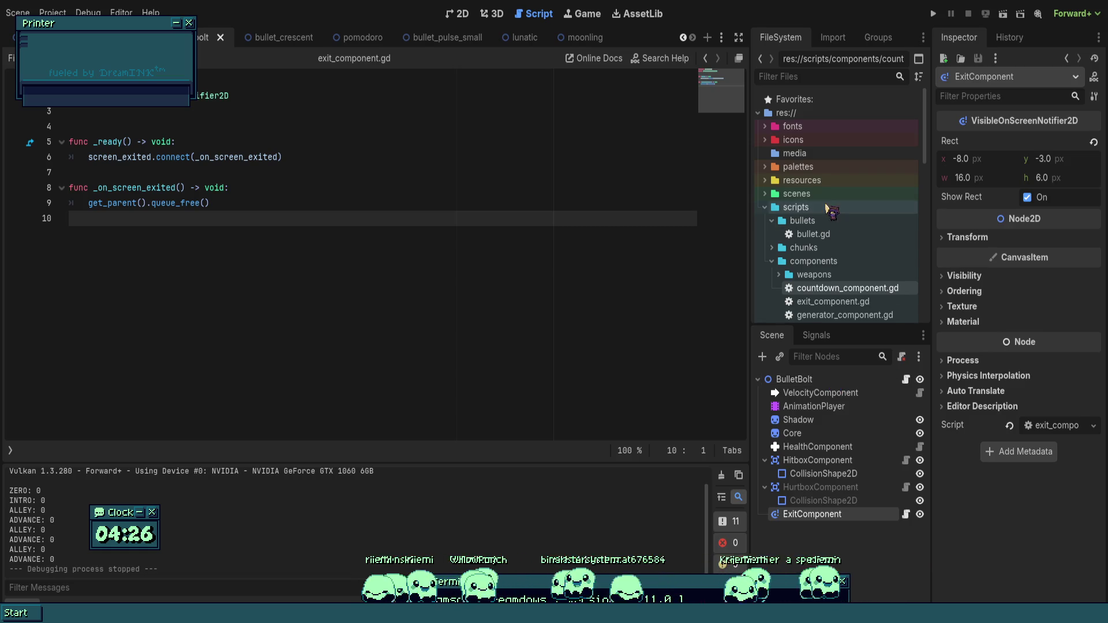
Inspect the BulletBolt's ExitComponent, VelocityComponent and root properties, then open the ExitComponent script
{"action": "left_click", "coordinate": [829, 513]}
{"action": "left_click", "coordinate": [802, 393]}
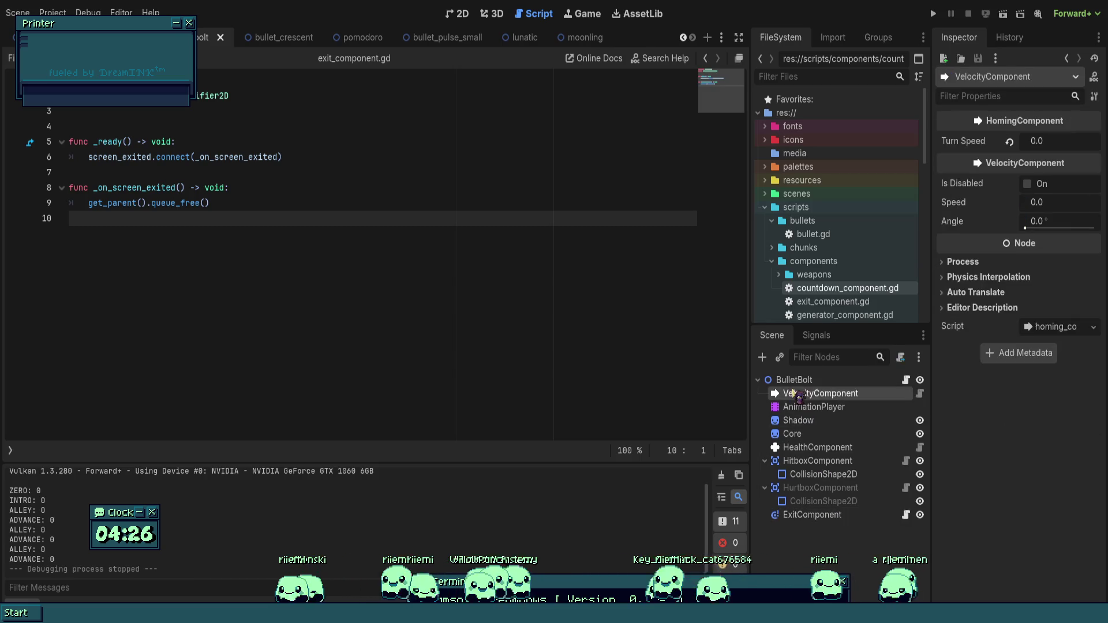
{"action": "left_click", "coordinate": [791, 379]}
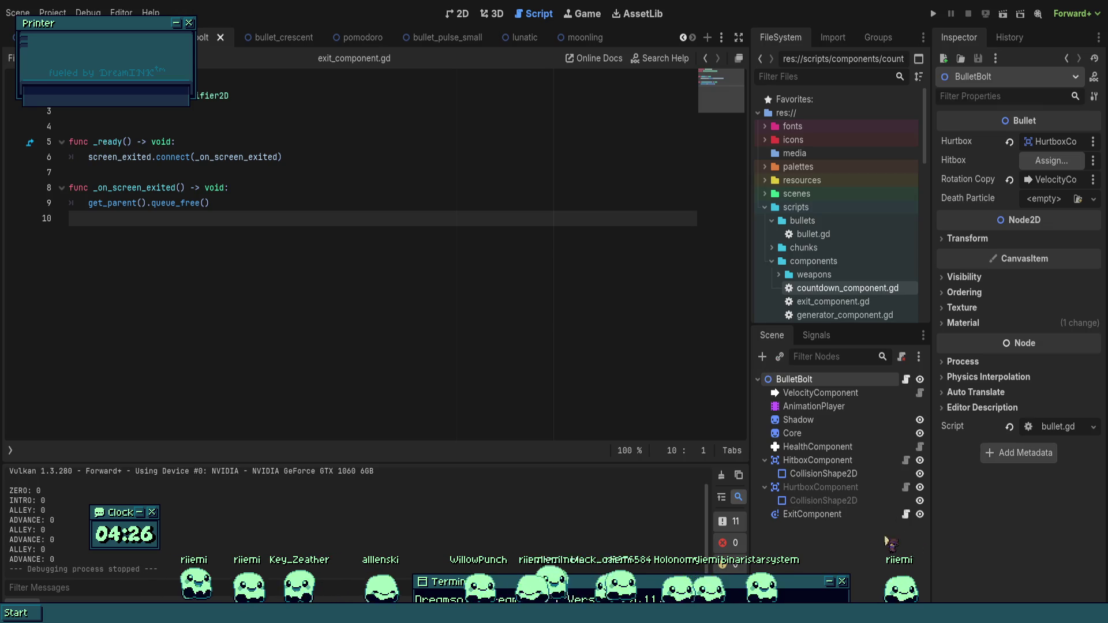
{"action": "left_click", "coordinate": [845, 514]}
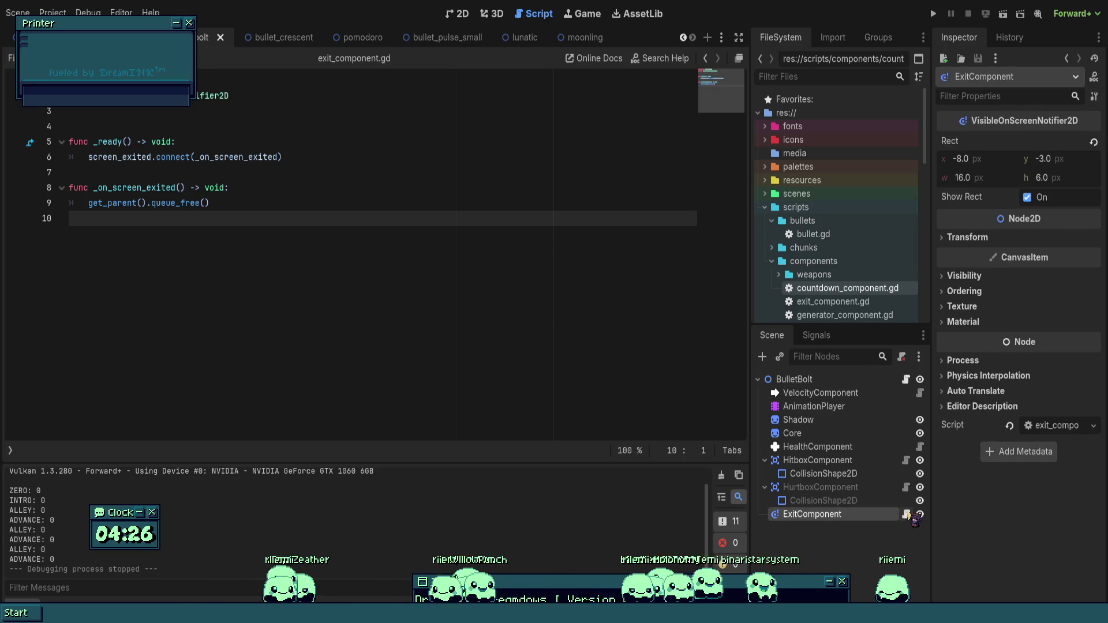
{"action": "left_click", "coordinate": [969, 237]}
{"action": "left_click", "coordinate": [970, 236]}
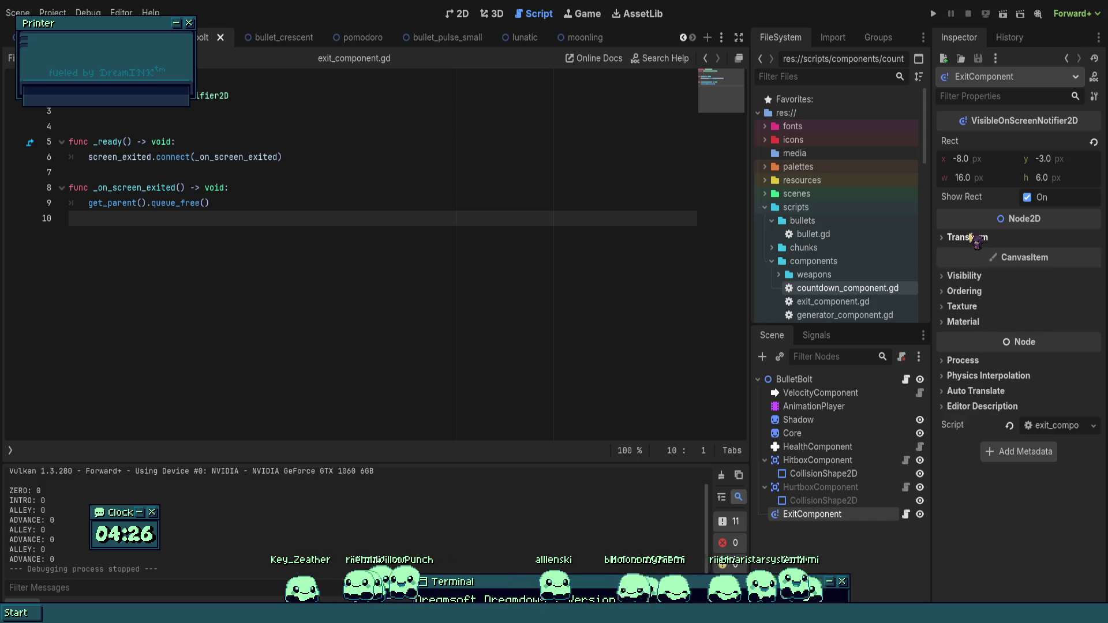
{"action": "left_click", "coordinate": [908, 515]}
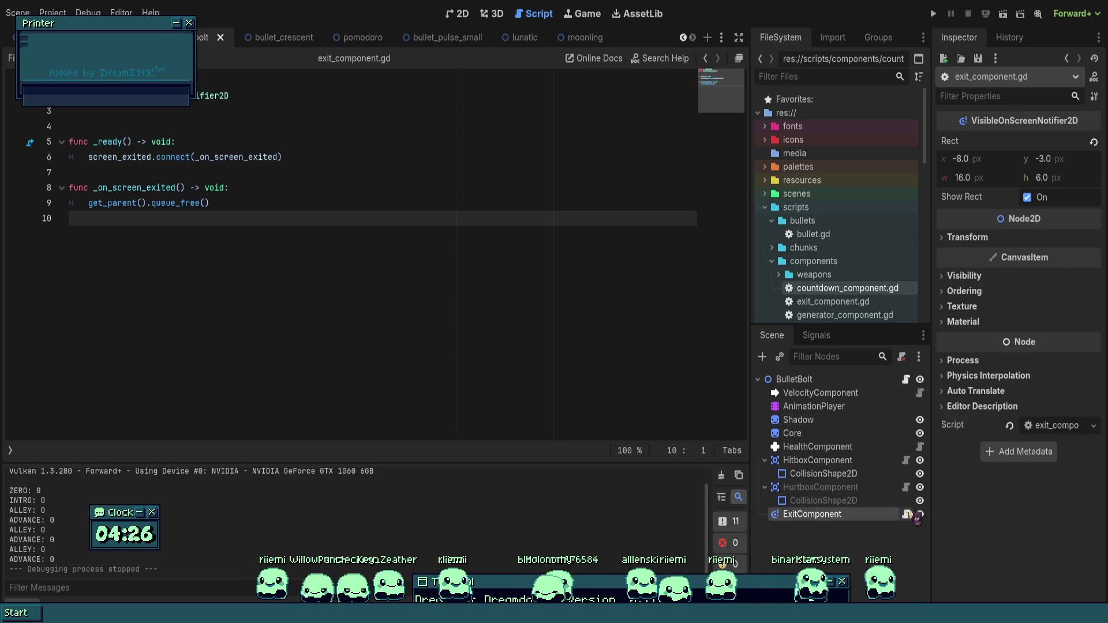
Open the VisibleOnScreenNotifier2D help page from line 1 and read through its signals and properties
{"action": "left_click", "coordinate": [161, 80]}
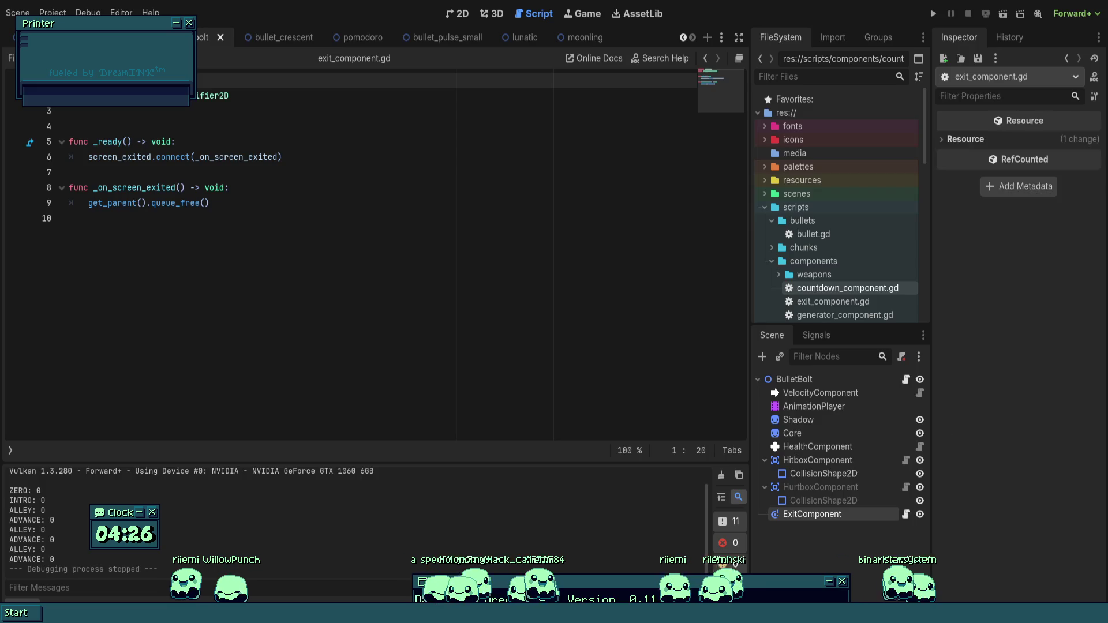
{"action": "left_click", "coordinate": [161, 80], "text": "ctrl"}
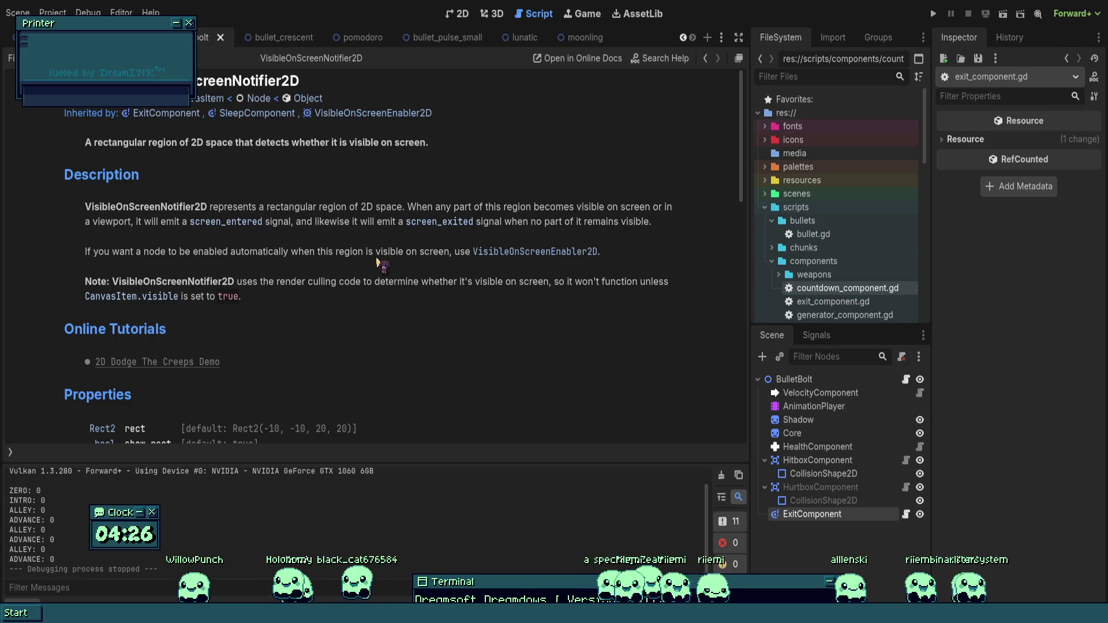
{"action": "scroll", "coordinate": [378, 265], "scroll_direction": "down", "scroll_amount": 6}
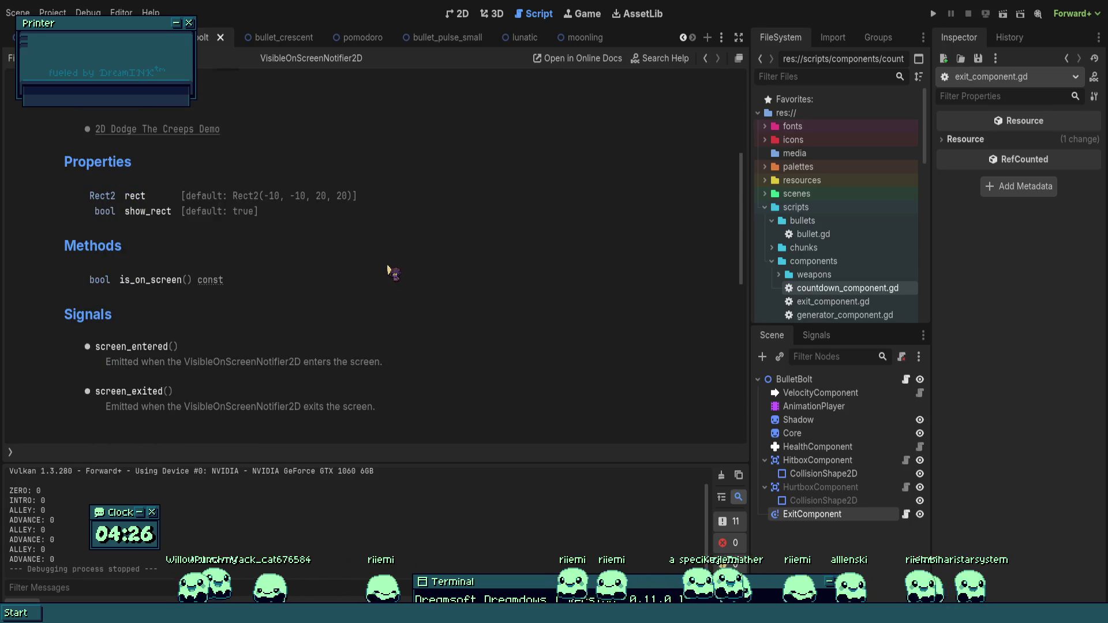
{"action": "scroll", "coordinate": [392, 272], "scroll_direction": "down", "scroll_amount": 3}
{"action": "scroll", "coordinate": [391, 272], "scroll_direction": "down", "scroll_amount": 4}
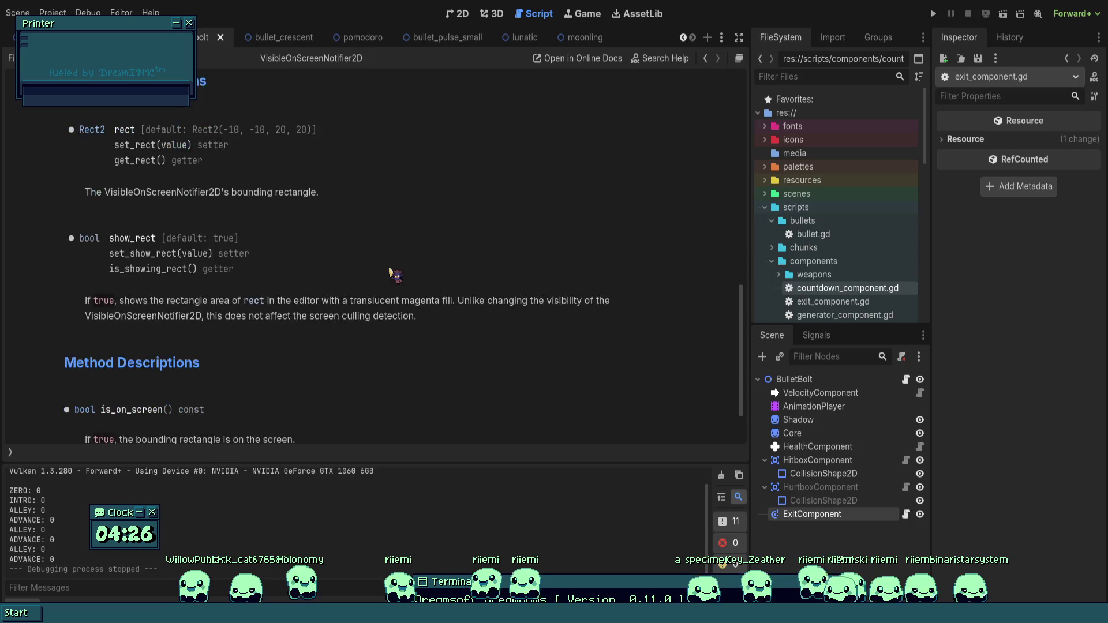
{"action": "scroll", "coordinate": [392, 272], "scroll_direction": "up", "scroll_amount": 9}
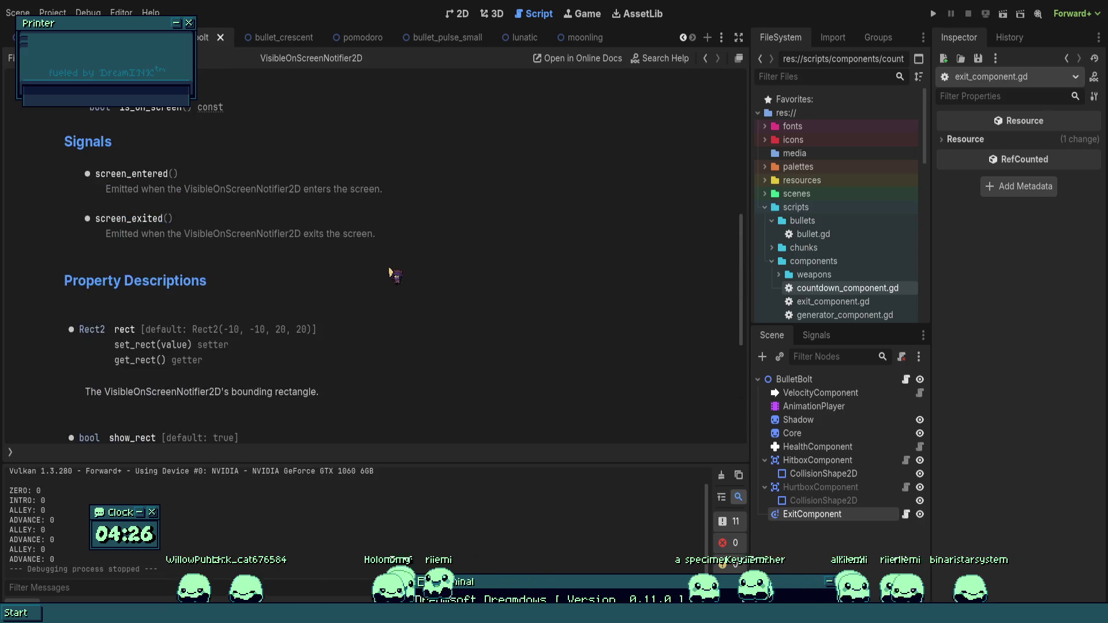
{"action": "scroll", "coordinate": [392, 272], "scroll_direction": "up", "scroll_amount": 4}
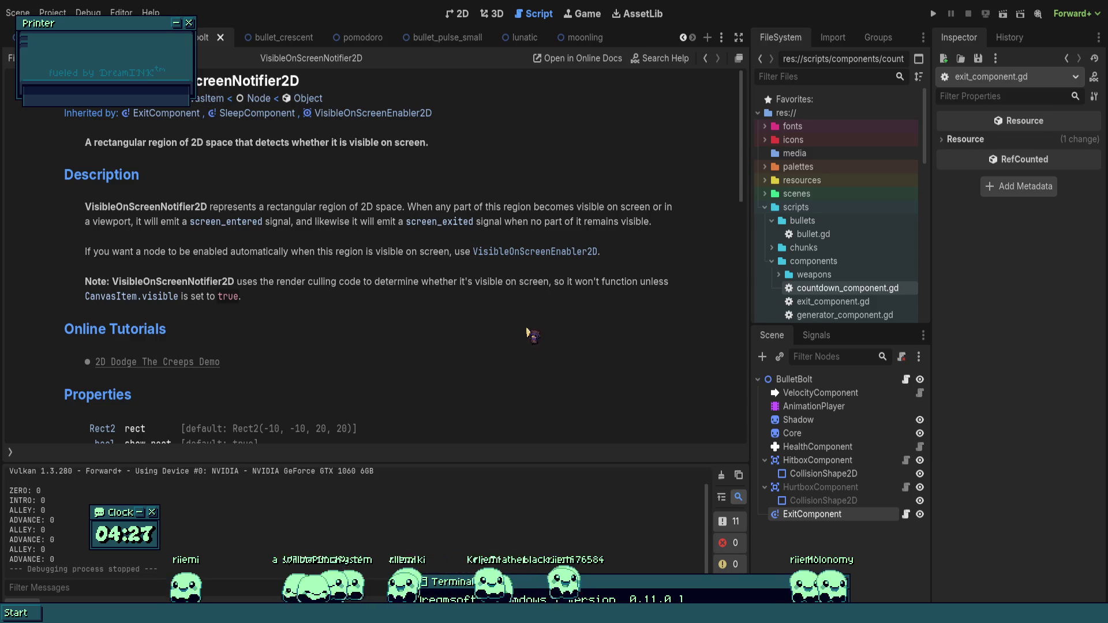
{"action": "left_click", "coordinate": [459, 14]}
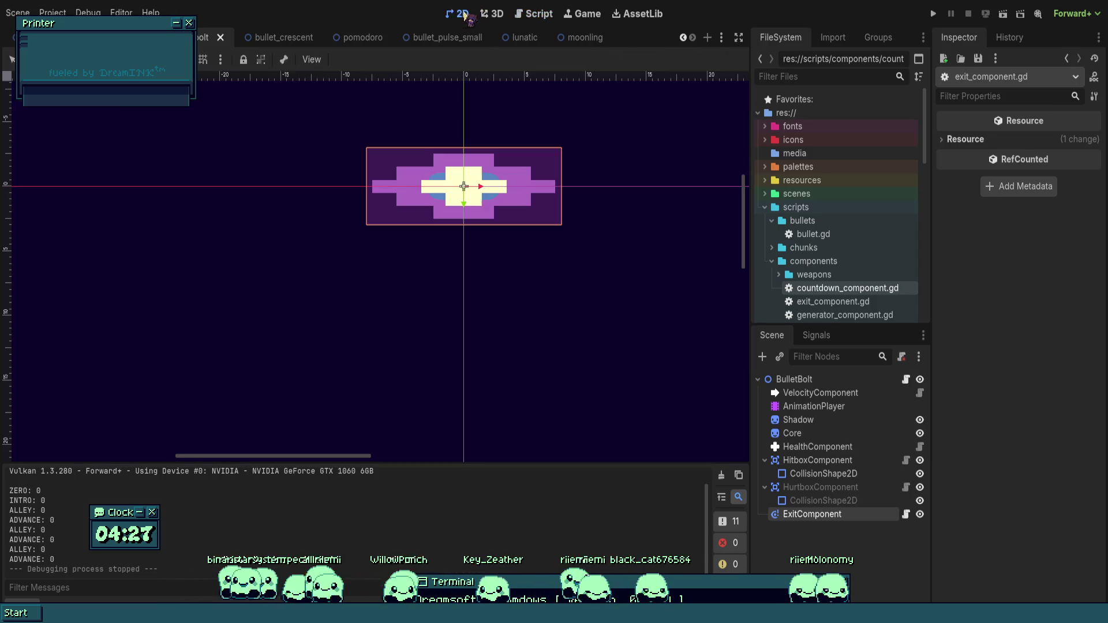
Open the Lunabug boss scene and look over its scene tree
{"action": "left_click", "coordinate": [13, 37]}
{"action": "scroll", "coordinate": [407, 234], "scroll_direction": "down", "scroll_amount": 2}
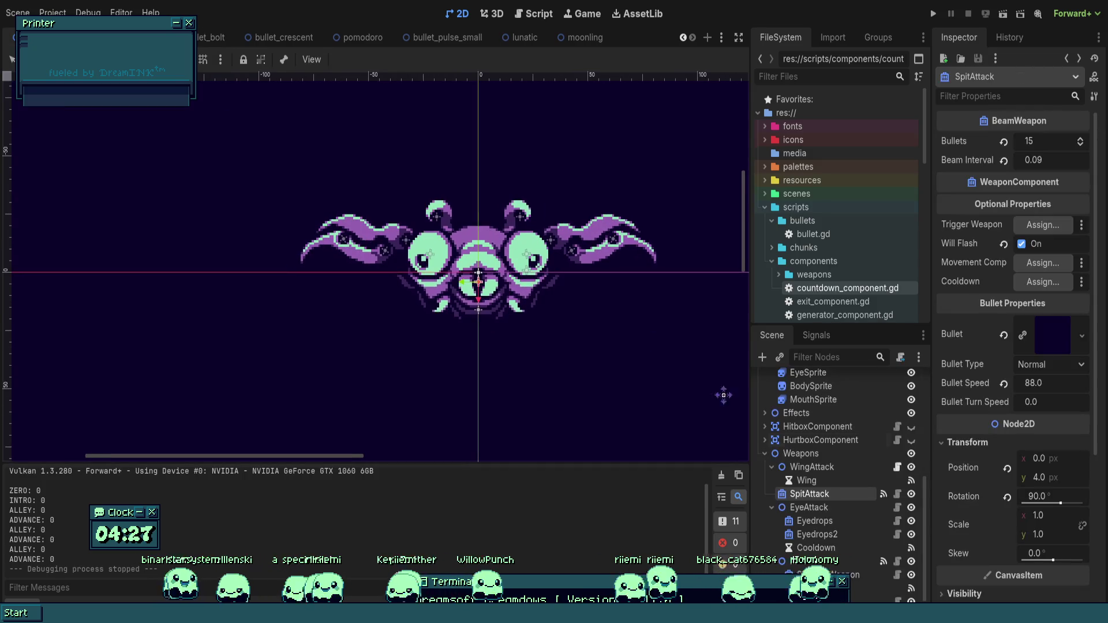
{"action": "scroll", "coordinate": [832, 521], "scroll_direction": "up", "scroll_amount": 5}
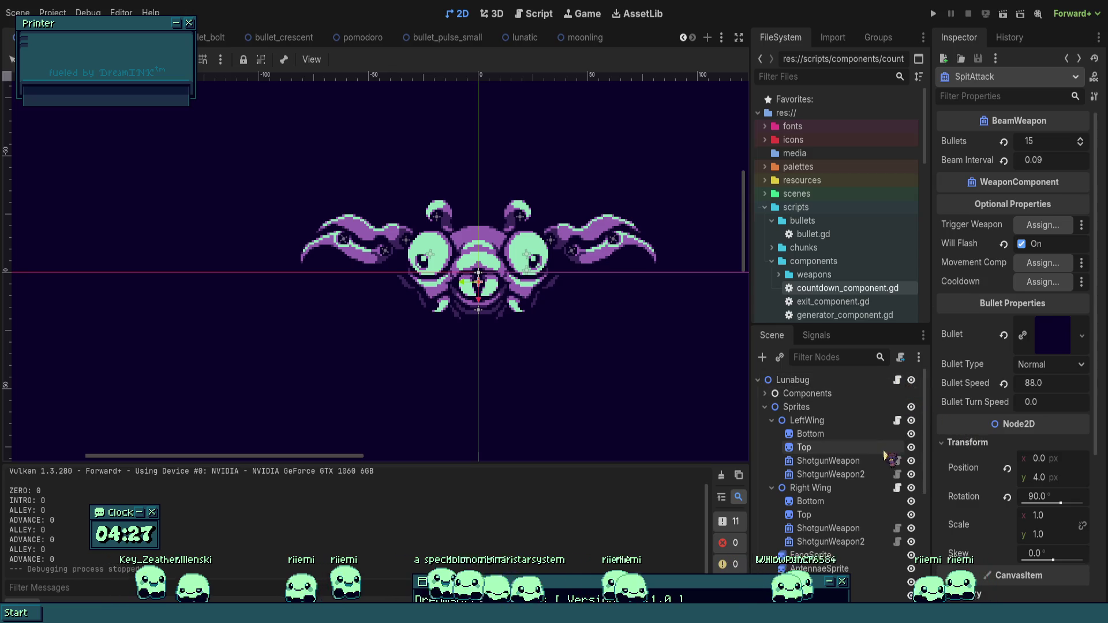
{"action": "scroll", "coordinate": [456, 289], "scroll_direction": "up", "scroll_amount": 2}
{"action": "scroll", "coordinate": [828, 563], "scroll_direction": "down", "scroll_amount": 4}
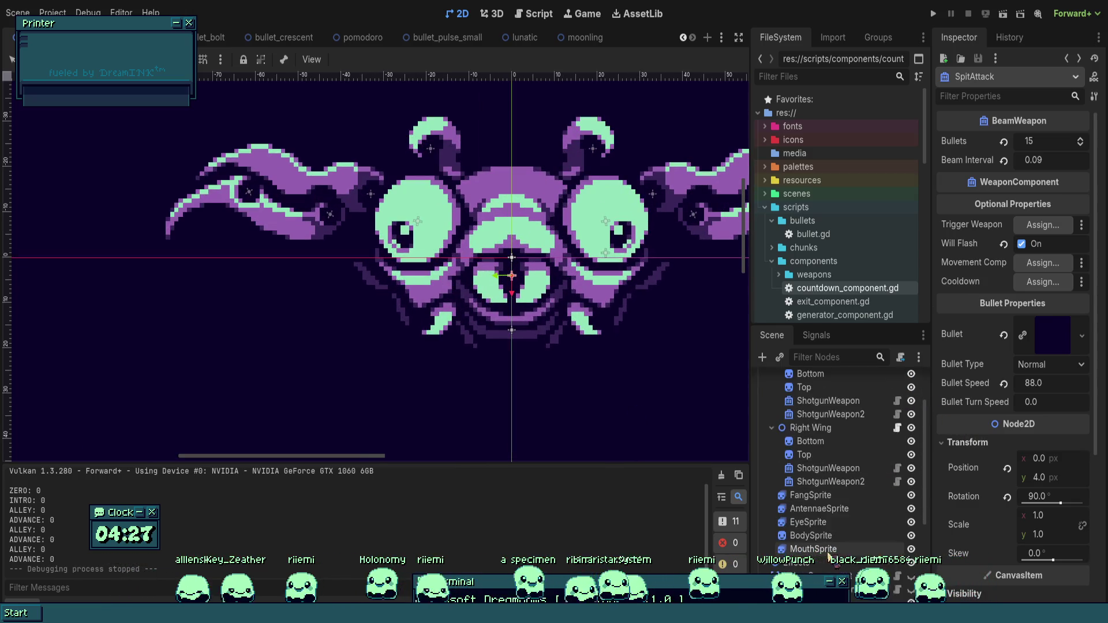
{"action": "scroll", "coordinate": [828, 551], "scroll_direction": "down", "scroll_amount": 4}
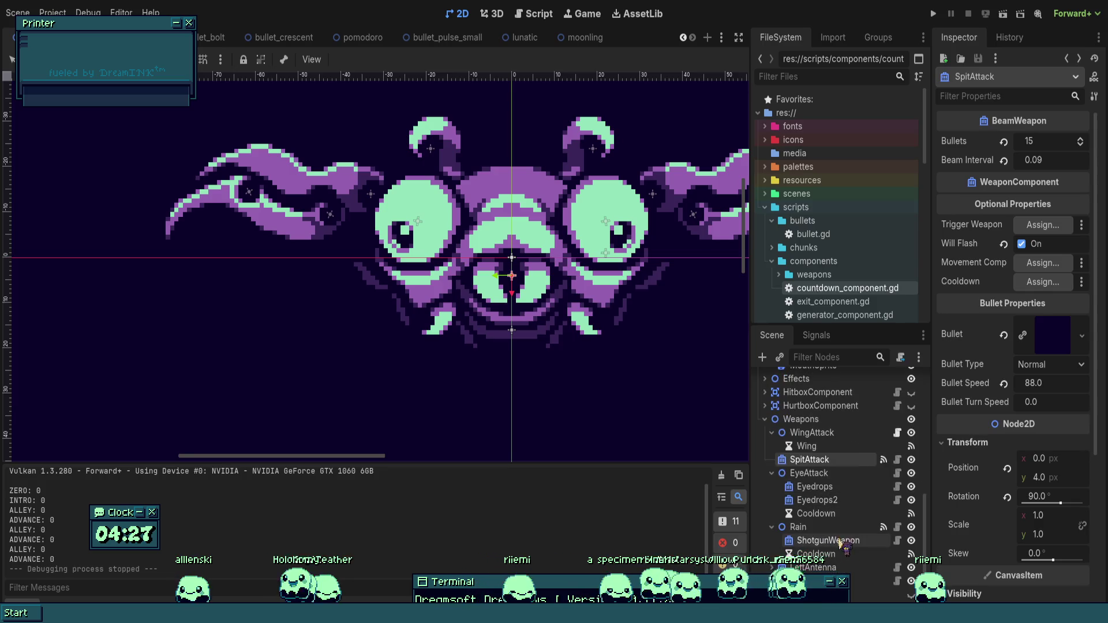
{"action": "scroll", "coordinate": [837, 519], "scroll_direction": "up", "scroll_amount": 2}
Move the AnticipationGlint and its RemoteTransform2D under Effects to (0, 4)
{"action": "left_click", "coordinate": [765, 438]}
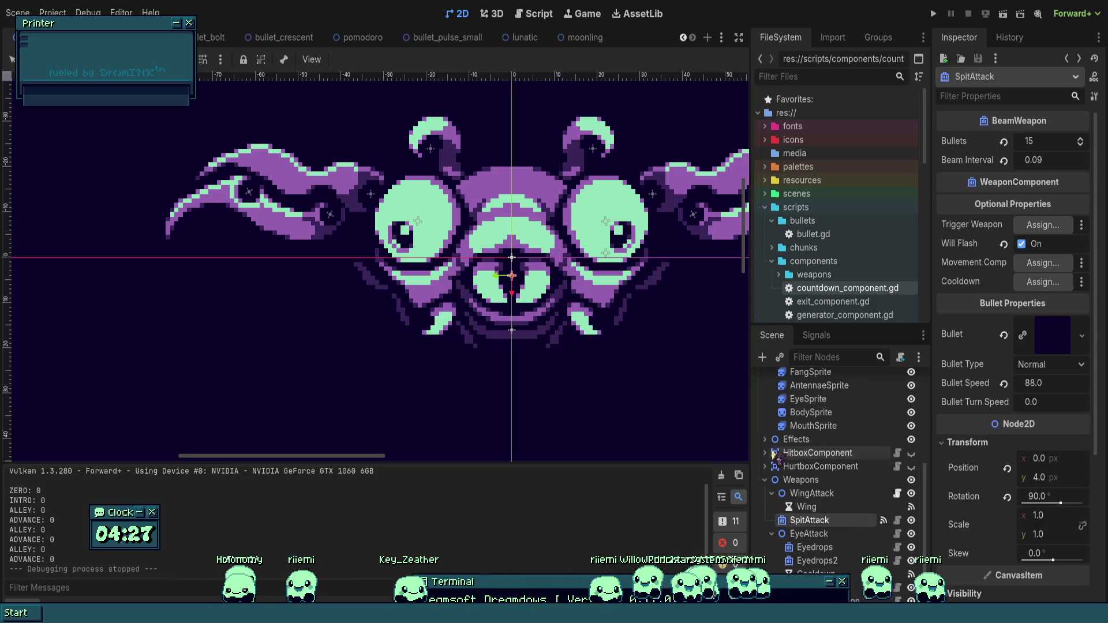
{"action": "left_click", "coordinate": [803, 452]}
{"action": "scroll", "coordinate": [535, 287], "scroll_direction": "up", "scroll_amount": 5}
{"action": "left_click_drag", "start_coordinate": [534, 416], "coordinate": [537, 269]}
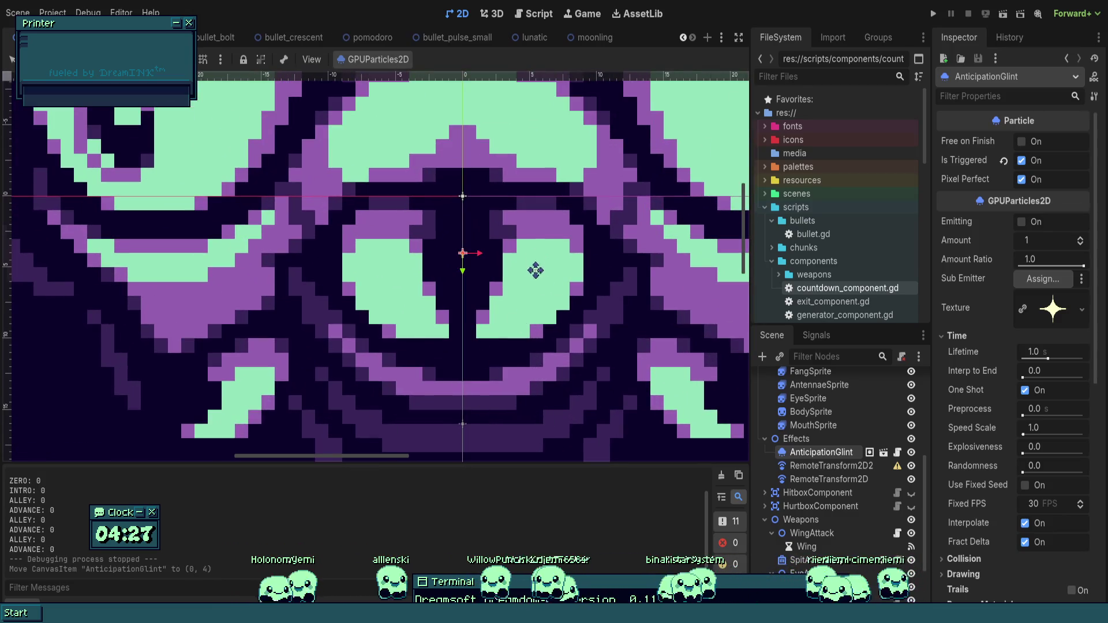
{"action": "left_click", "coordinate": [829, 481]}
{"action": "mouse_move", "coordinate": [545, 427]}
{"action": "left_mouse_down"}
{"action": "mouse_move", "coordinate": [549, 197]}
{"action": "mouse_move", "coordinate": [576, 170]}
{"action": "left_mouse_up"}
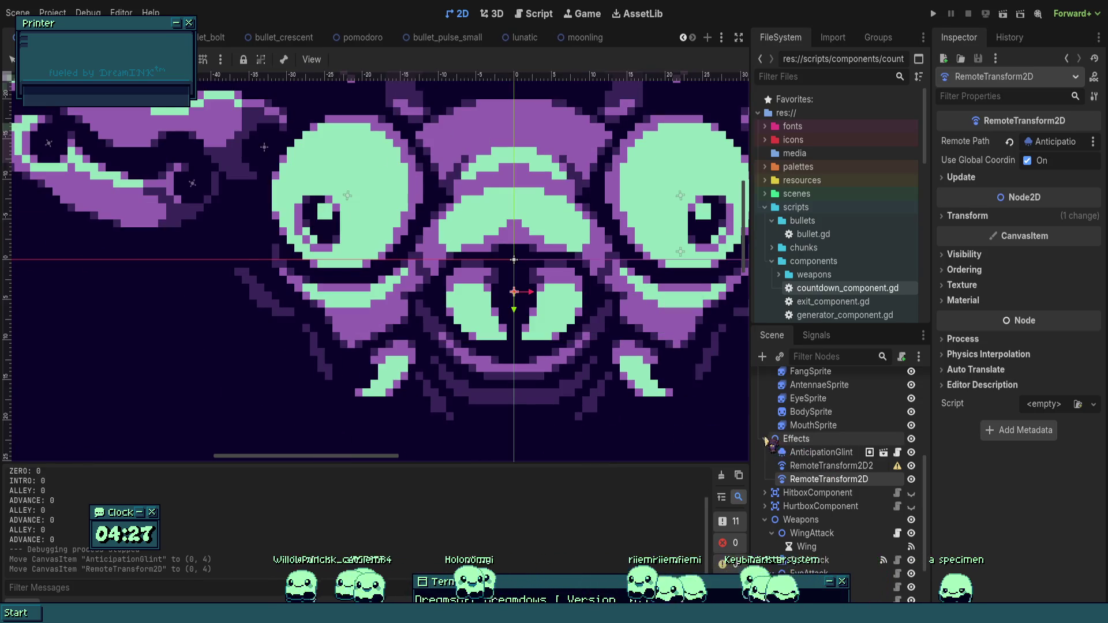
Collapse the Sprites group and save the Lunabug scene
{"action": "scroll", "coordinate": [803, 450], "scroll_direction": "up", "scroll_amount": 5}
{"action": "scroll", "coordinate": [671, 405], "scroll_direction": "down", "scroll_amount": 4}
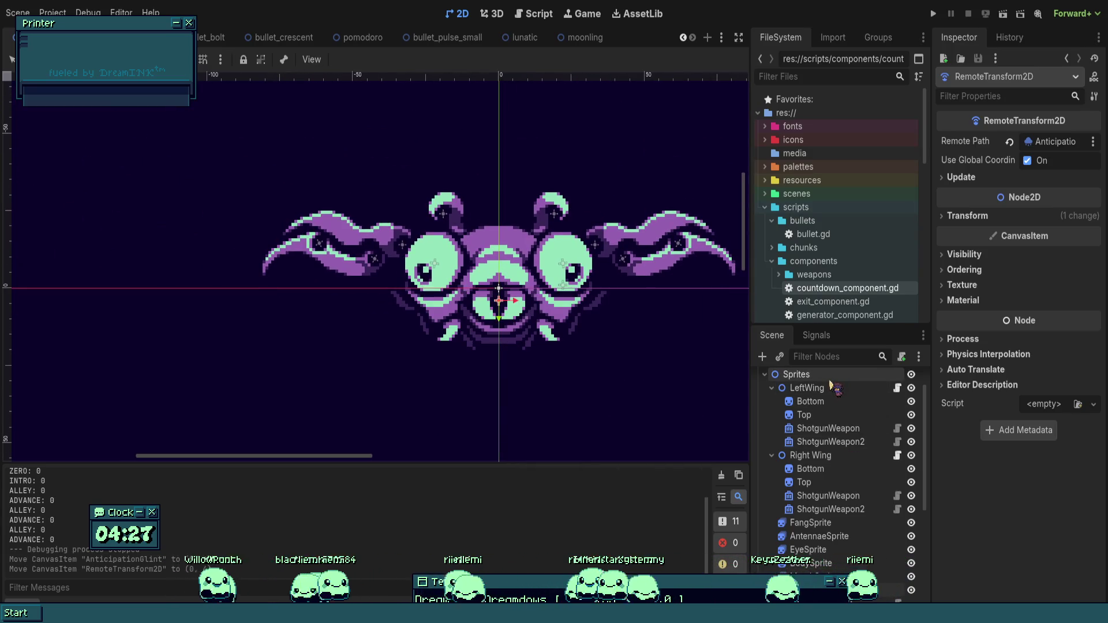
{"action": "scroll", "coordinate": [819, 398], "scroll_direction": "up", "scroll_amount": 2}
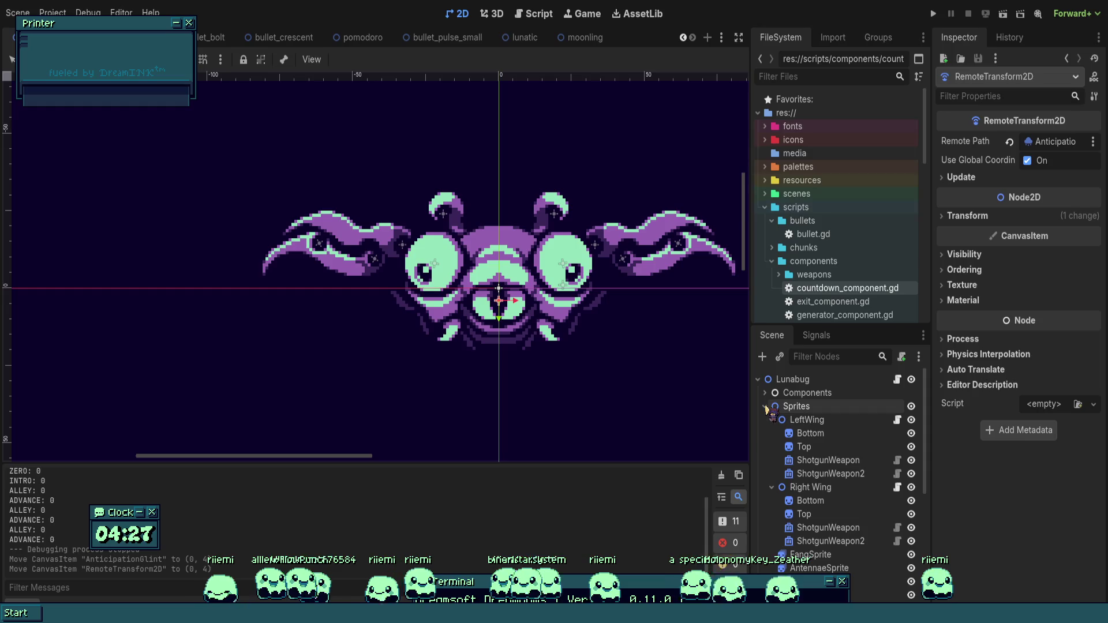
{"action": "left_click", "coordinate": [766, 407]}
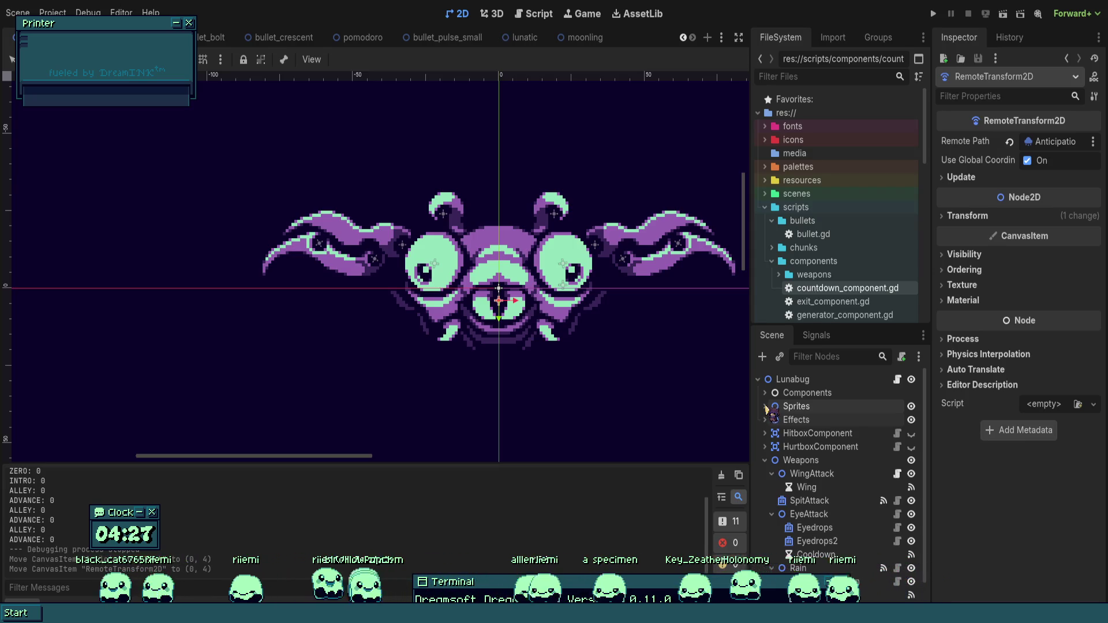
{"action": "key", "text": "ctrl+s"}
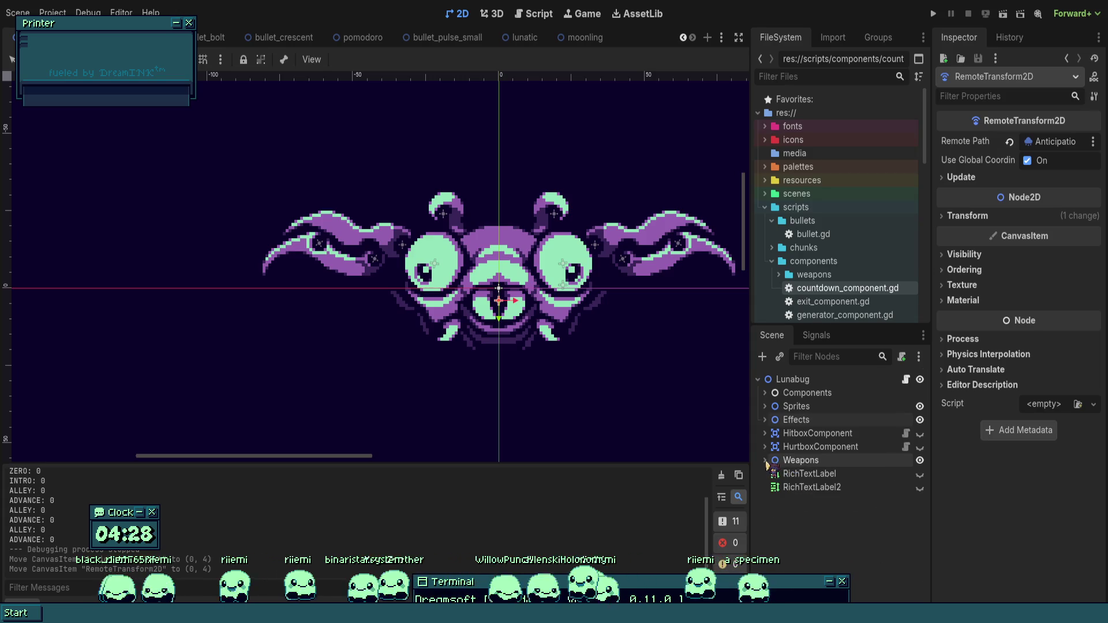
{"action": "left_click", "coordinate": [797, 385]}
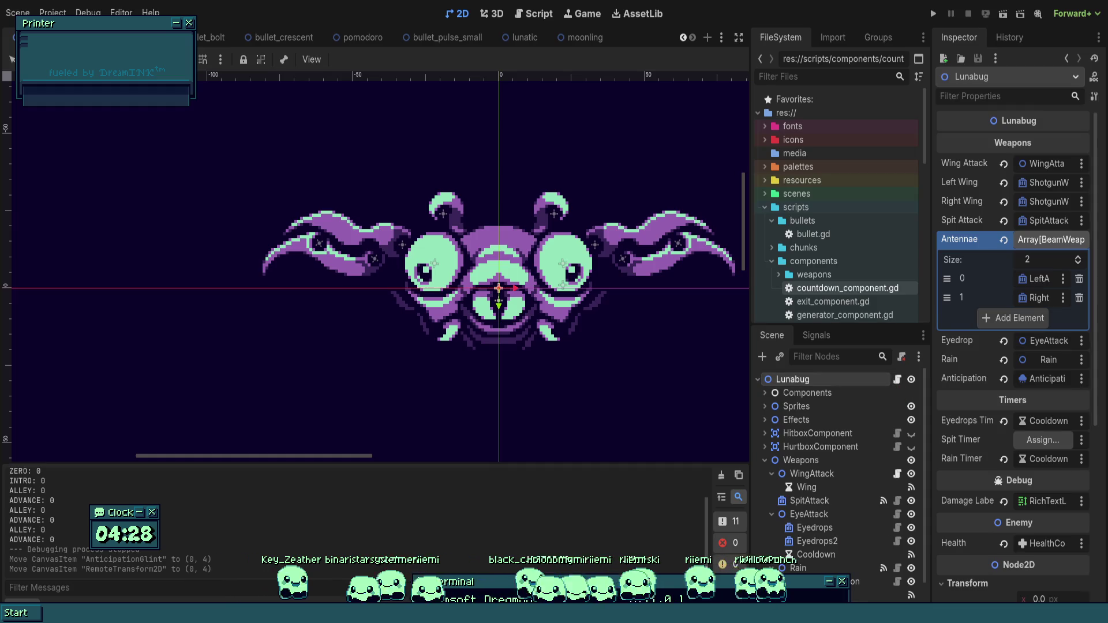
Set a Bullet on the ShotgunWeapon and save the scene
{"action": "left_click", "coordinate": [1066, 58]}
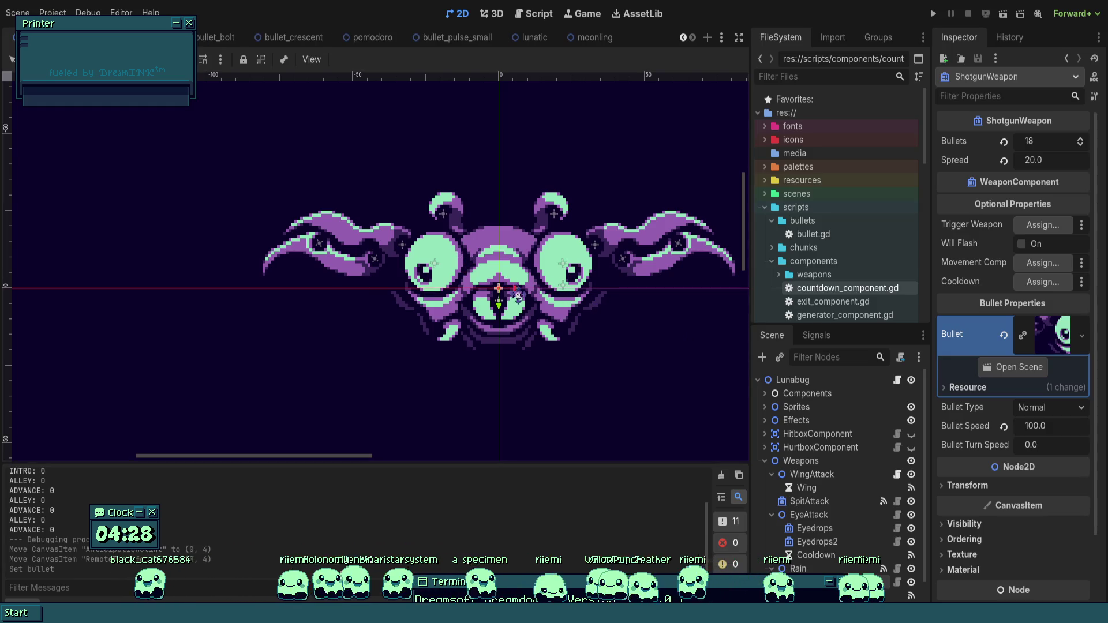
{"action": "scroll", "coordinate": [519, 297], "scroll_direction": "up", "scroll_amount": 4}
{"action": "key", "text": "ctrl+s"}
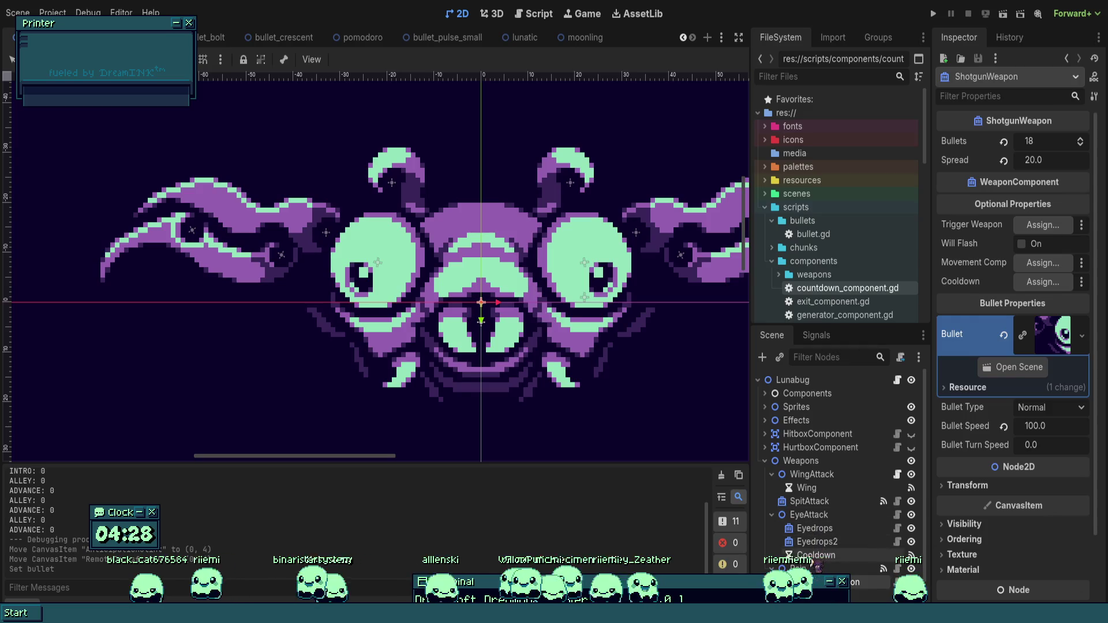
Raise the Rain weapon node to (0, -27) above the eye and save
{"action": "left_click_drag", "start_coordinate": [593, 348], "coordinate": [592, 221]}
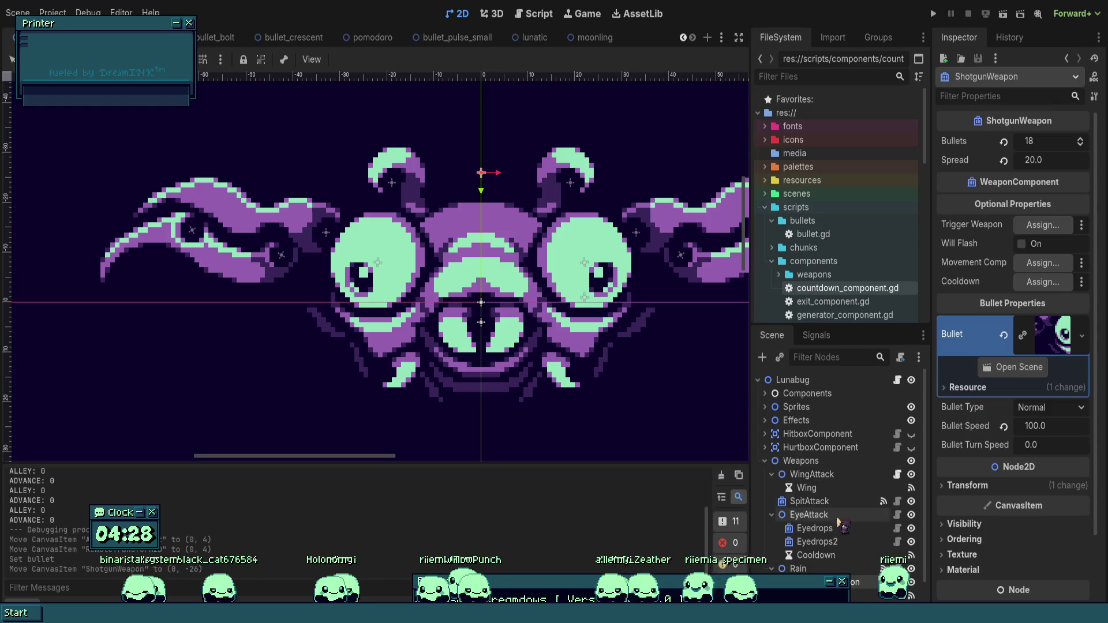
{"action": "key", "text": "ctrl+z"}
{"action": "left_click", "coordinate": [816, 555]}
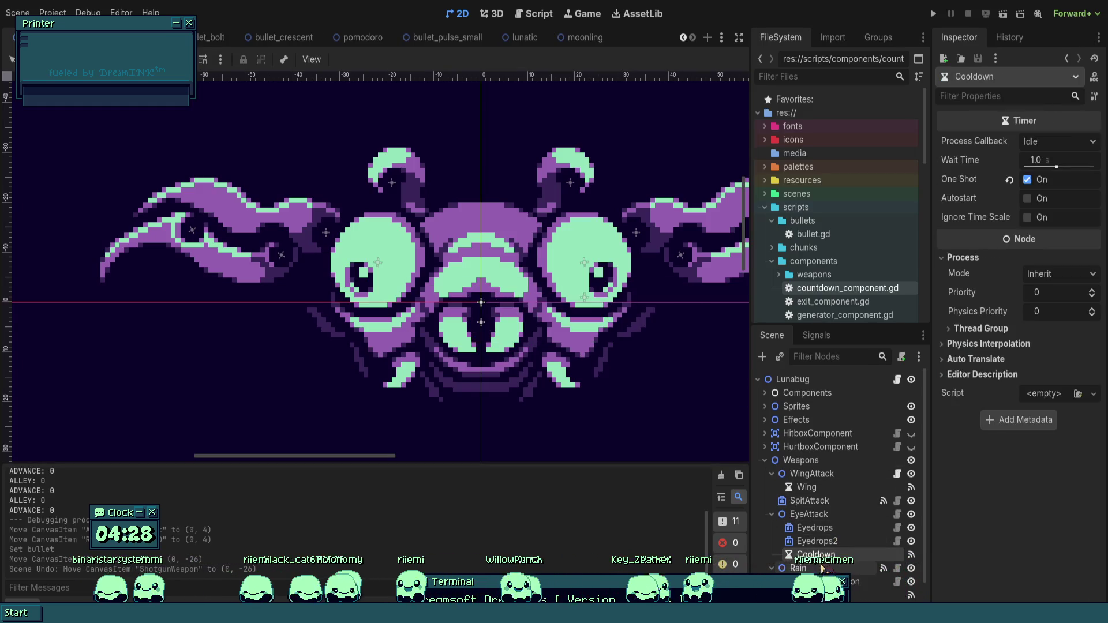
{"action": "left_click", "coordinate": [822, 569]}
{"action": "left_click_drag", "start_coordinate": [568, 338], "coordinate": [560, 207]}
{"action": "key", "text": "ctrl+s"}
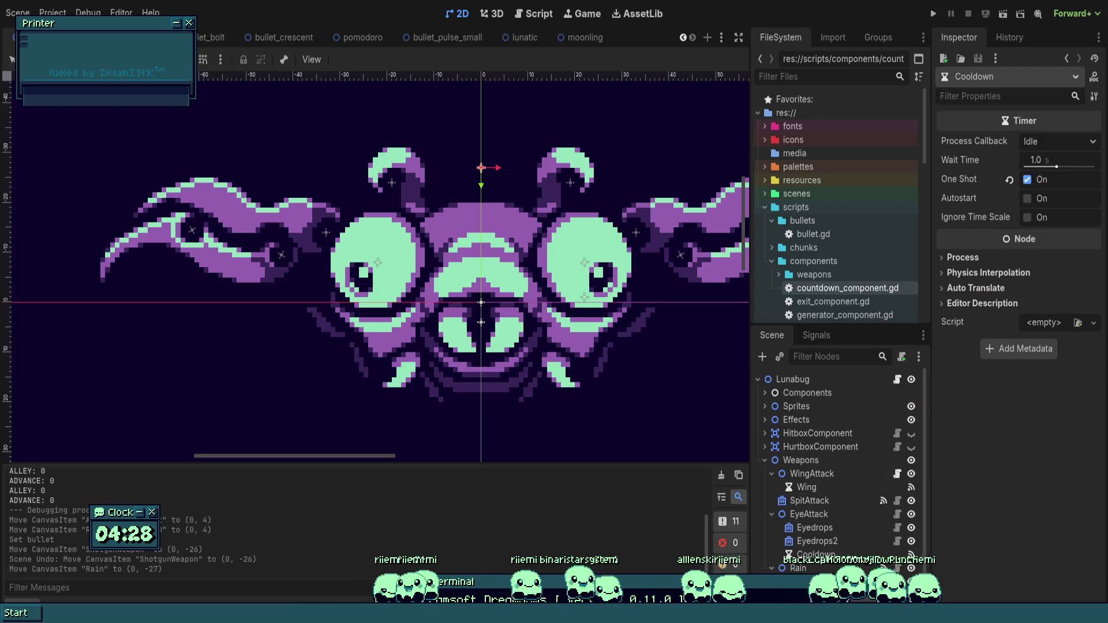
Browse the weapon nodes in the tree and delete one from the Lunabug scene
{"action": "key", "text": "Up"}
{"action": "key", "text": "Down"}
{"action": "key", "text": "Down"}
{"action": "key", "text": "Up"}
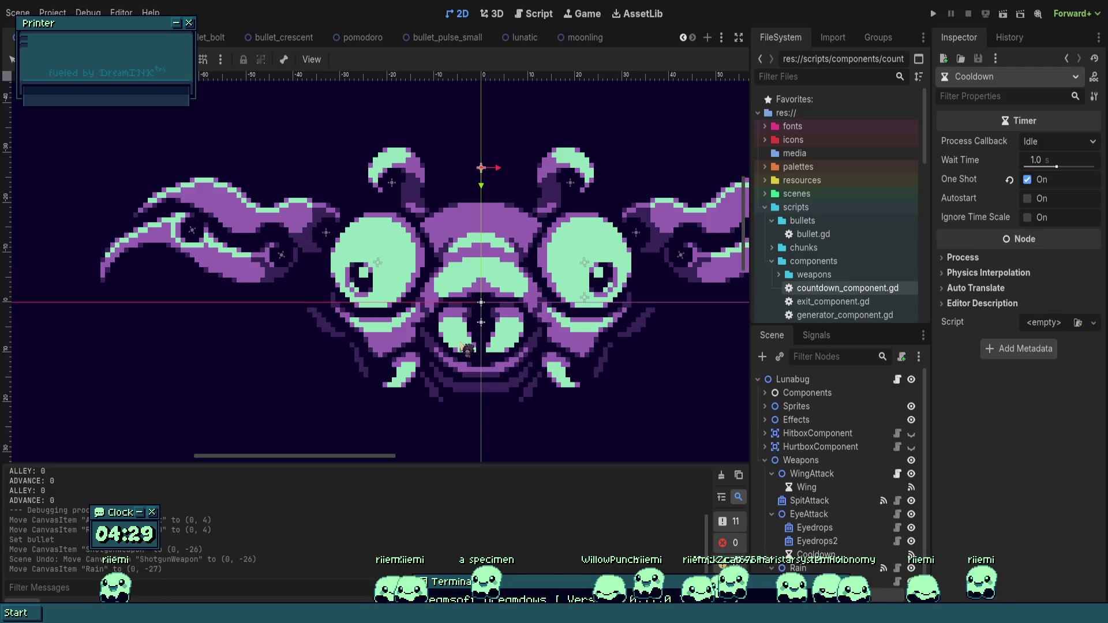
{"action": "key", "text": "Delete"}
{"action": "scroll", "coordinate": [462, 345], "scroll_direction": "down", "scroll_amount": 1}
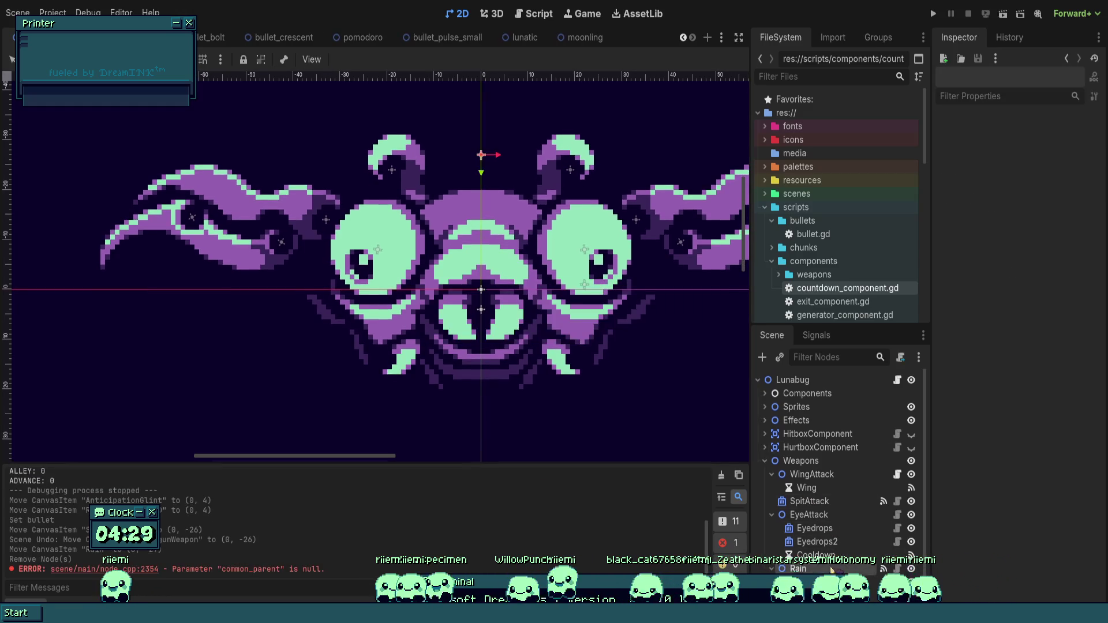
Open lunabug.gd from the Rain repeater, save, and step through undo/redo in the script
{"action": "left_click", "coordinate": [832, 569]}
{"action": "left_click", "coordinate": [897, 380]}
{"action": "left_click", "coordinate": [404, 341]}
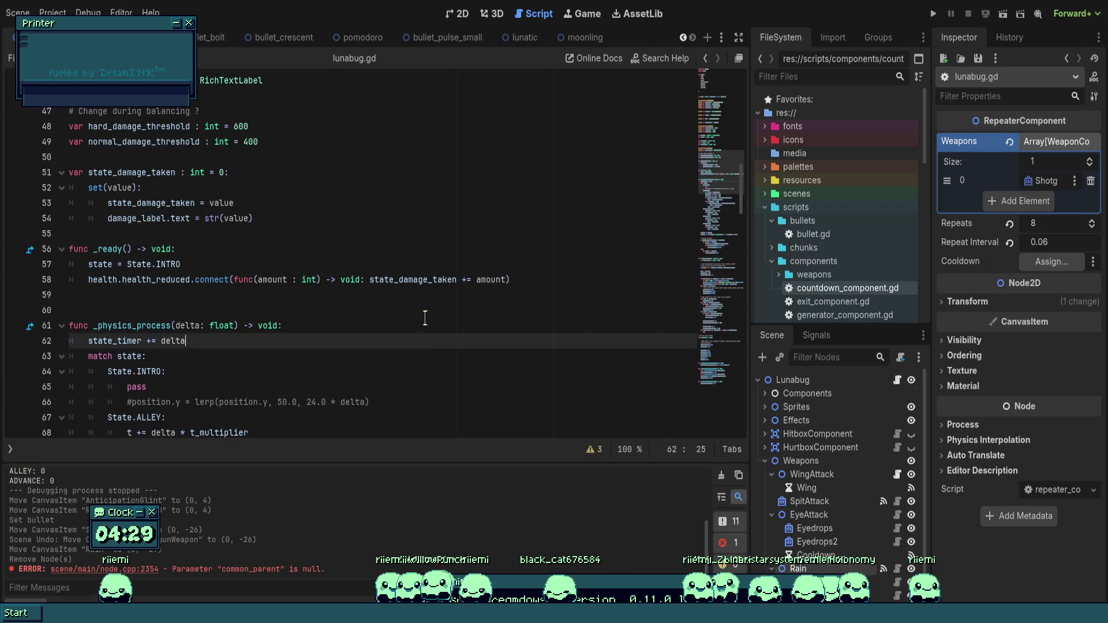
{"action": "scroll", "coordinate": [425, 318], "scroll_direction": "up", "scroll_amount": 5}
{"action": "left_click", "coordinate": [372, 264]}
{"action": "key", "text": "ctrl+s"}
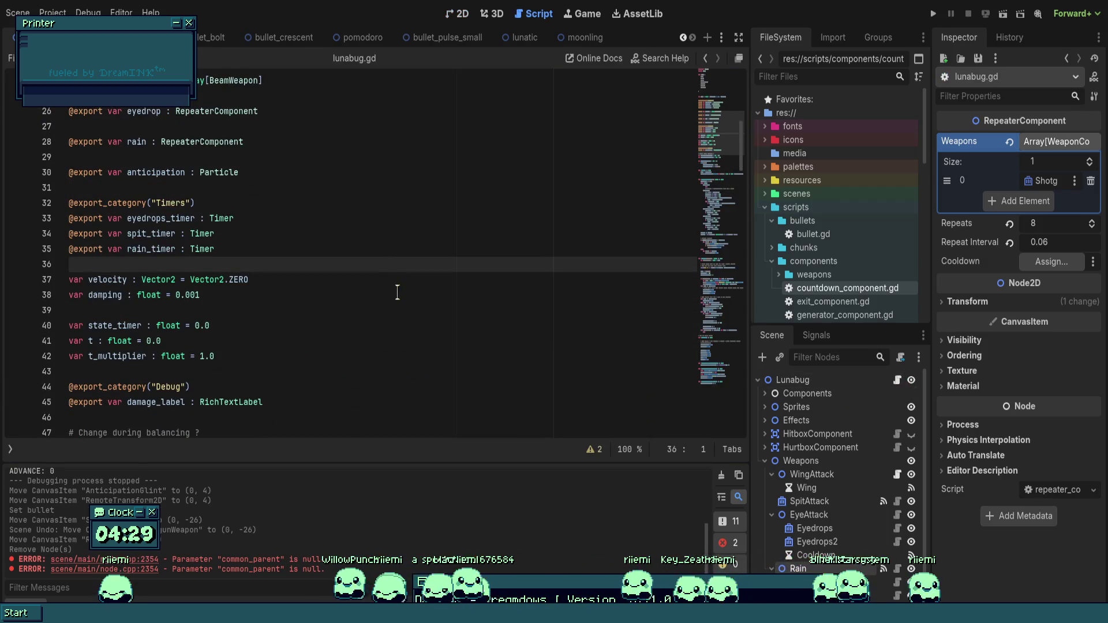
{"action": "key", "text": "ctrl+z"}
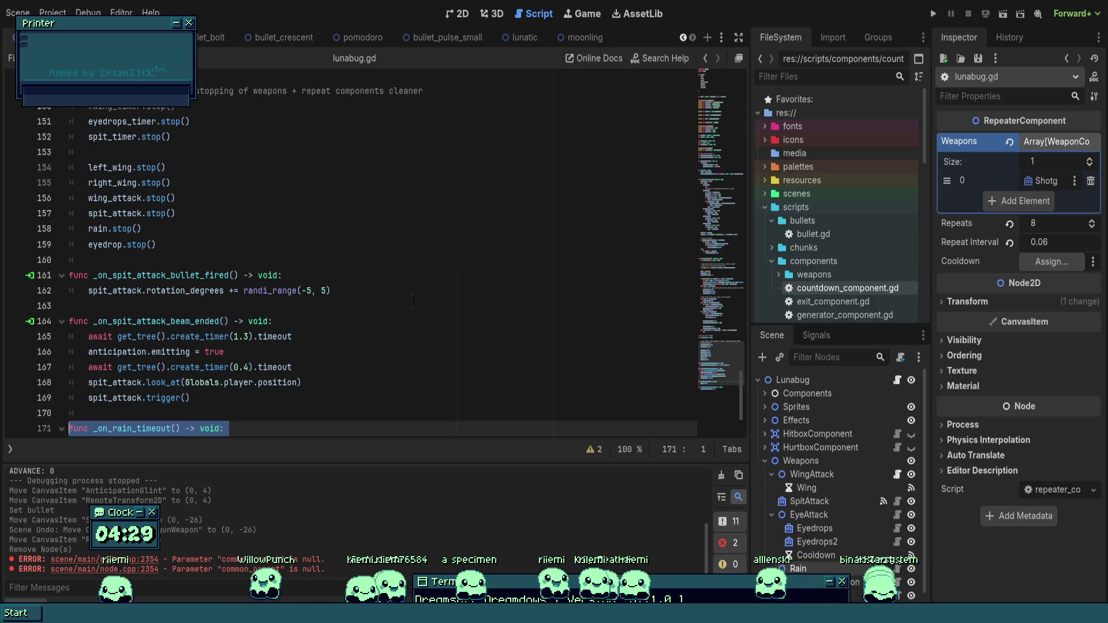
{"action": "key", "text": "ctrl+z"}
{"action": "key", "text": "ctrl+shift+z"}
{"action": "key", "text": "ctrl+shift+z"}
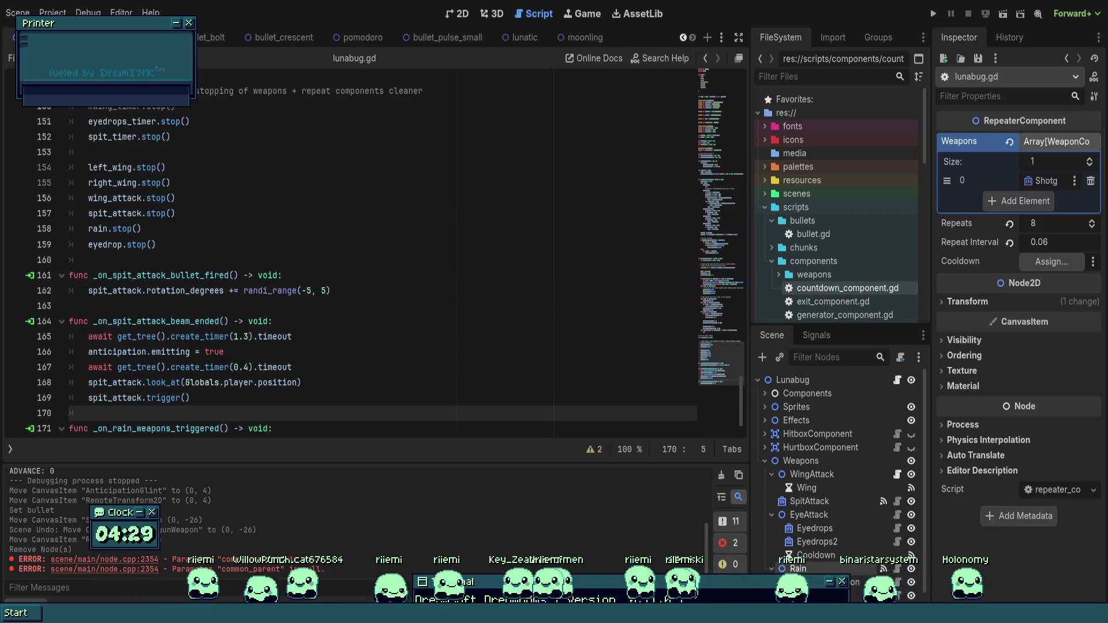
Restore the deleted ShotgunWeapon under Rain and inspect the Cooldown timer and Rain settings
{"action": "key", "text": "ctrl+F1"}
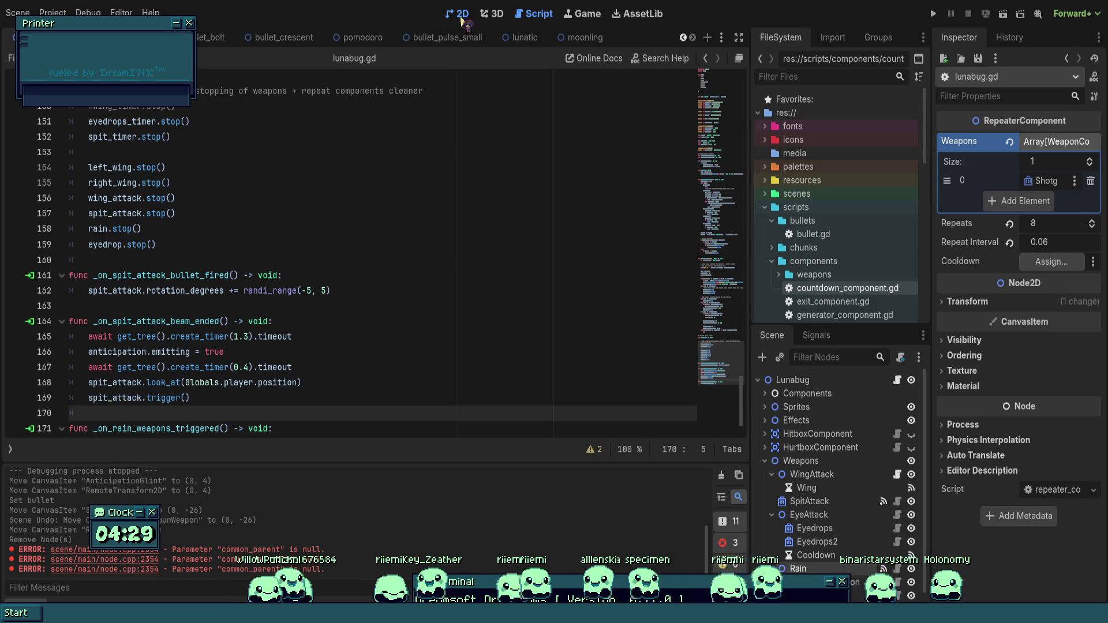
{"action": "key", "text": "ctrl+z"}
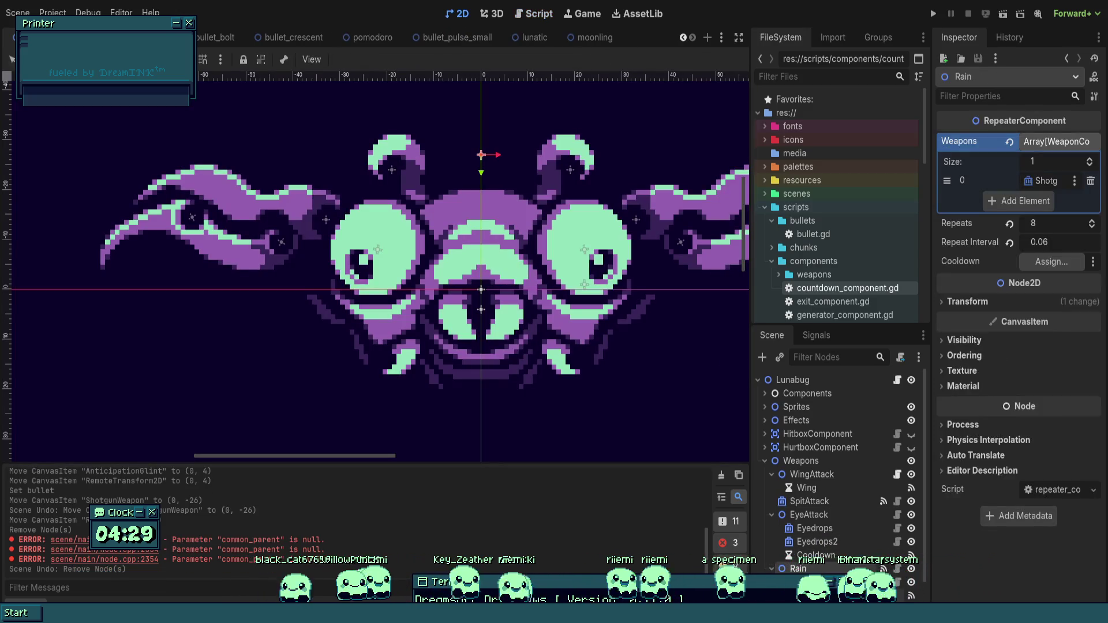
{"action": "left_click", "coordinate": [816, 555]}
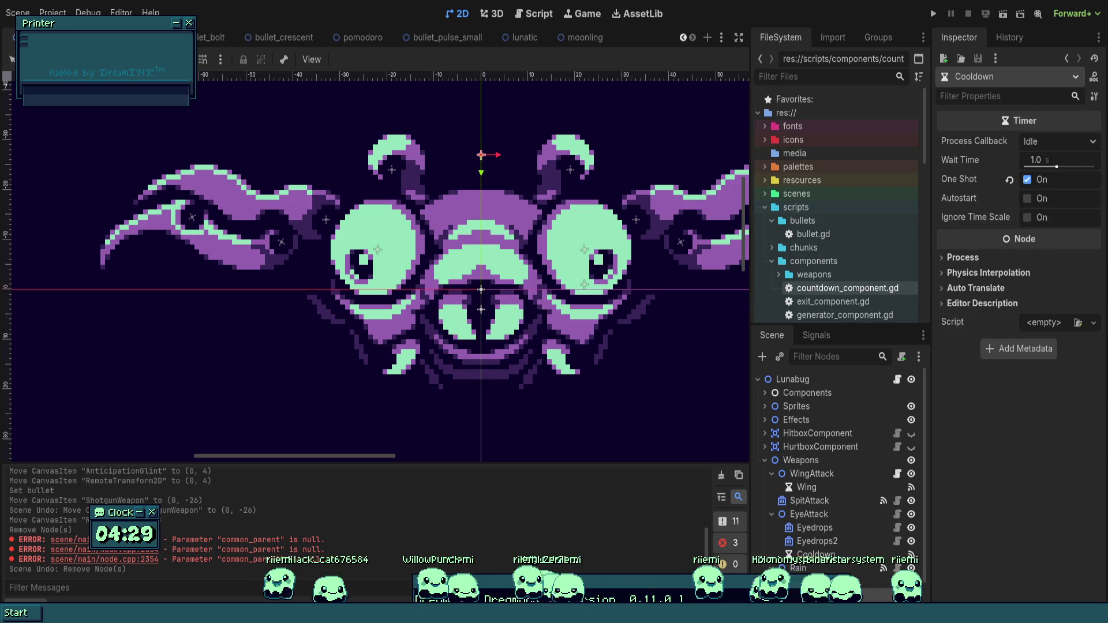
{"action": "left_click", "coordinate": [802, 568]}
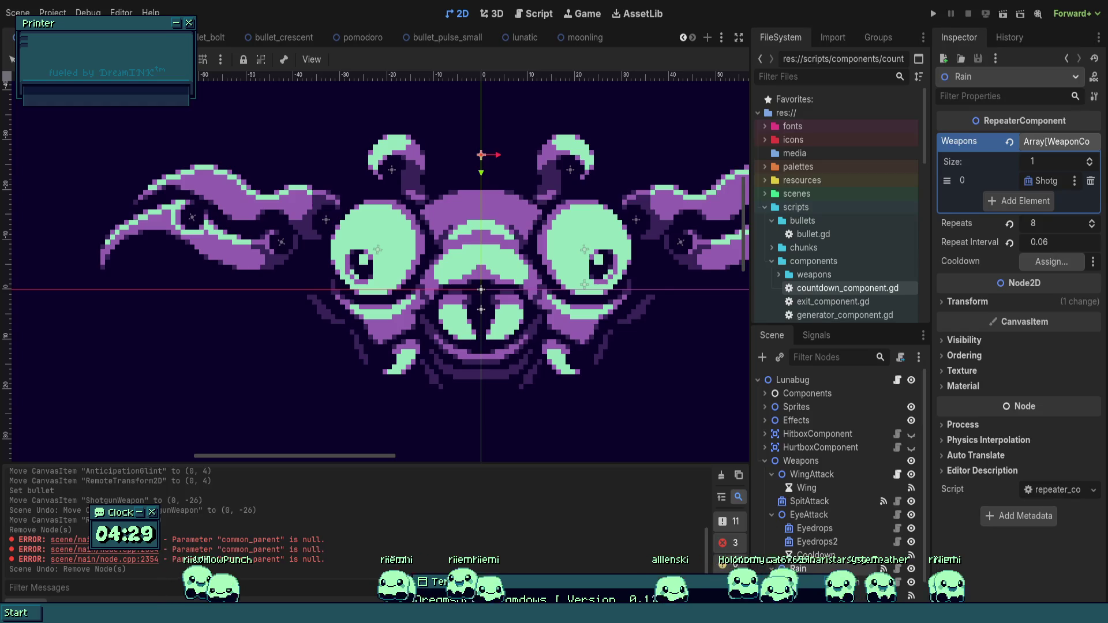
{"action": "left_click", "coordinate": [820, 581]}
{"action": "left_click", "coordinate": [815, 554]}
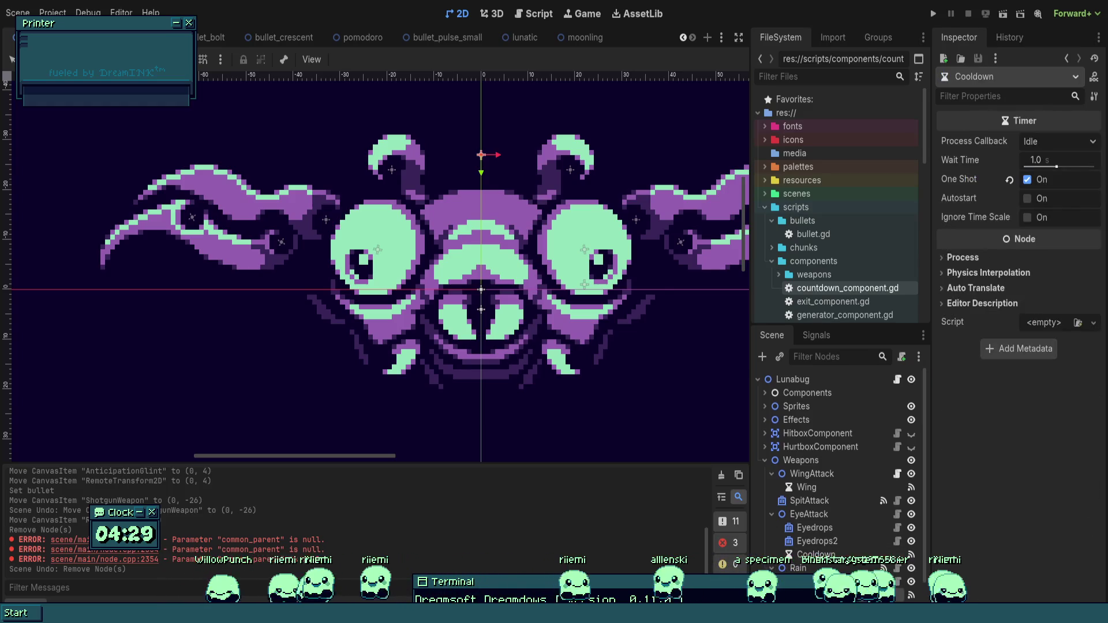
{"action": "left_click", "coordinate": [865, 569]}
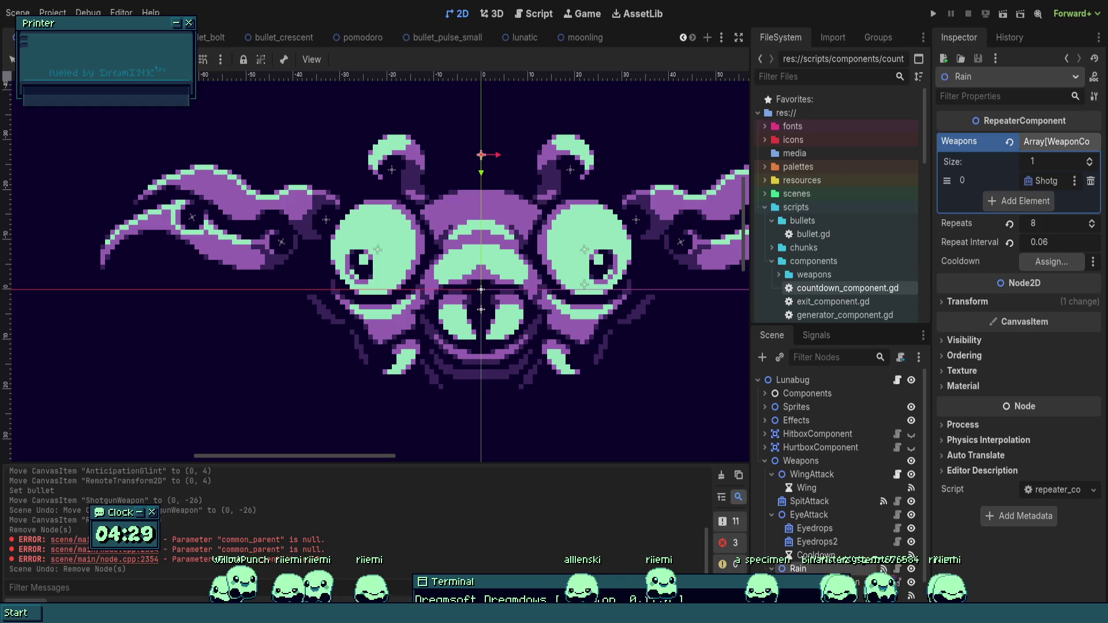
Review the Rain repeater and its Cooldown timer, then open repeater_component.gd
{"action": "scroll", "coordinate": [837, 462], "scroll_direction": "down", "scroll_amount": 3}
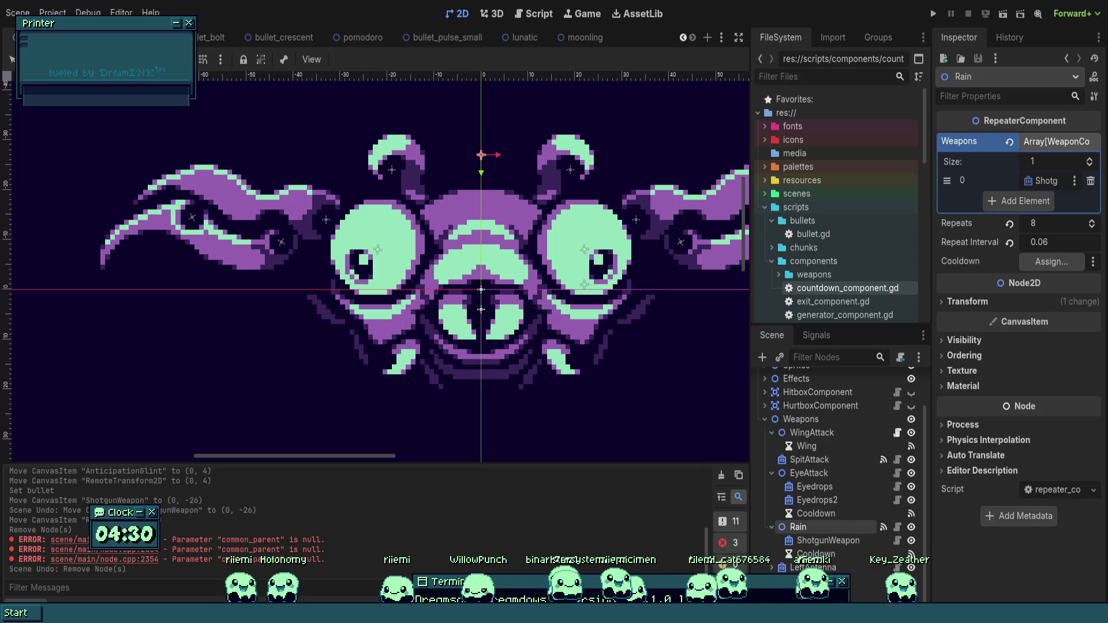
{"action": "left_click_drag", "start_coordinate": [585, 372], "coordinate": [566, 374]}
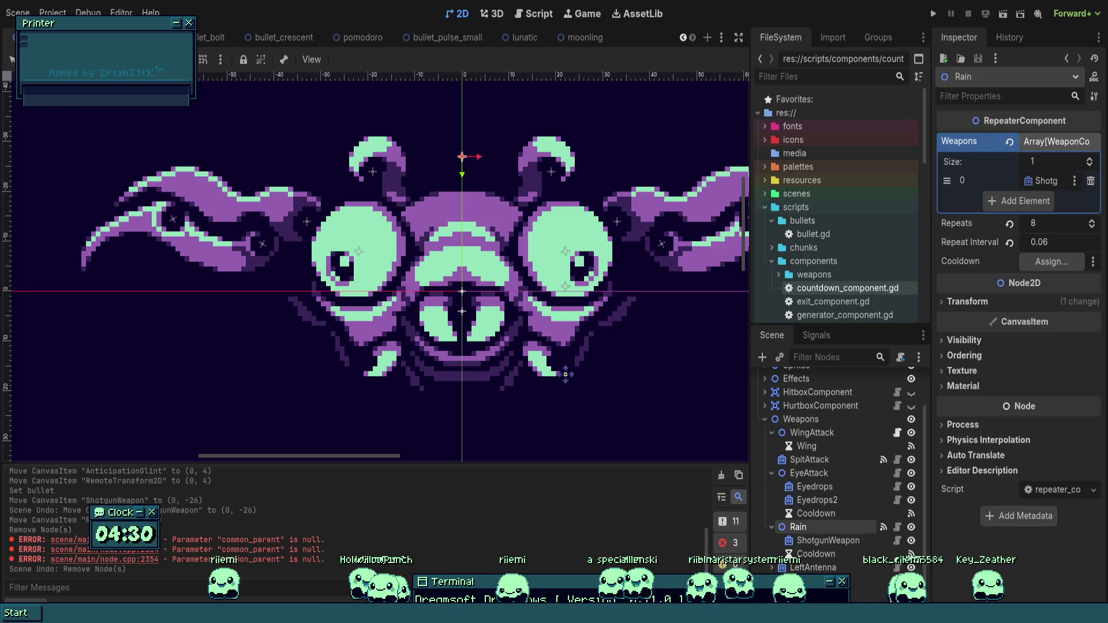
{"action": "left_click", "coordinate": [830, 556]}
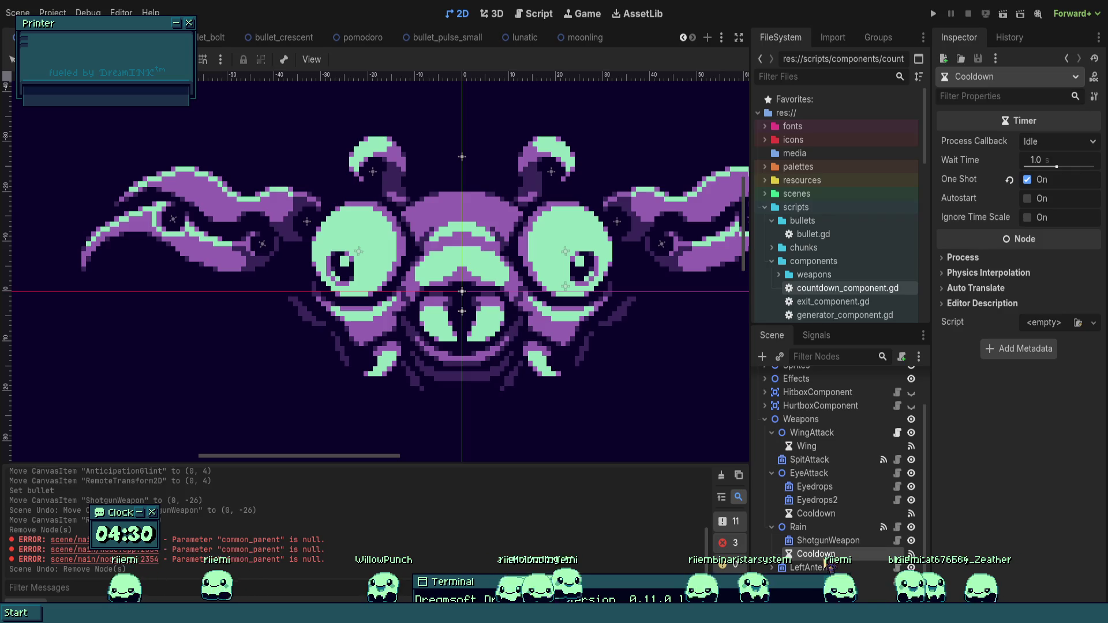
{"action": "left_click", "coordinate": [808, 527]}
{"action": "scroll", "coordinate": [826, 508], "scroll_direction": "up", "scroll_amount": 2}
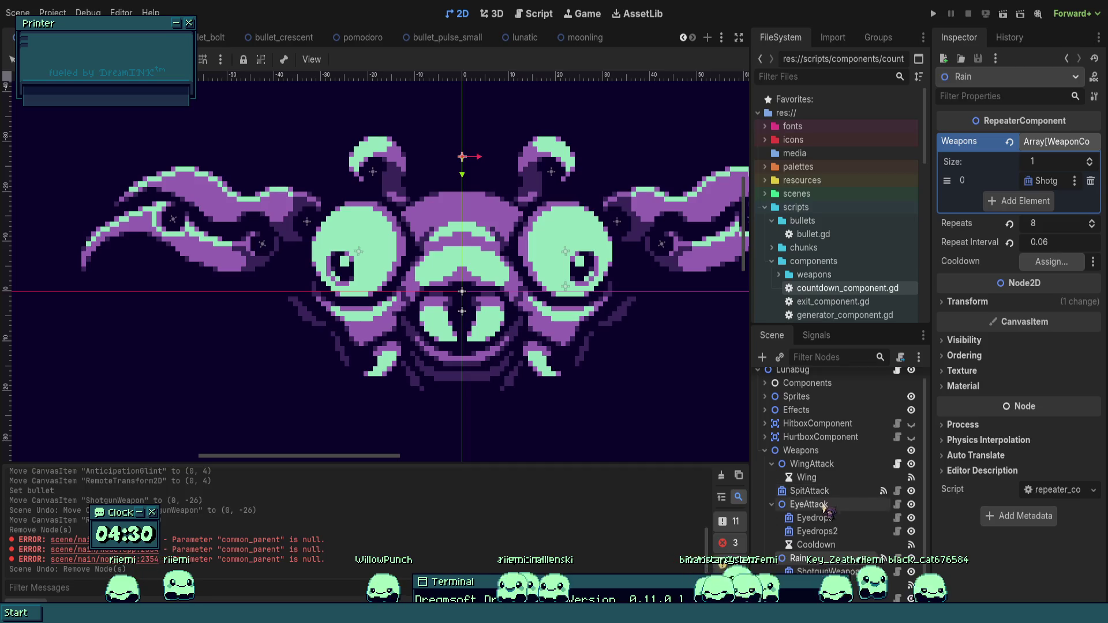
{"action": "left_click", "coordinate": [883, 558]}
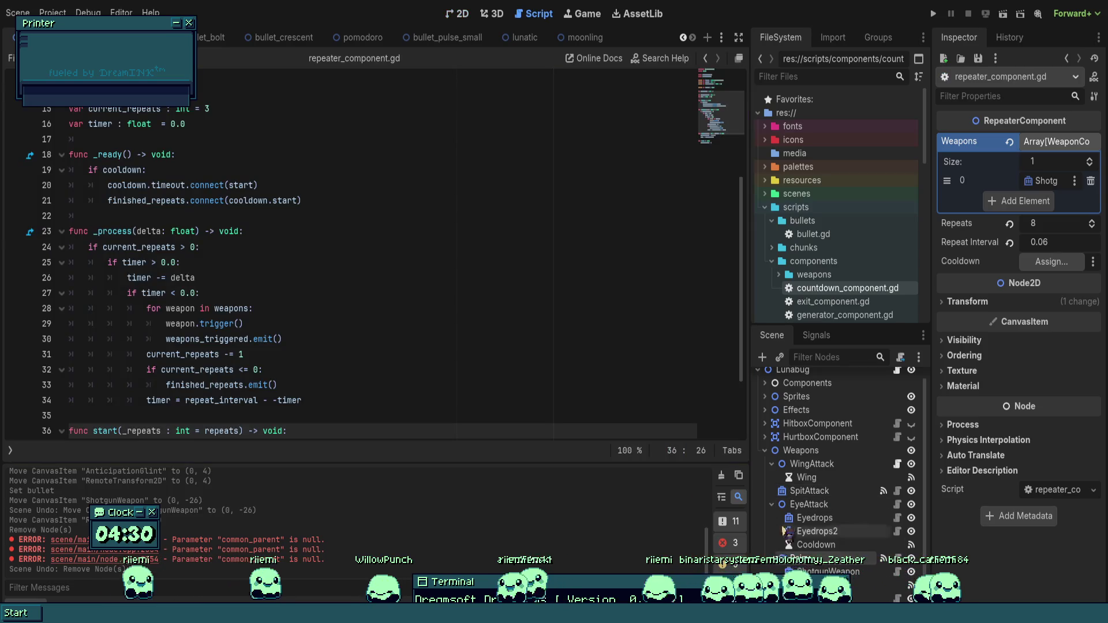
Return to the boss's 2D view and reopen the Lunabug script
{"action": "left_click", "coordinate": [547, 415]}
{"action": "scroll", "coordinate": [554, 231], "scroll_direction": "up", "scroll_amount": 3}
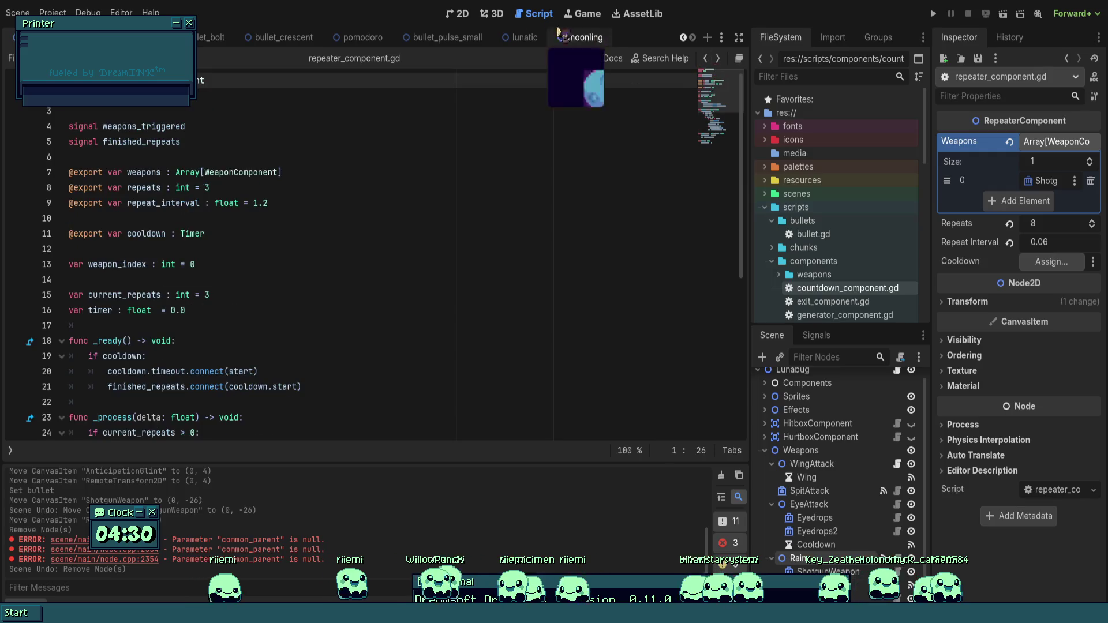
{"action": "left_click", "coordinate": [453, 17]}
{"action": "scroll", "coordinate": [467, 259], "scroll_direction": "down", "scroll_amount": 4}
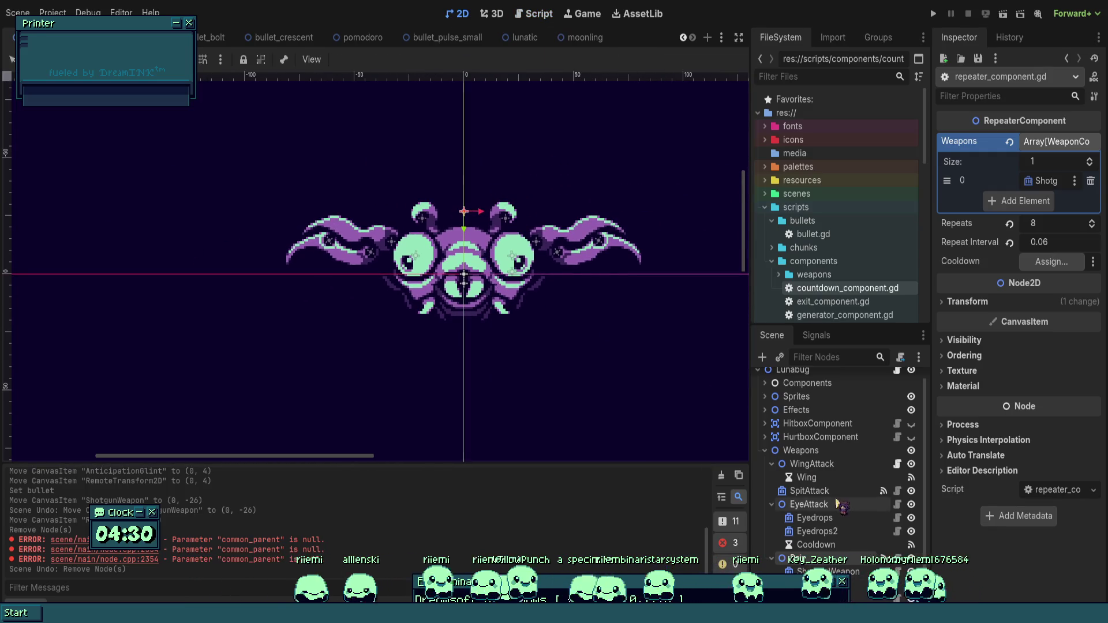
{"action": "scroll", "coordinate": [840, 531], "scroll_direction": "up", "scroll_amount": 1}
{"action": "left_click", "coordinate": [897, 379]}
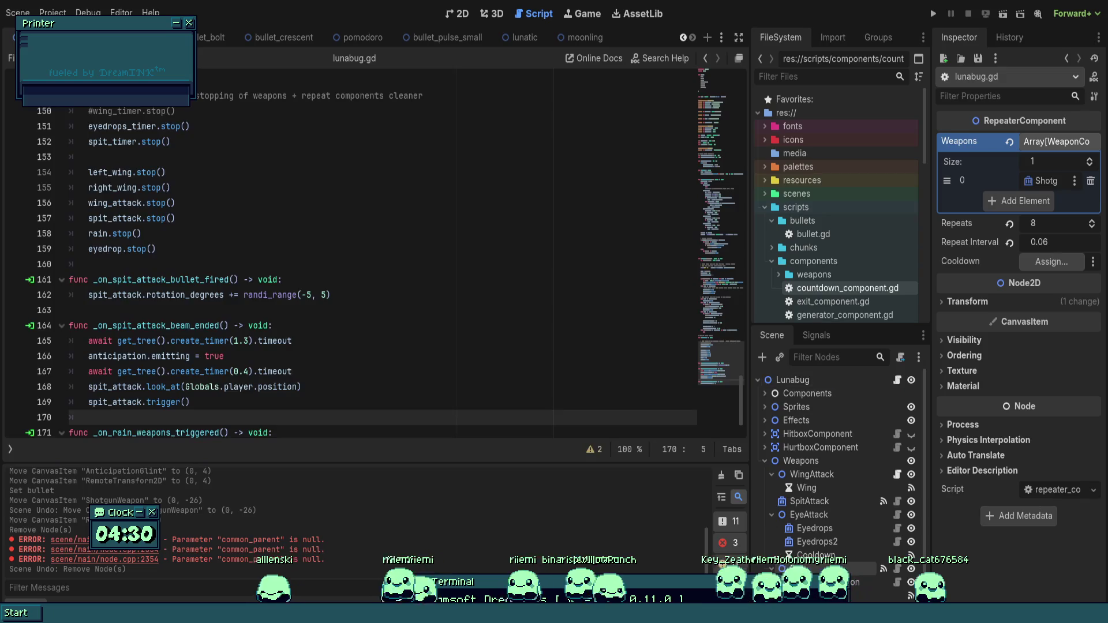
In _ready(), change the starting state from State.INTRO to State.RAINFALL
{"action": "scroll", "coordinate": [300, 276], "scroll_direction": "up", "scroll_amount": 20}
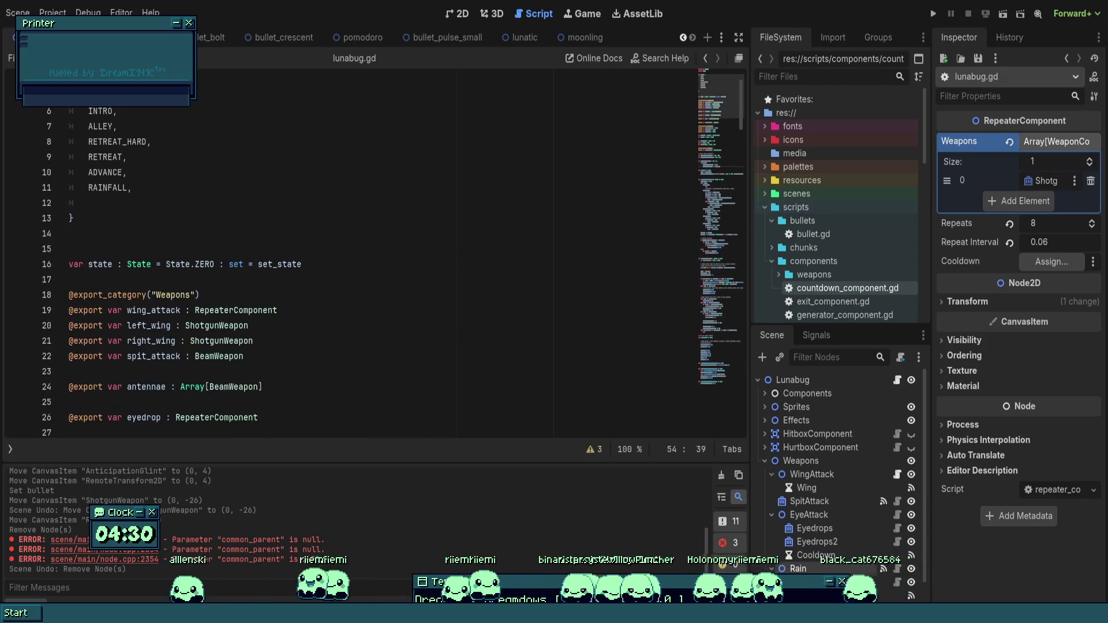
{"action": "left_click", "coordinate": [273, 264]}
{"action": "key", "text": "Up"}
{"action": "key", "text": "Up"}
{"action": "key", "text": "Up"}
{"action": "scroll", "coordinate": [255, 266], "scroll_direction": "down", "scroll_amount": 6}
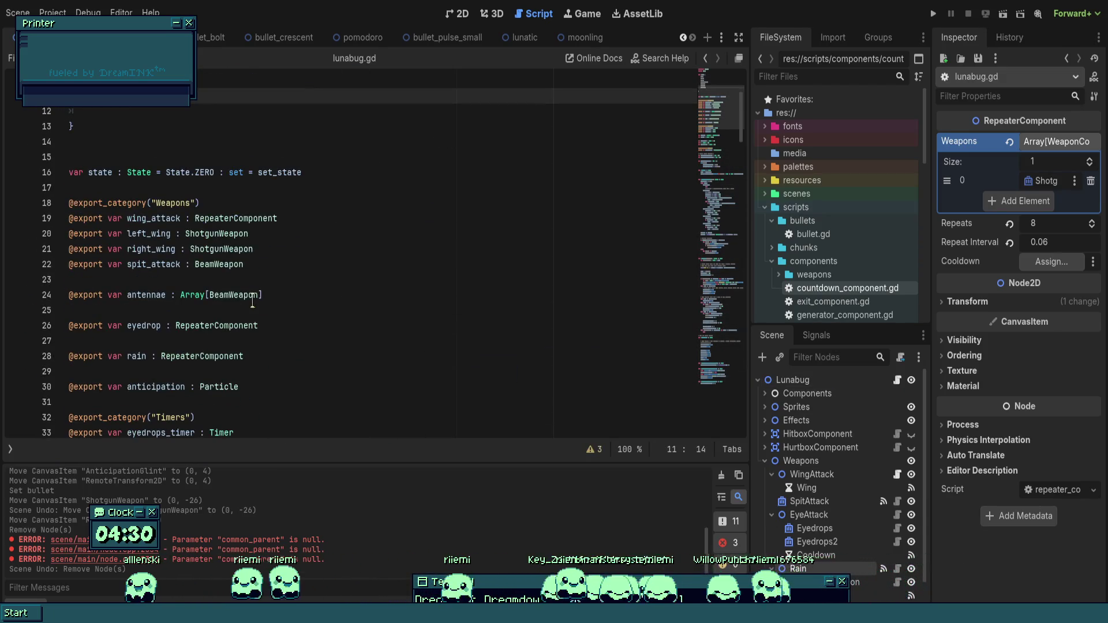
{"action": "scroll", "coordinate": [255, 304], "scroll_direction": "down", "scroll_amount": 7}
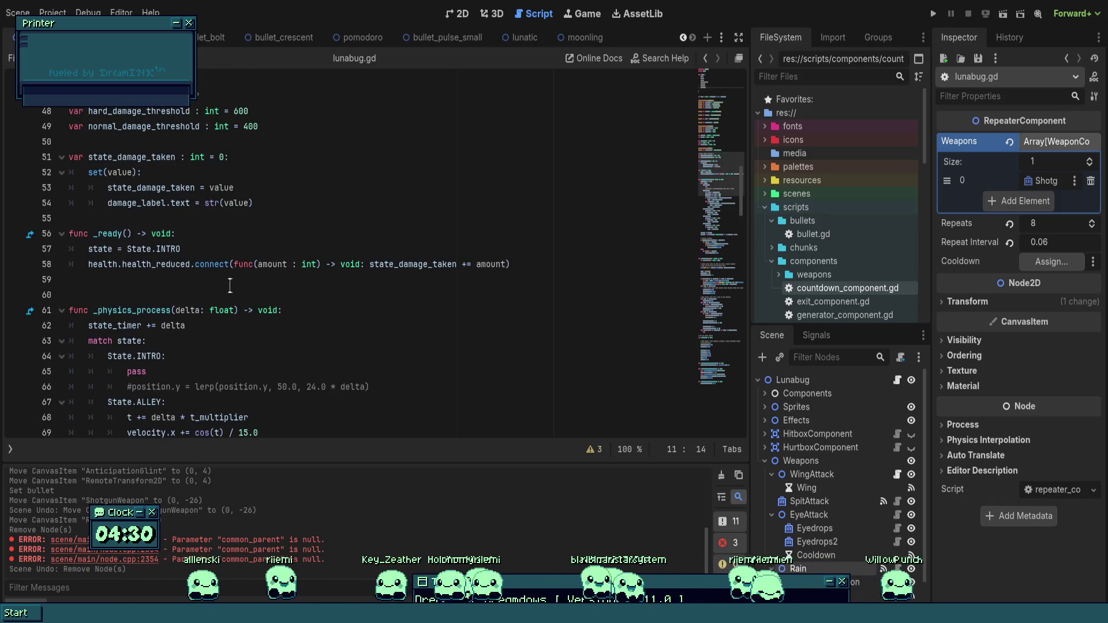
{"action": "double_click", "coordinate": [168, 249]}
{"action": "type", "text": "RAINFA"}
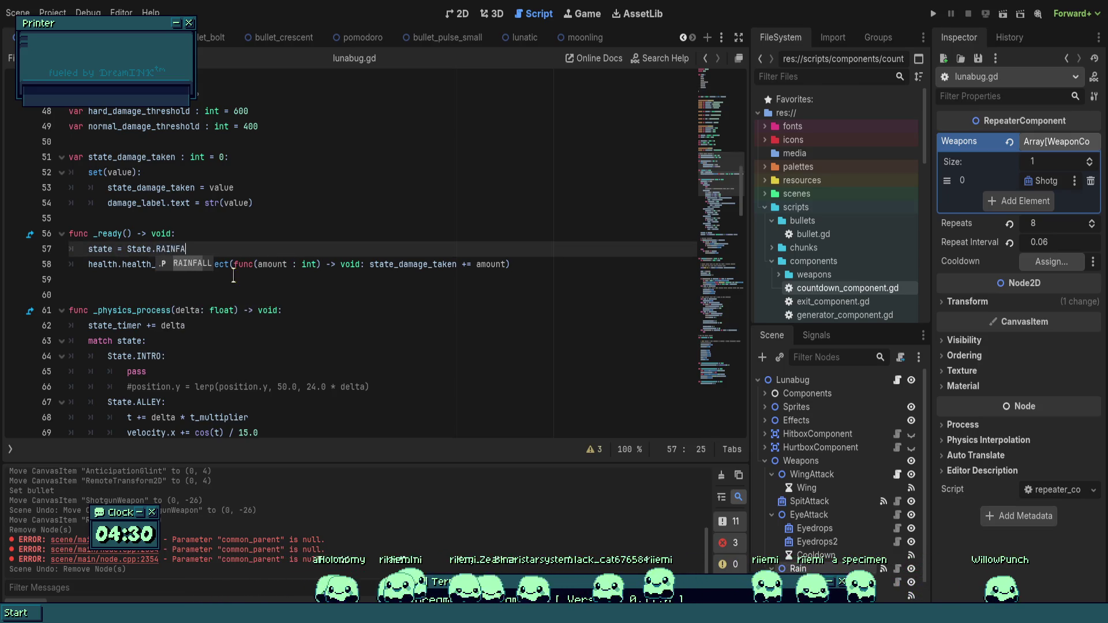
{"action": "key", "text": "Return"}
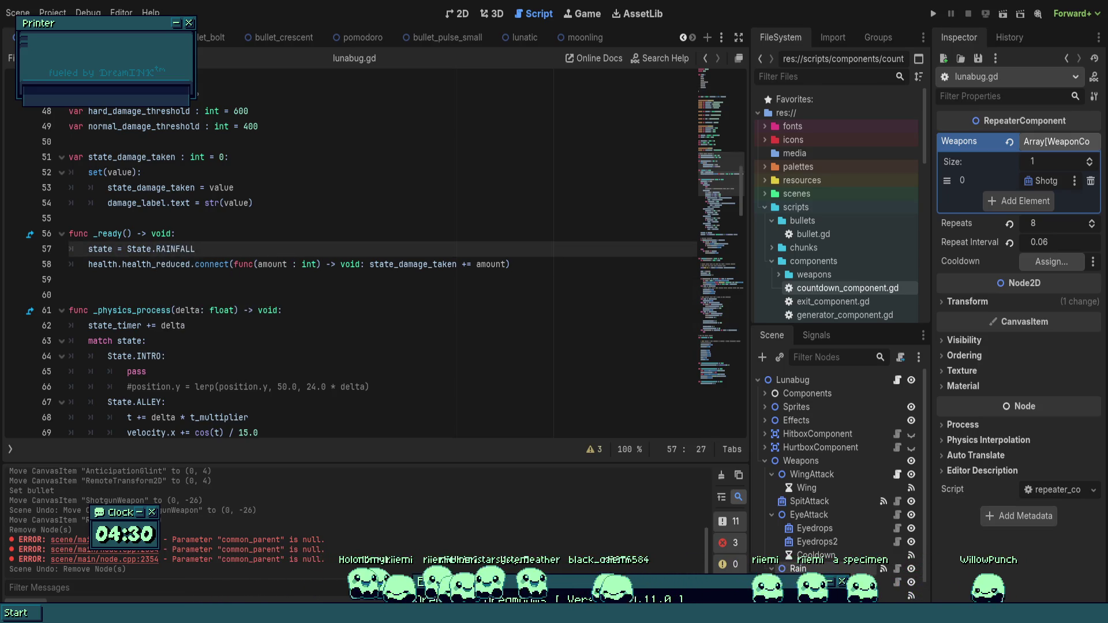
Select the State.ADVANCE movement block on lines 85–88 to duplicate it
{"action": "scroll", "coordinate": [352, 272], "scroll_direction": "down", "scroll_amount": 3}
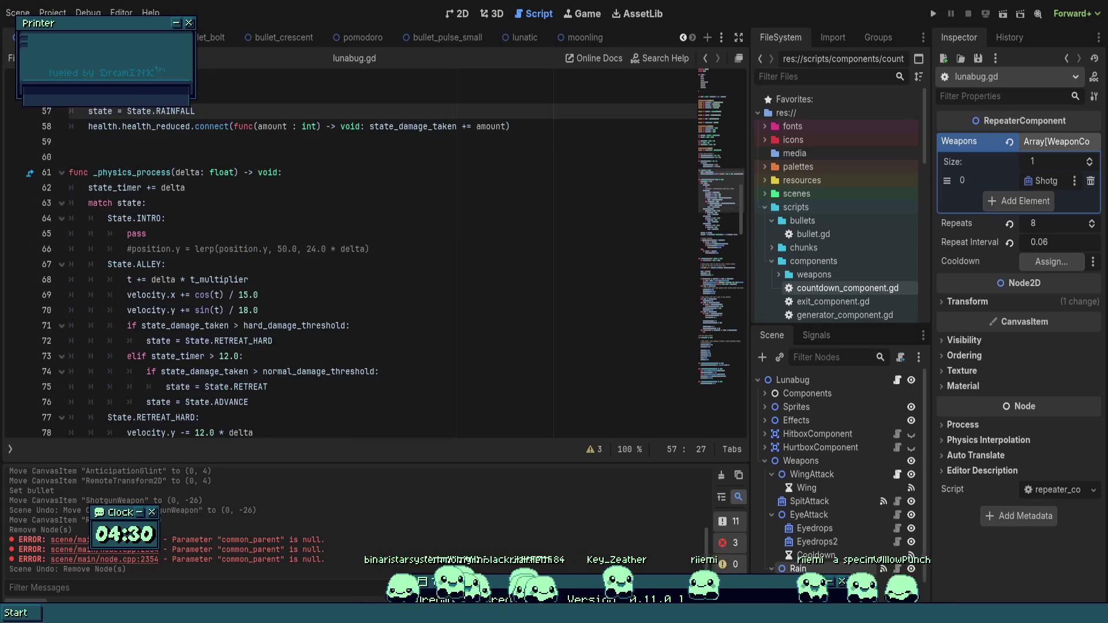
{"action": "scroll", "coordinate": [264, 295], "scroll_direction": "down", "scroll_amount": 5}
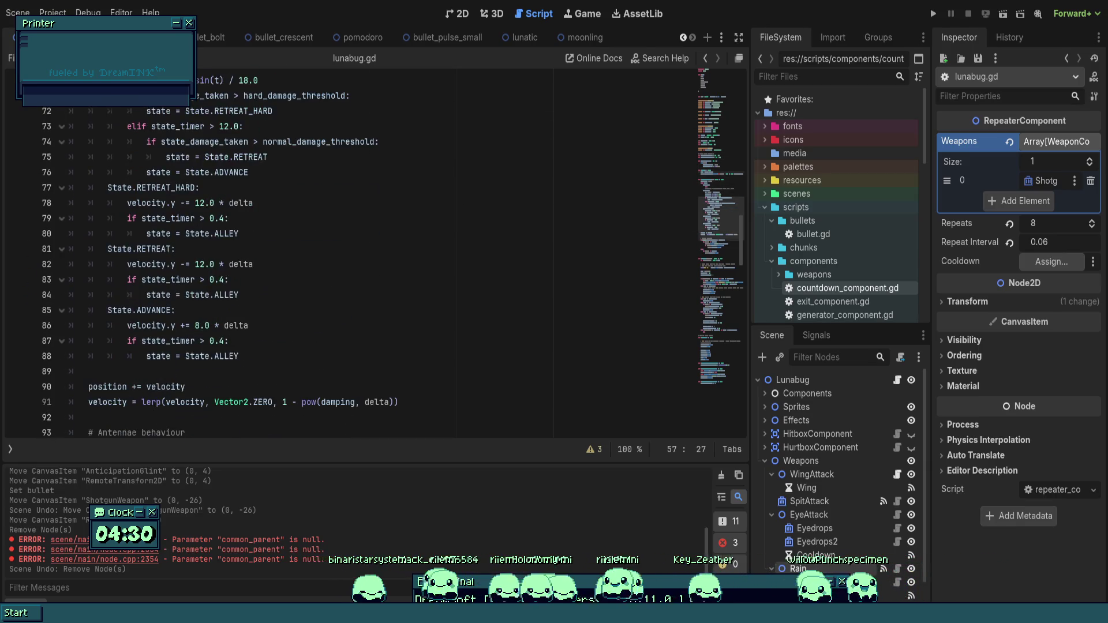
{"action": "left_click_drag", "start_coordinate": [261, 356], "coordinate": [104, 315]}
{"action": "key", "text": "ctrl+c"}
{"action": "left_click", "coordinate": [260, 360]}
{"action": "key", "text": "BackSpace"}
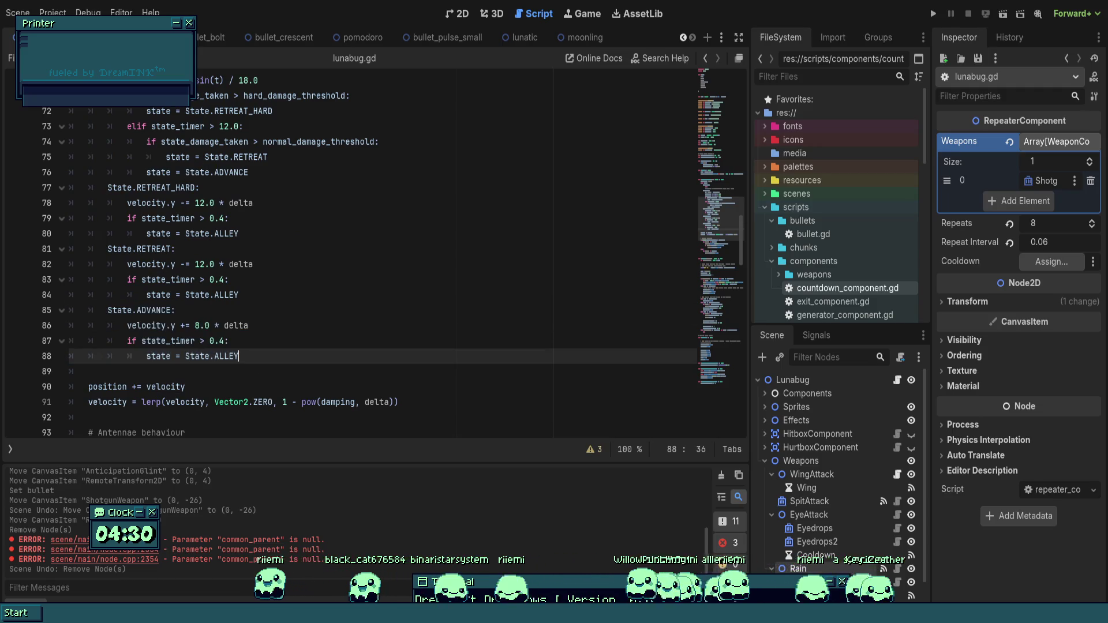
Paste a duplicate of the ADVANCE block and fill it with the ALLEY t/cos/sin movement lines
{"action": "type", "text": "Y"}
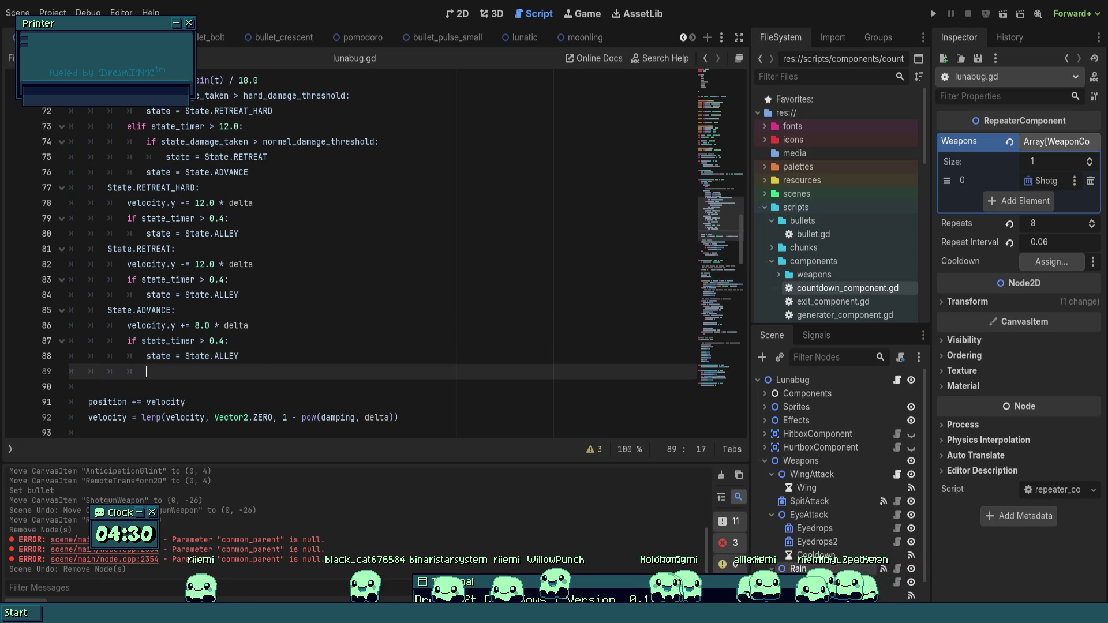
{"action": "key", "text": "ctrl+v"}
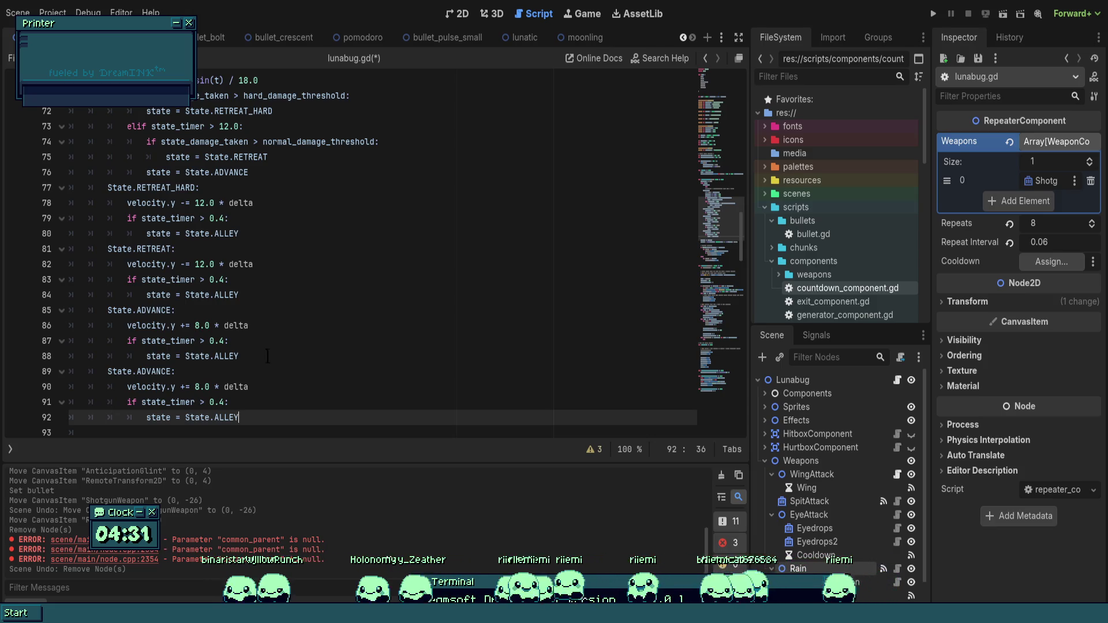
{"action": "scroll", "coordinate": [268, 355], "scroll_direction": "up", "scroll_amount": 3}
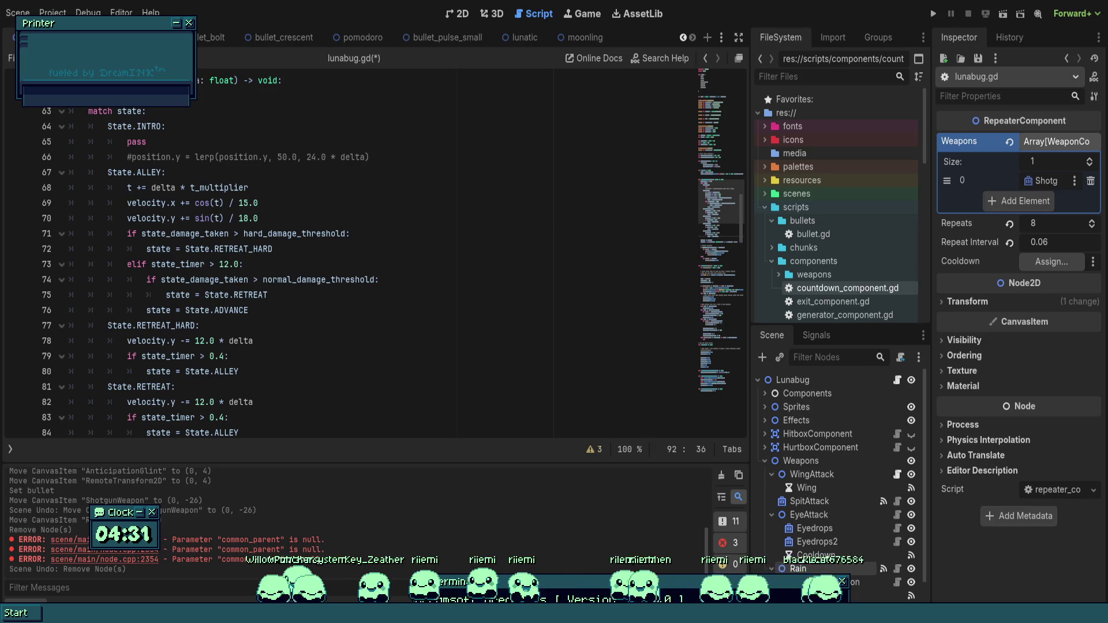
{"action": "left_click", "coordinate": [292, 172]}
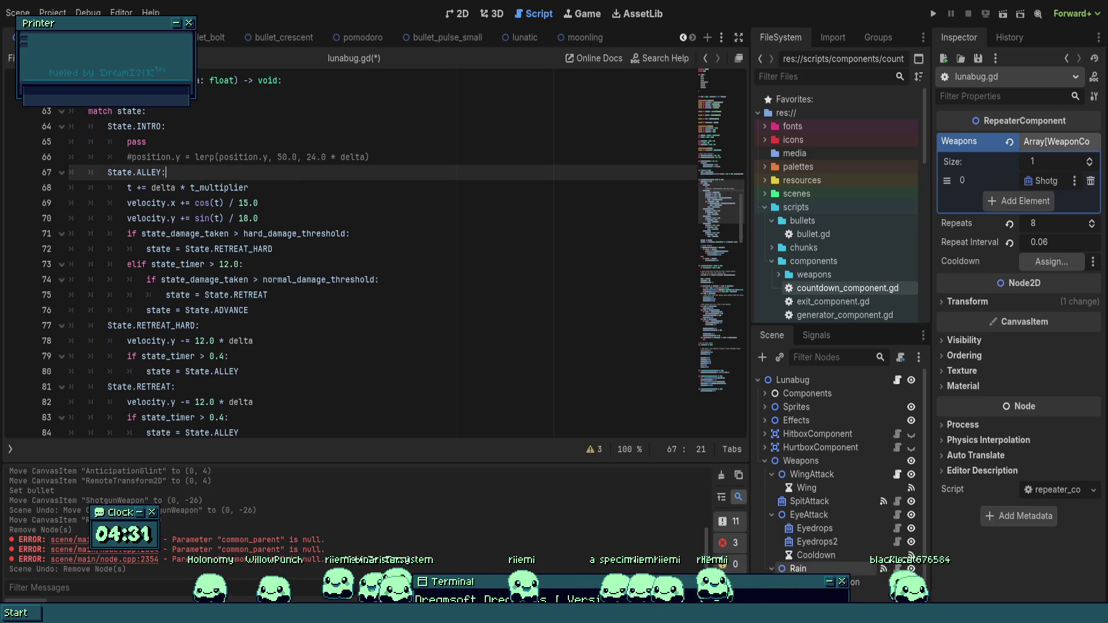
{"action": "scroll", "coordinate": [291, 172], "scroll_direction": "down", "scroll_amount": 1}
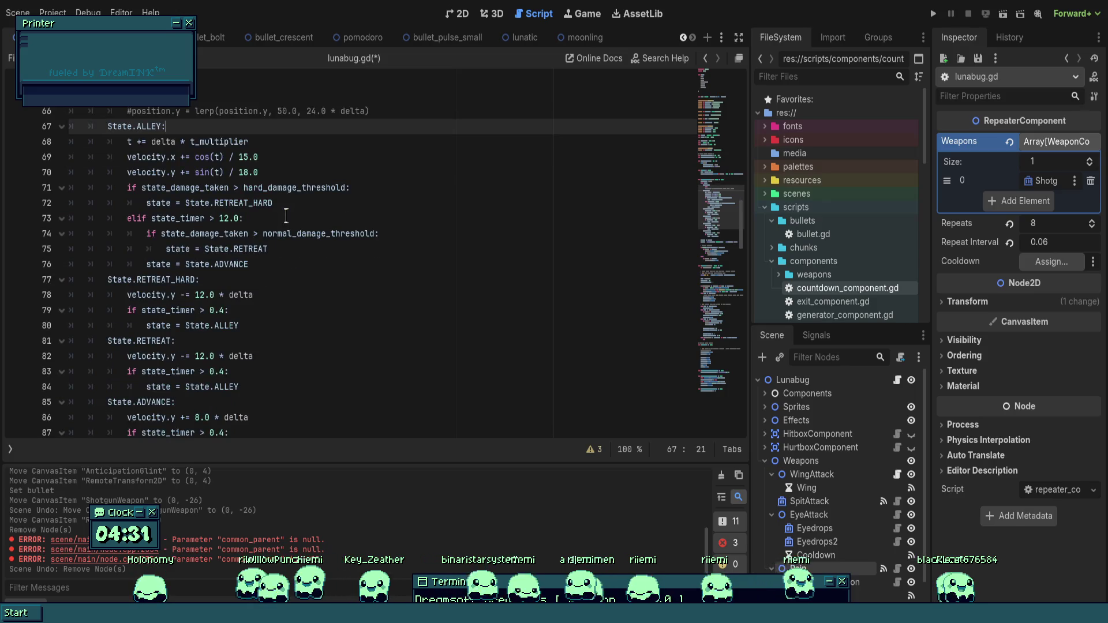
{"action": "left_click_drag", "start_coordinate": [127, 141], "coordinate": [258, 172]}
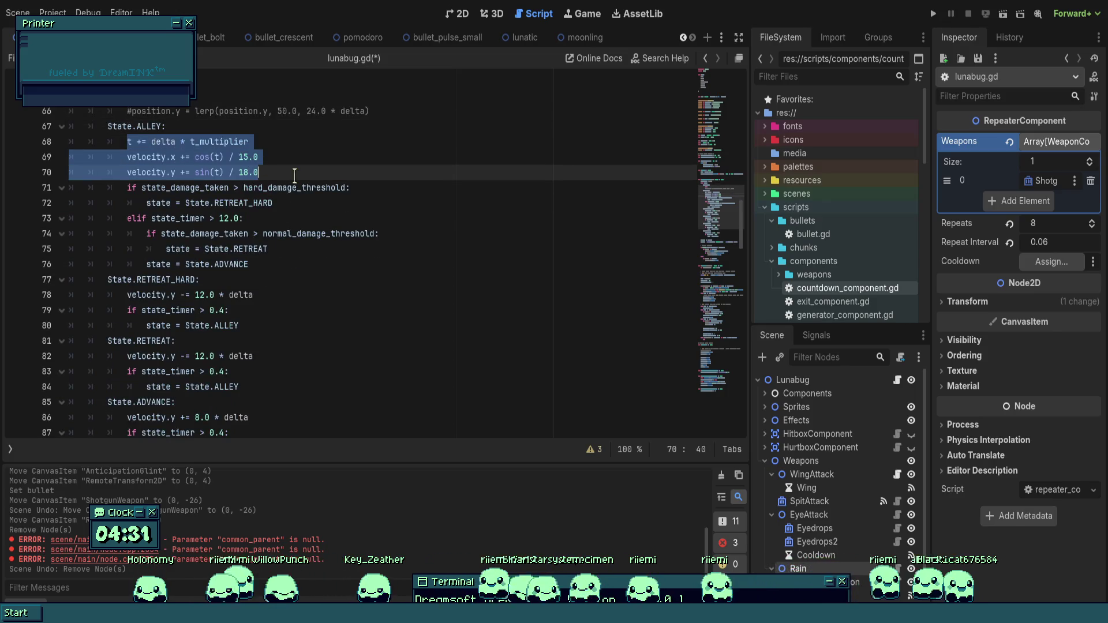
{"action": "scroll", "coordinate": [265, 355], "scroll_direction": "down", "scroll_amount": 3}
{"action": "left_click_drag", "start_coordinate": [262, 371], "coordinate": [127, 340]}
{"action": "key", "text": "ctrl+z"}
Rename the duplicated state to State.RAINFALL
{"action": "double_click", "coordinate": [155, 326]}
{"action": "type", "text": "RAI"}
{"action": "type", "text": "NFAILL"}
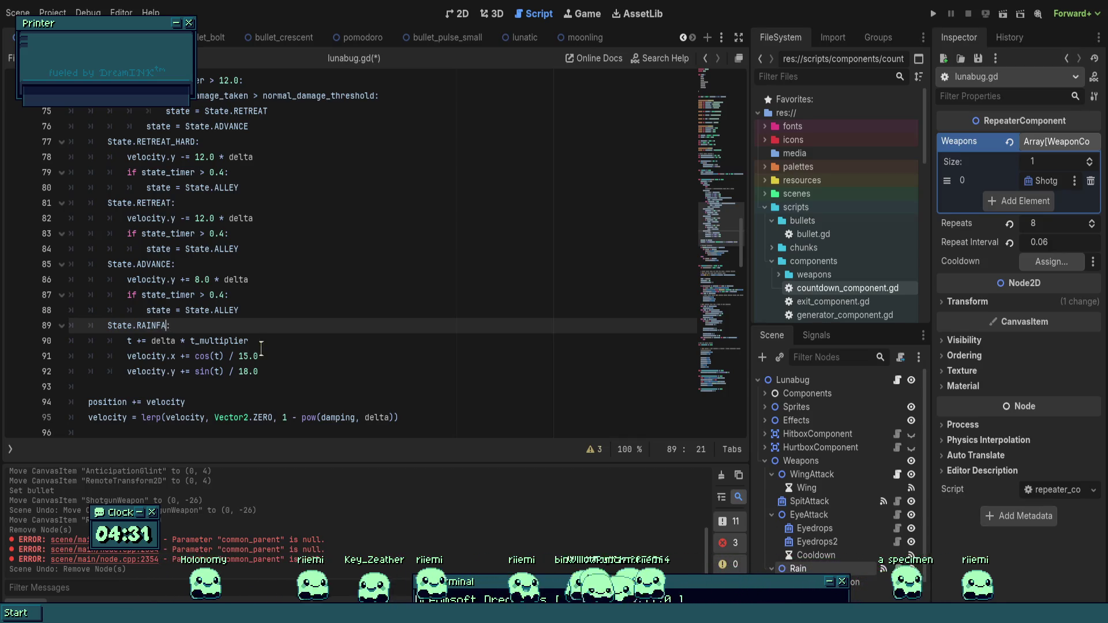
{"action": "key", "text": "Left"}
{"action": "key", "text": "Left"}
{"action": "key", "text": "BackSpace"}
{"action": "left_click", "coordinate": [260, 370]}
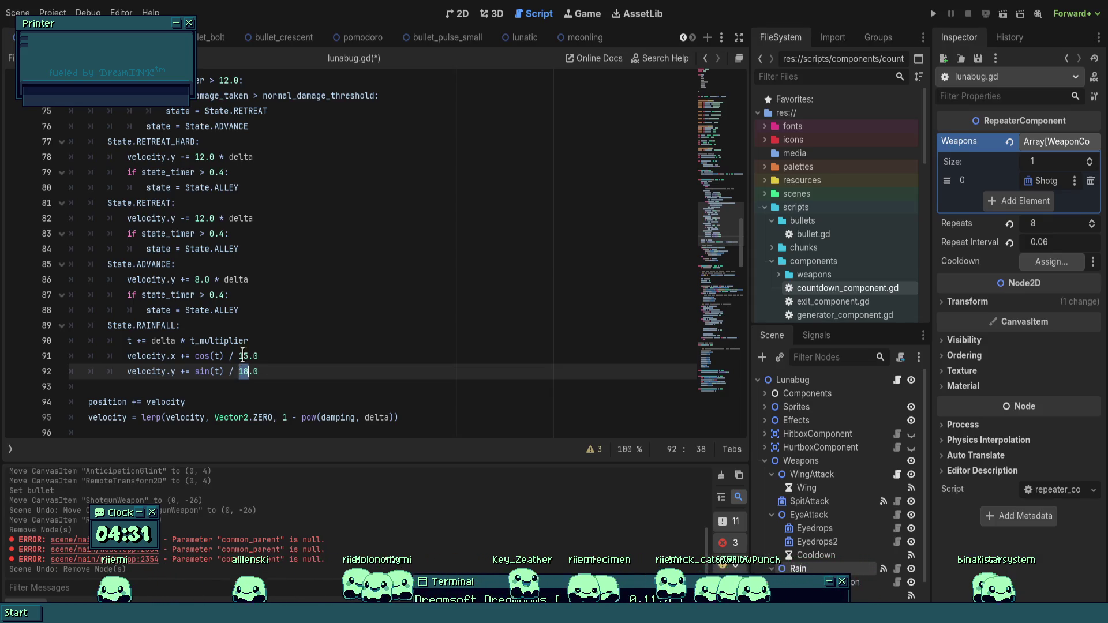
Change the RAINFALL divisors from 15.0 to 14.0 and 18.0 to 28.0
{"action": "left_click", "coordinate": [243, 354]}
{"action": "key", "text": "Delete"}
{"action": "type", "text": "4"}
{"action": "left_click", "coordinate": [244, 371]}
{"action": "key", "text": "BackSpace"}
{"action": "type", "text": "2"}
{"action": "key", "text": "Right"}
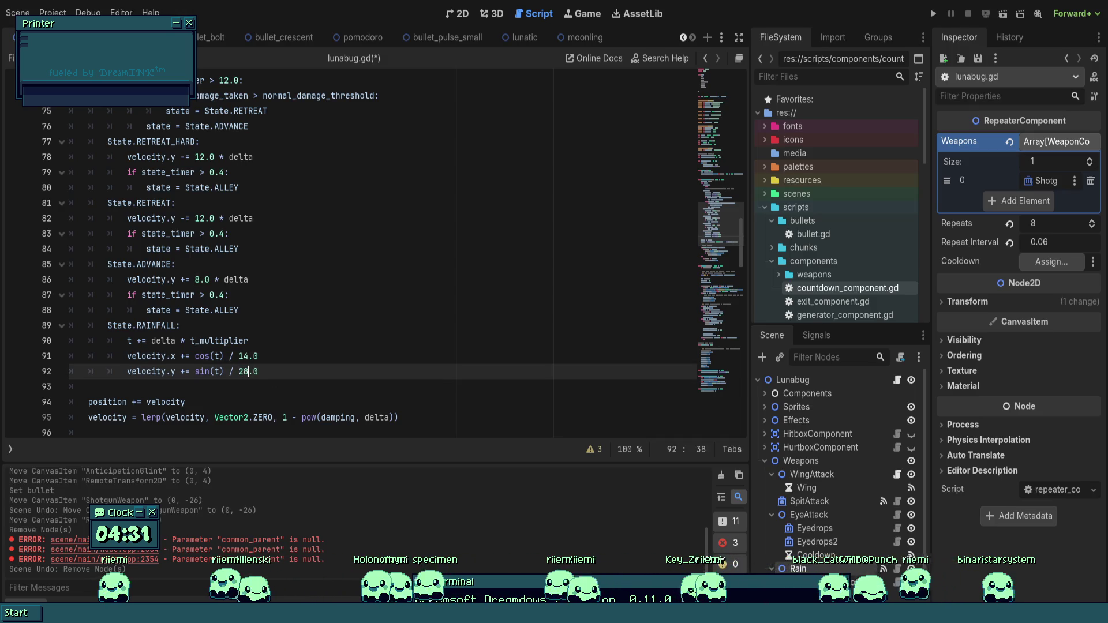
Save lunabug.gd and review the ADVANCE velocity line
{"action": "key", "text": "Up"}
{"action": "key", "text": "ctrl+s"}
{"action": "key", "text": "Up"}
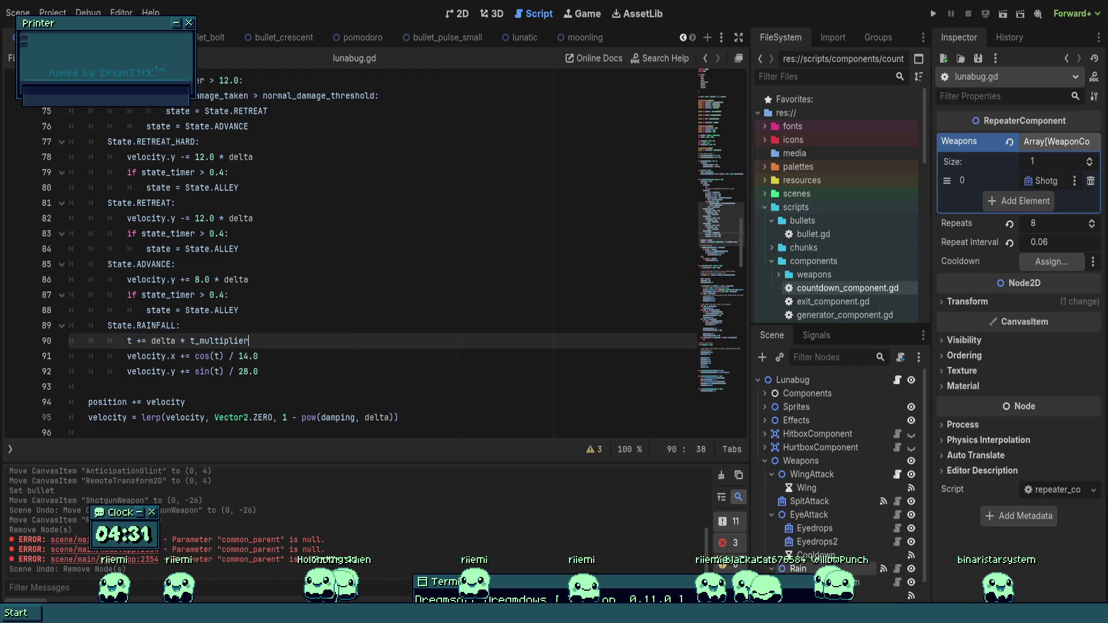
{"action": "scroll", "coordinate": [347, 254], "scroll_direction": "up", "scroll_amount": 1}
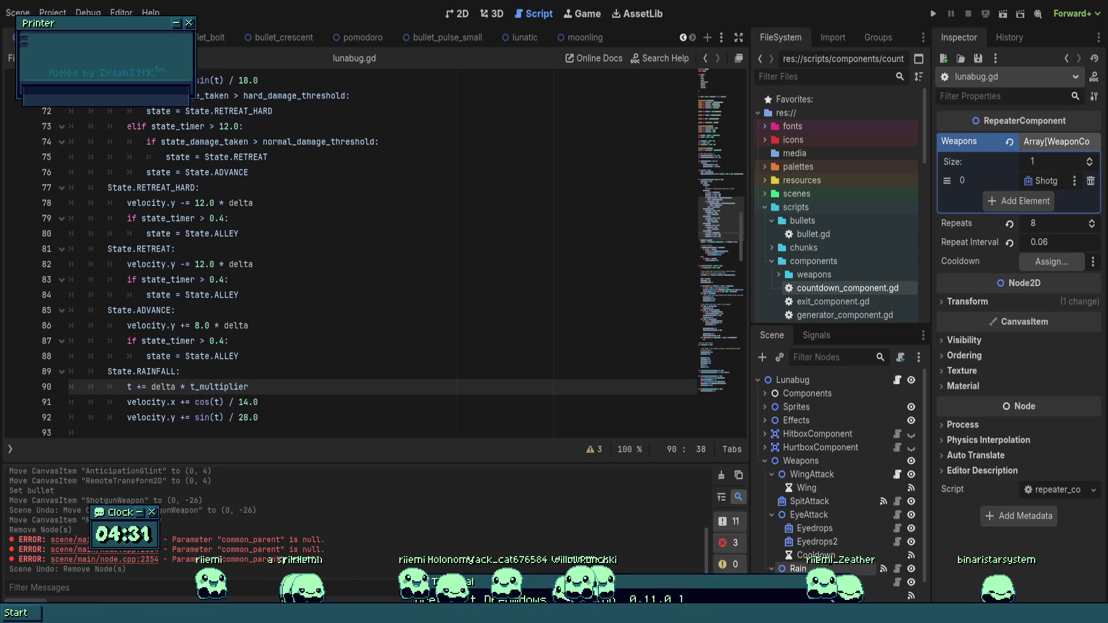
{"action": "left_click", "coordinate": [248, 325]}
{"action": "scroll", "coordinate": [248, 325], "scroll_direction": "down", "scroll_amount": 4}
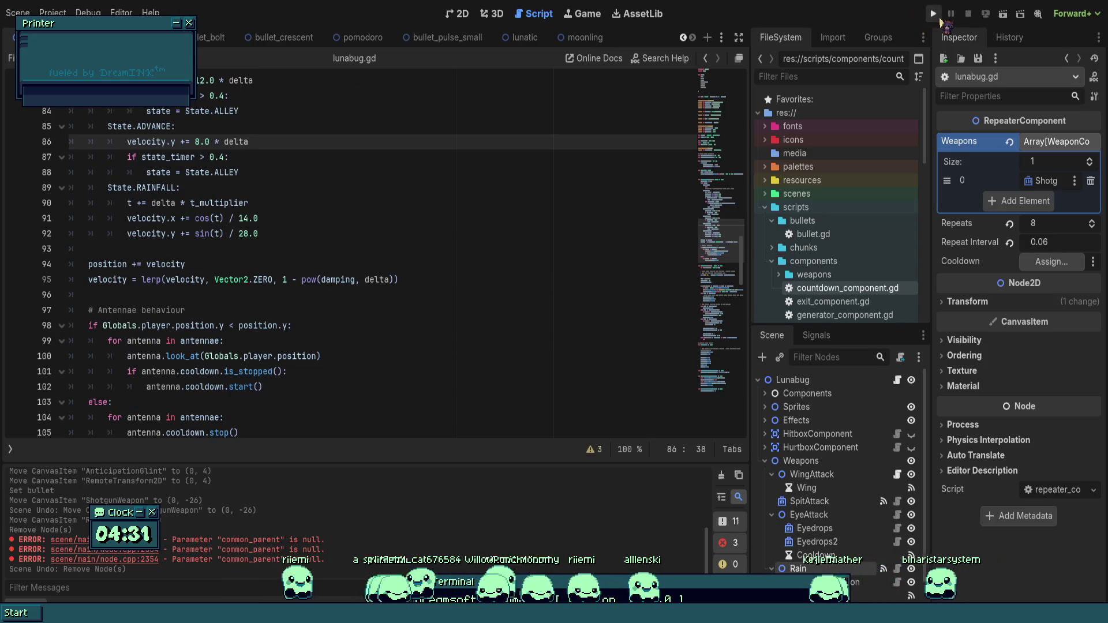
Delete the Lunatic and Moonling enemies from the World scene
{"action": "left_click", "coordinate": [12, 37]}
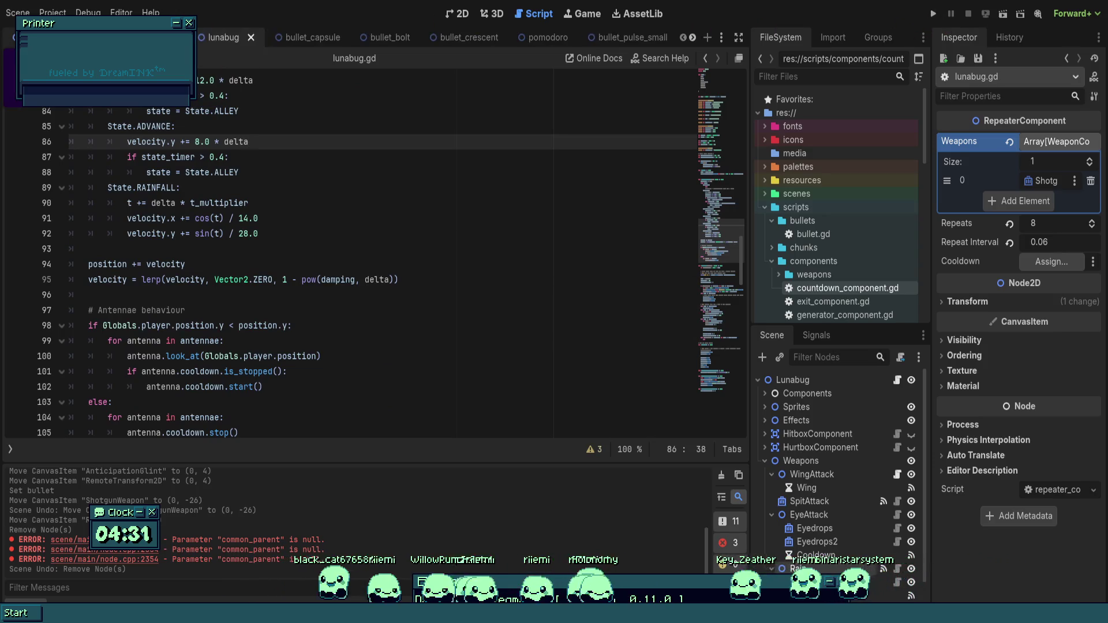
{"action": "left_click", "coordinate": [457, 13]}
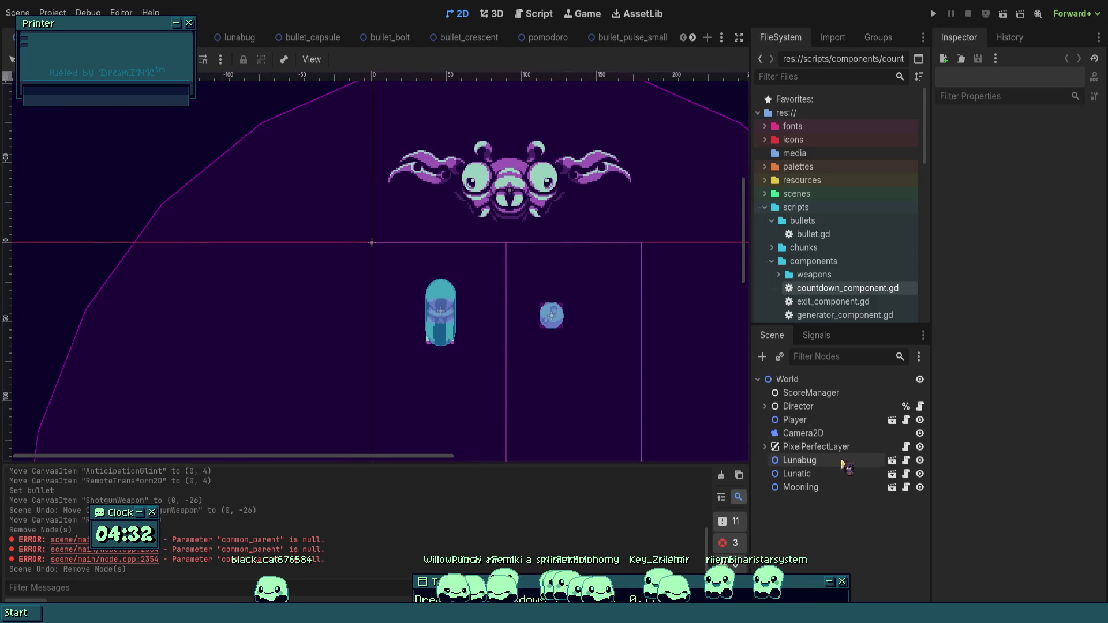
{"action": "left_click", "coordinate": [831, 474]}
{"action": "left_click", "coordinate": [849, 488], "text": "ctrl"}
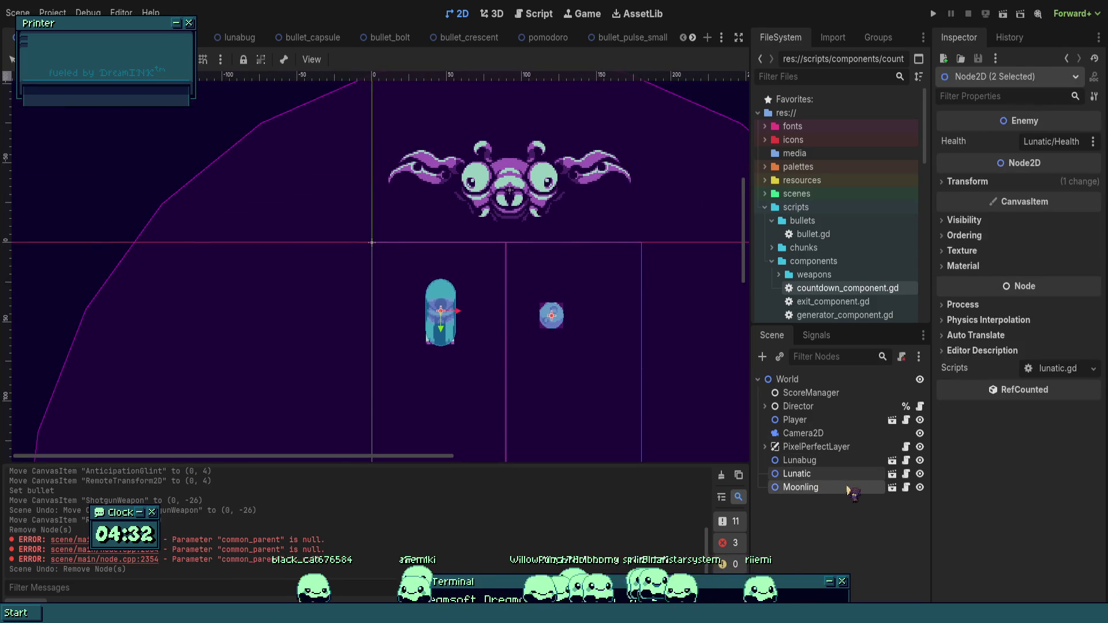
{"action": "key", "text": "Delete"}
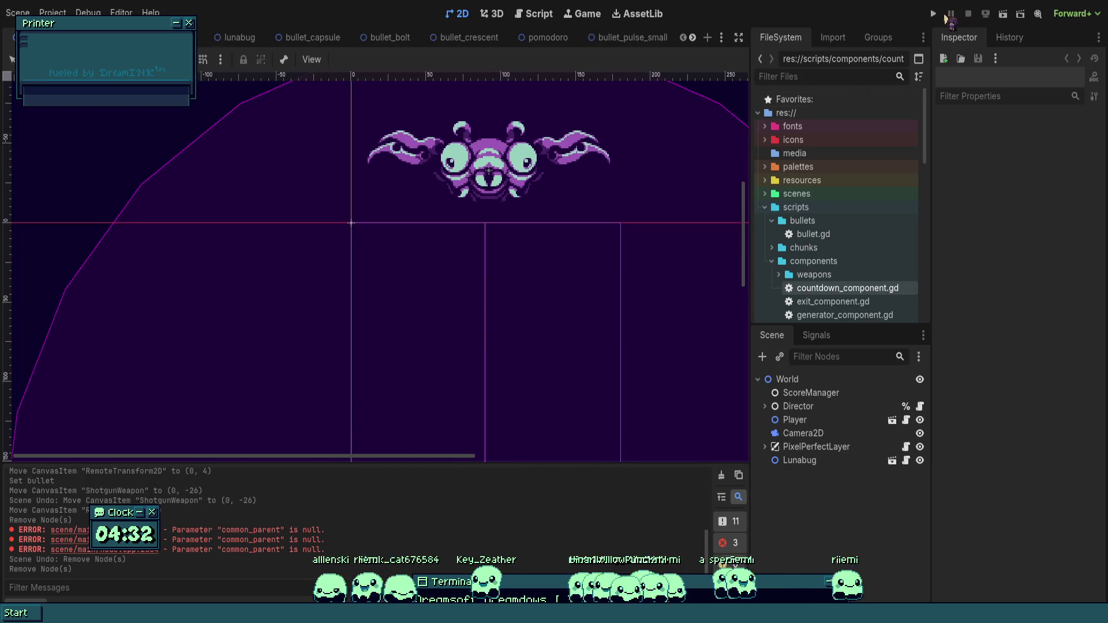
Run the game twice to test the boss, stopping each run, and return to lunabug.gd
{"action": "left_click", "coordinate": [934, 14]}
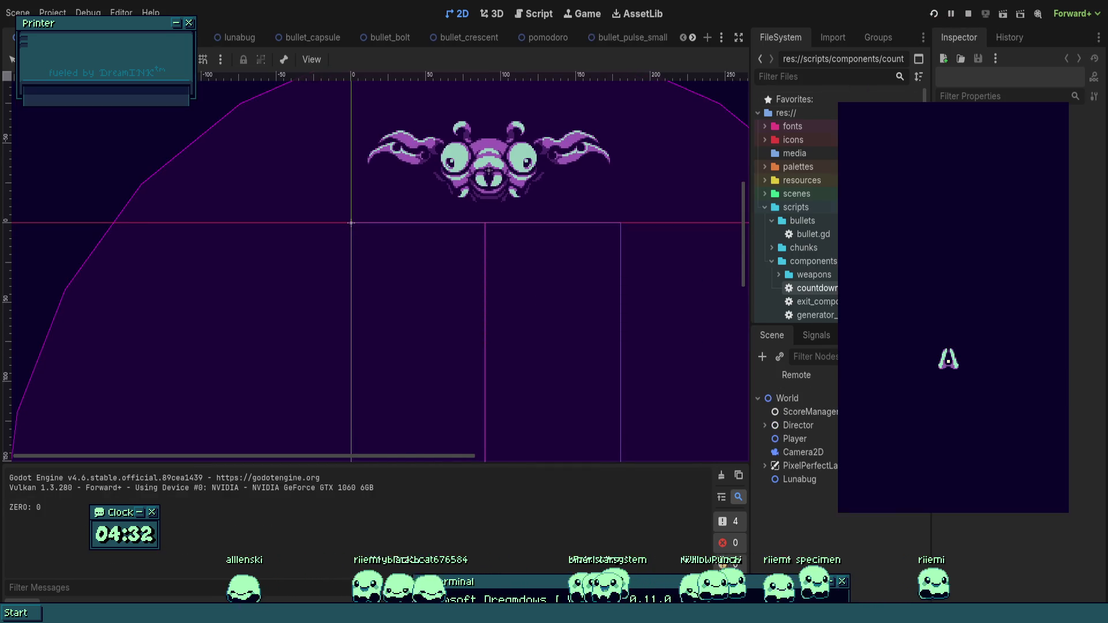
{"action": "left_click", "coordinate": [969, 13]}
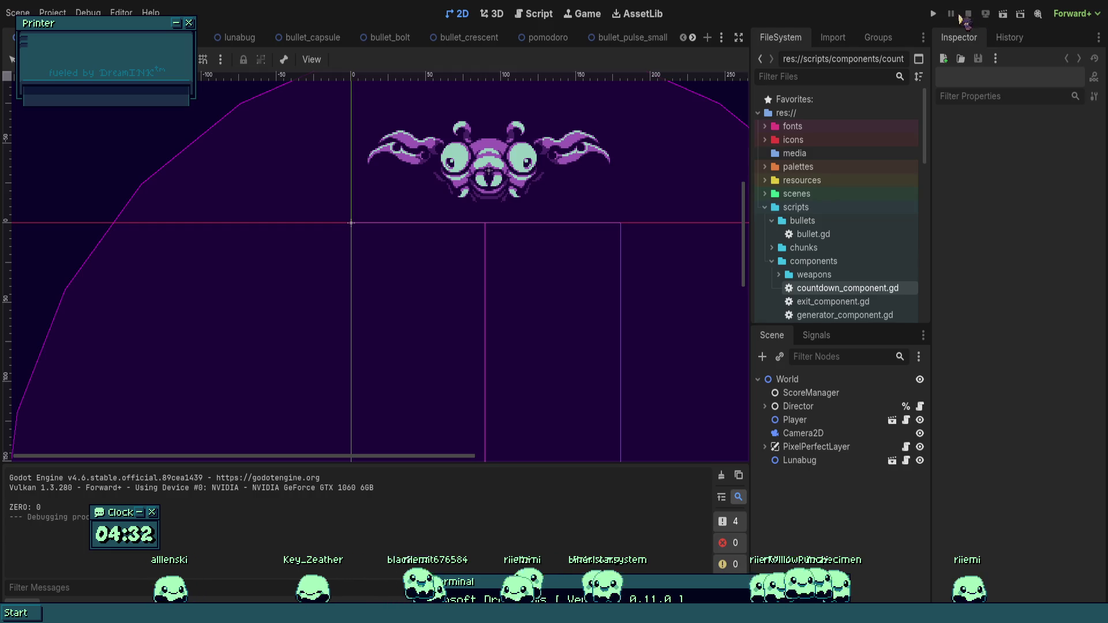
{"action": "left_click", "coordinate": [934, 13]}
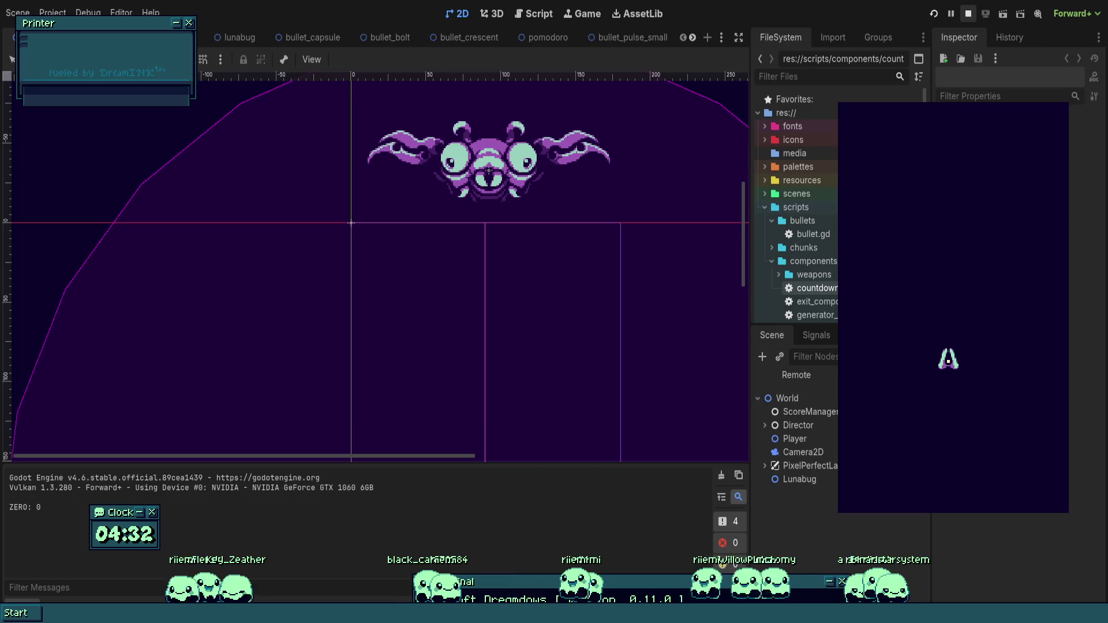
{"action": "key", "text": "F8"}
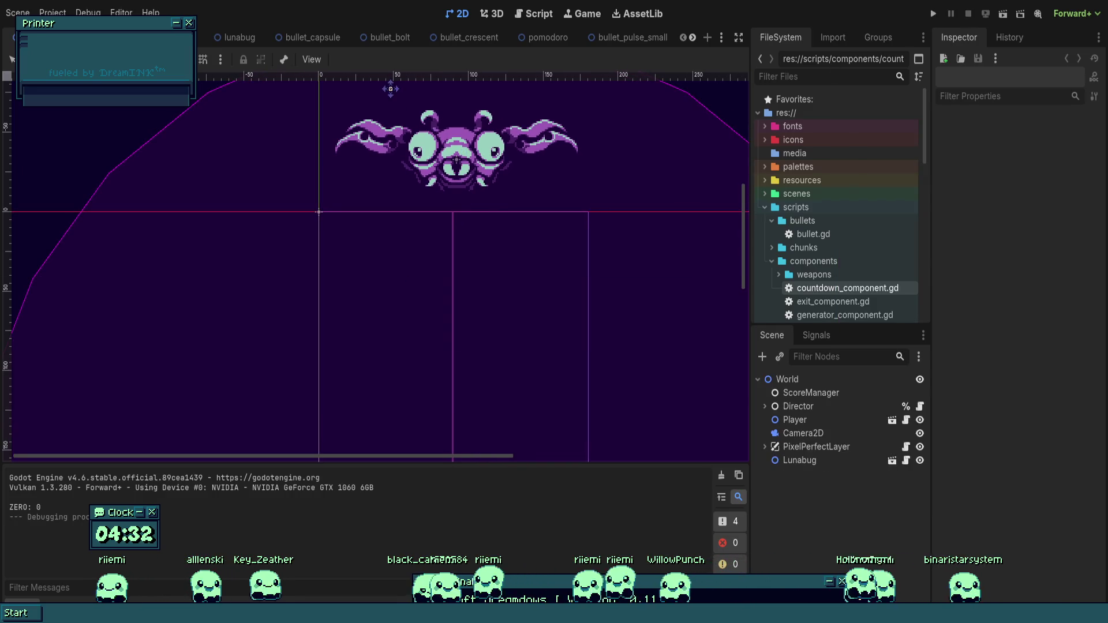
{"action": "left_click", "coordinate": [534, 13]}
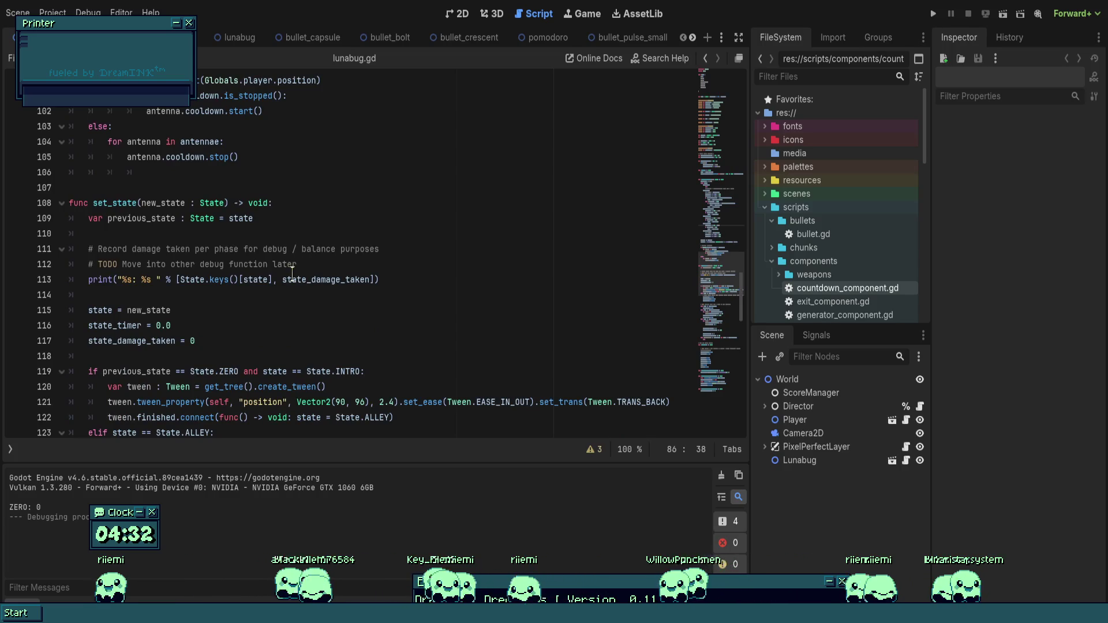
{"action": "scroll", "coordinate": [292, 273], "scroll_direction": "up", "scroll_amount": 8}
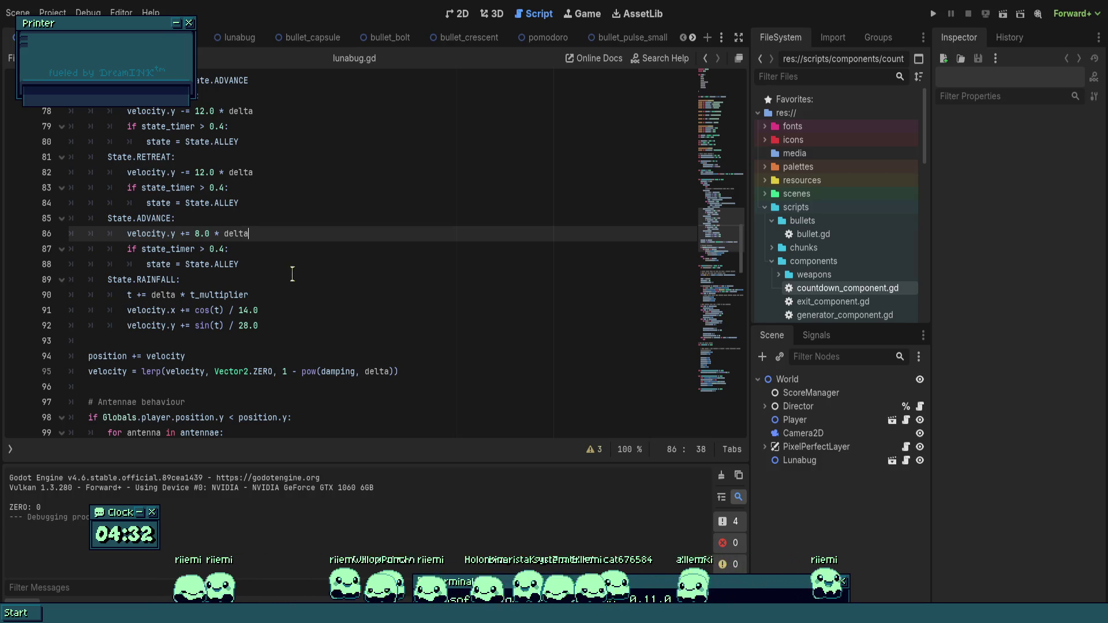
{"action": "scroll", "coordinate": [288, 253], "scroll_direction": "down", "scroll_amount": 6}
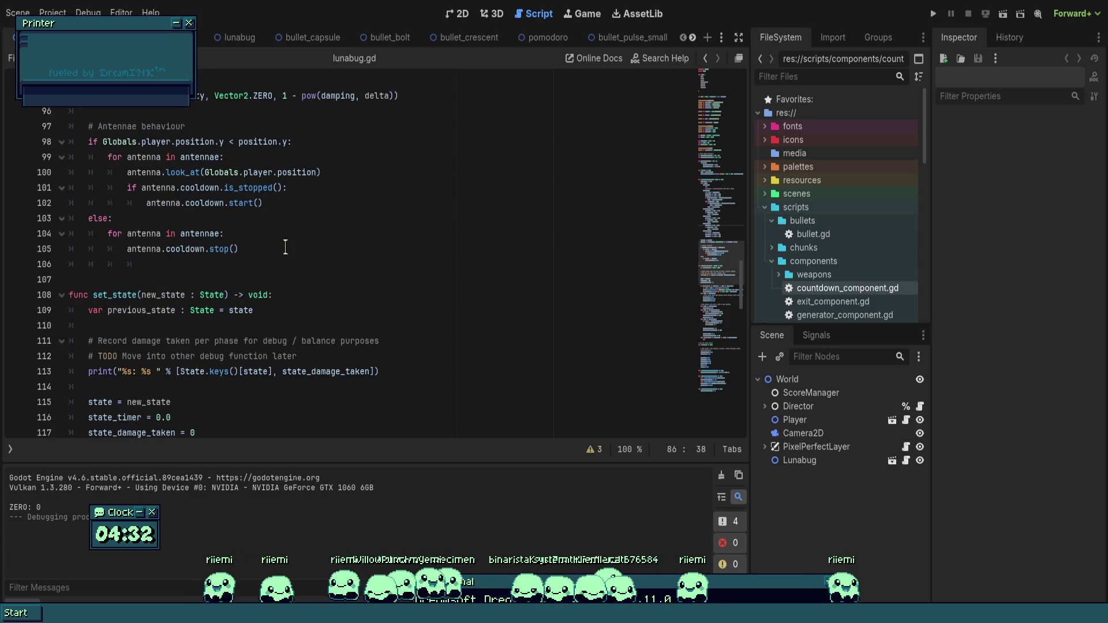
{"action": "scroll", "coordinate": [285, 242], "scroll_direction": "down", "scroll_amount": 2}
{"action": "scroll", "coordinate": [283, 242], "scroll_direction": "down", "scroll_amount": 6}
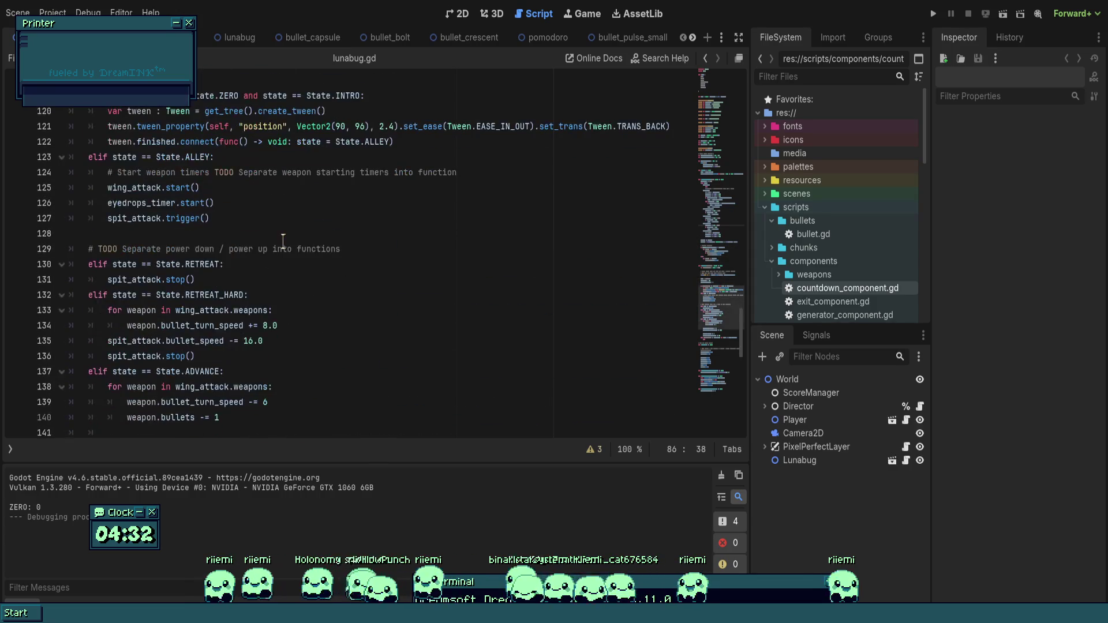
{"action": "scroll", "coordinate": [283, 242], "scroll_direction": "up", "scroll_amount": 2}
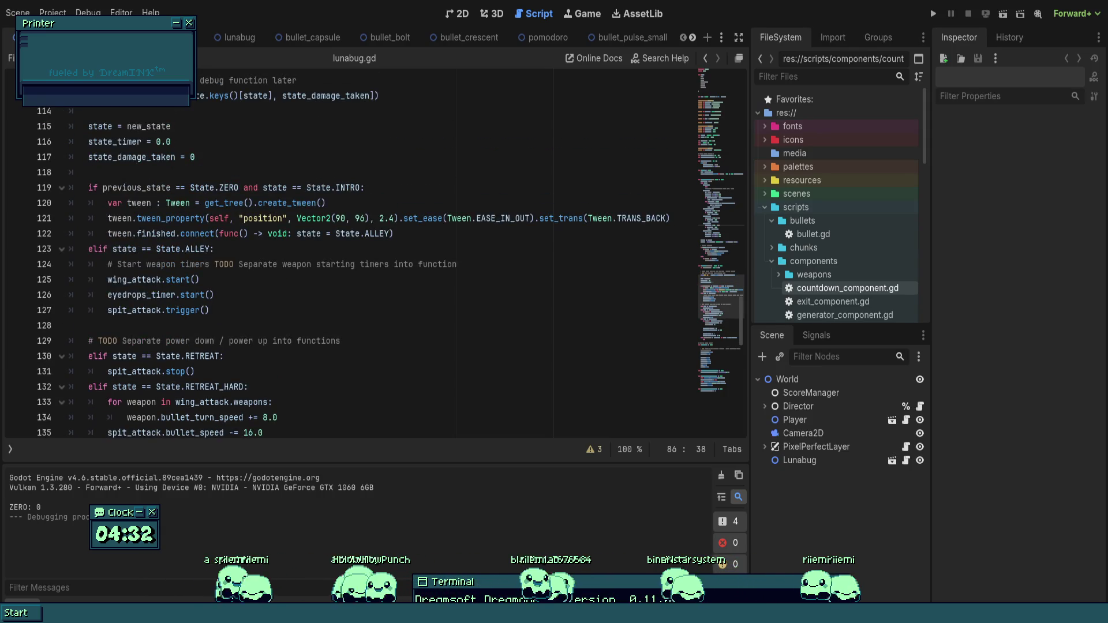
{"action": "scroll", "coordinate": [283, 241], "scroll_direction": "down", "scroll_amount": 4}
{"action": "scroll", "coordinate": [284, 242], "scroll_direction": "down", "scroll_amount": 2}
{"action": "scroll", "coordinate": [284, 241], "scroll_direction": "up", "scroll_amount": 3}
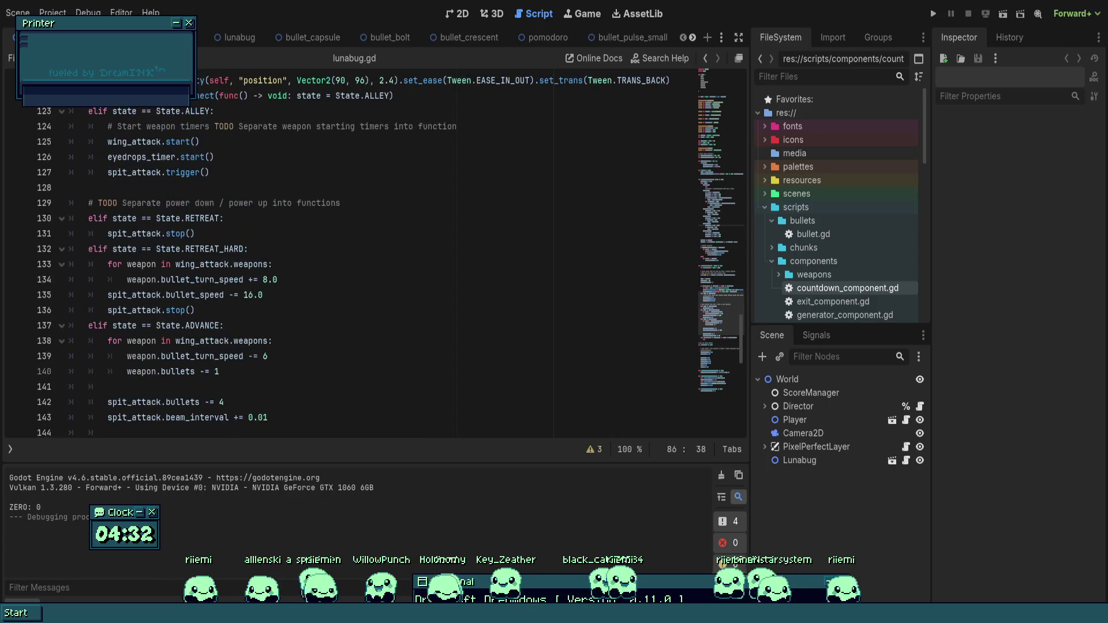
{"action": "scroll", "coordinate": [283, 241], "scroll_direction": "down", "scroll_amount": 5}
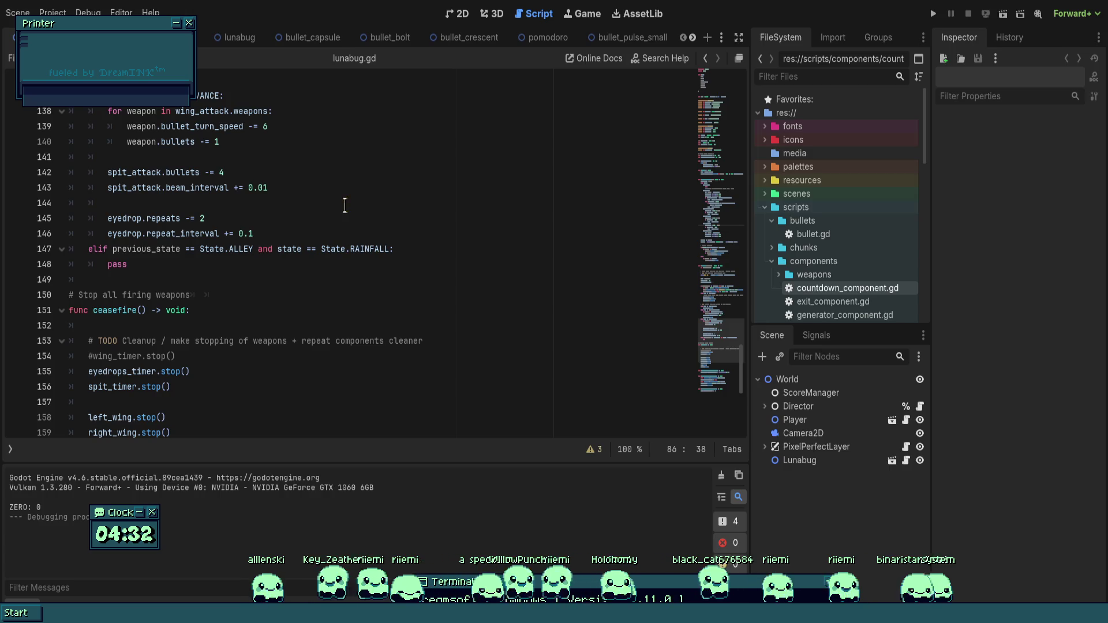
{"action": "scroll", "coordinate": [283, 242], "scroll_direction": "up", "scroll_amount": 3}
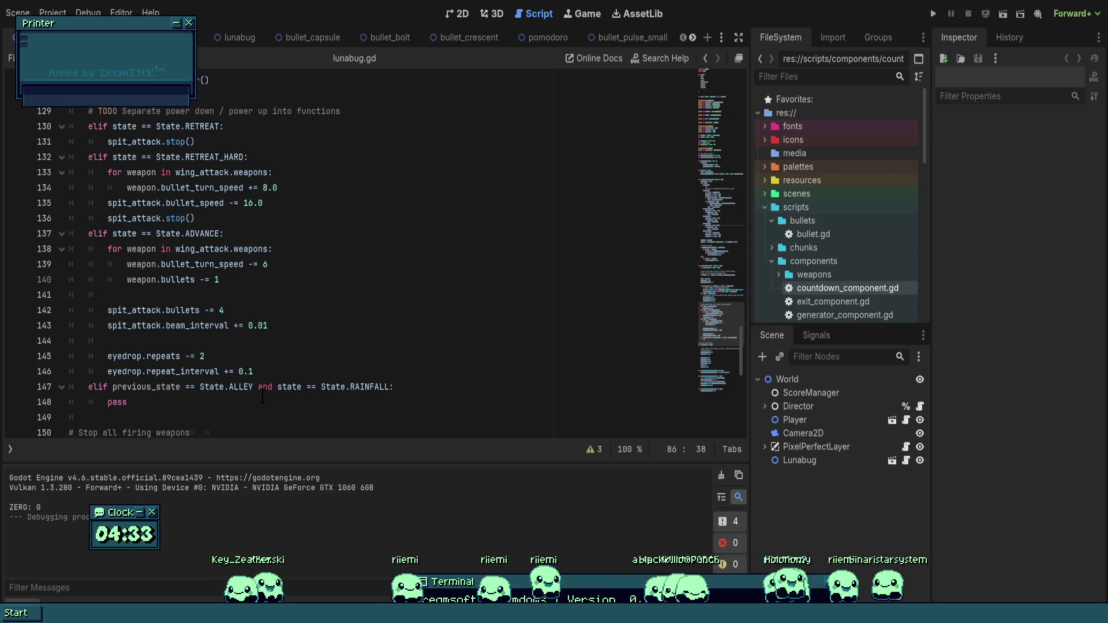
{"action": "left_click_drag", "start_coordinate": [271, 388], "coordinate": [113, 388]}
Replace the RAINFALL branch's pass with var tween = get_tree().create_tween()
{"action": "key", "text": "BackSpace"}
{"action": "key", "text": "BackSpace"}
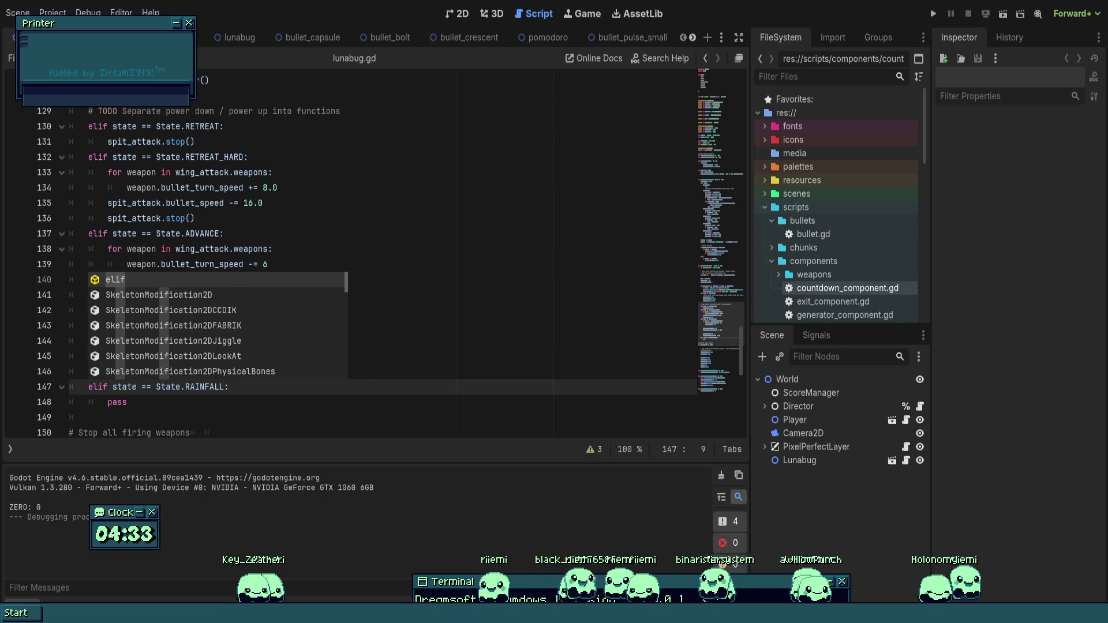
{"action": "double_click", "coordinate": [116, 402]}
{"action": "key", "text": "BackSpace"}
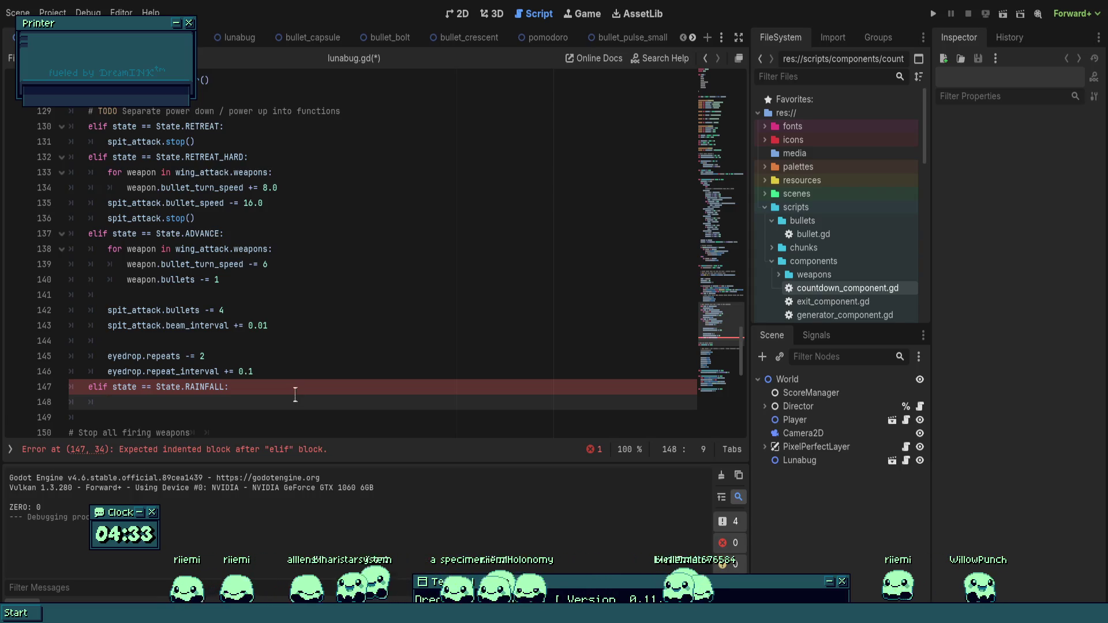
{"action": "type", "text": "var tween = get_tree().create_tween()"}
{"action": "key", "text": "Return"}
Add tween.tween_property moving self's position to Vector2(90, 48) over 1.0 seconds
{"action": "type", "text": "tween.tween_"}
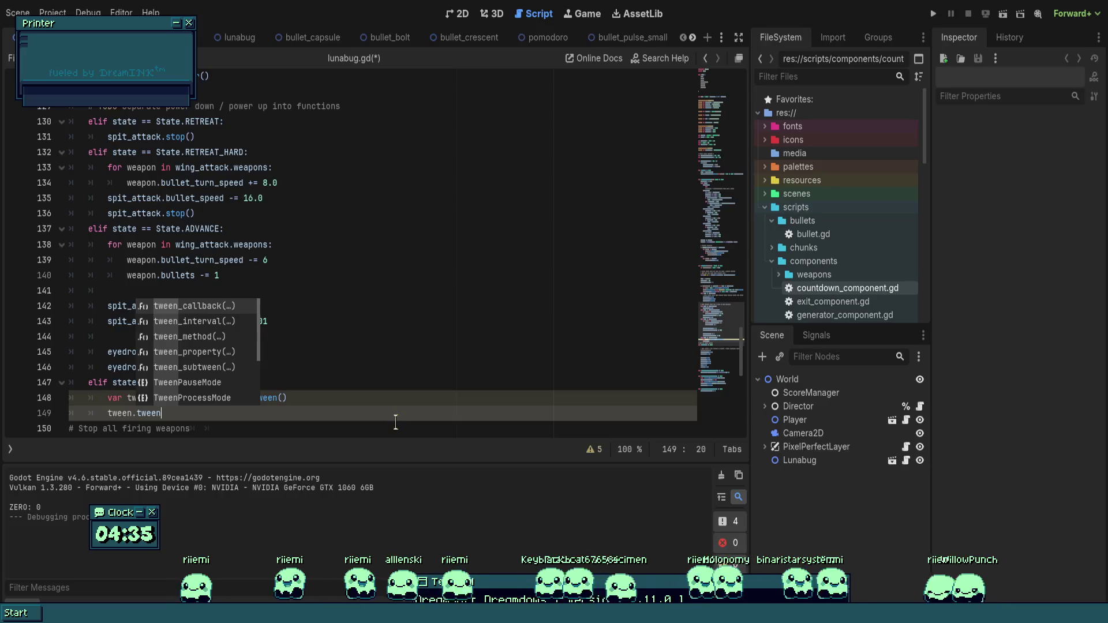
{"action": "key", "text": "Return"}
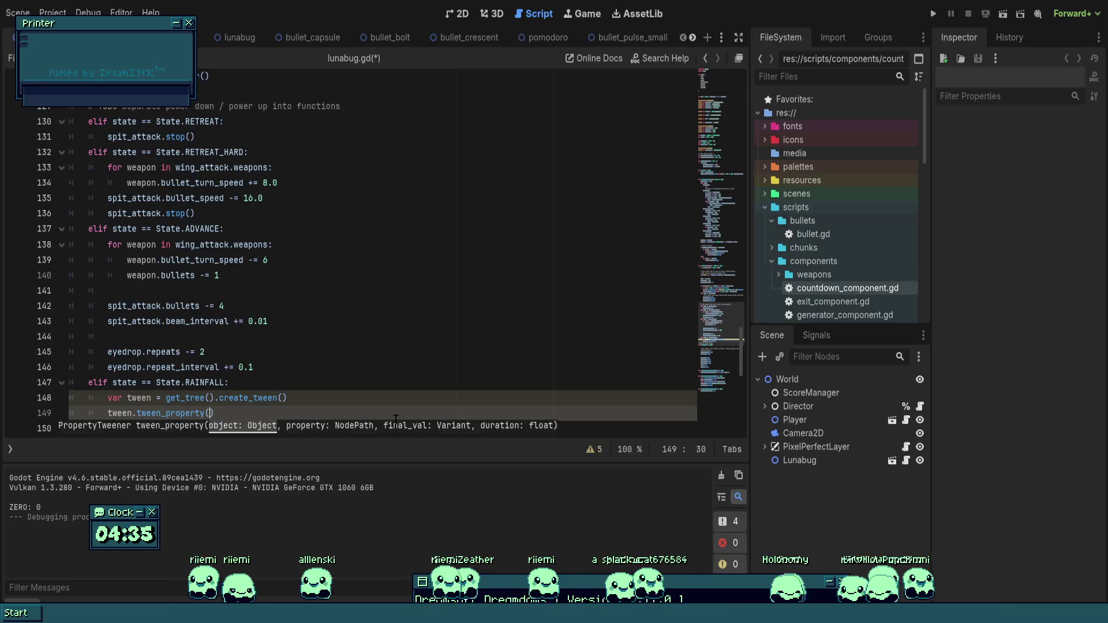
{"action": "type", "text": "self, \""}
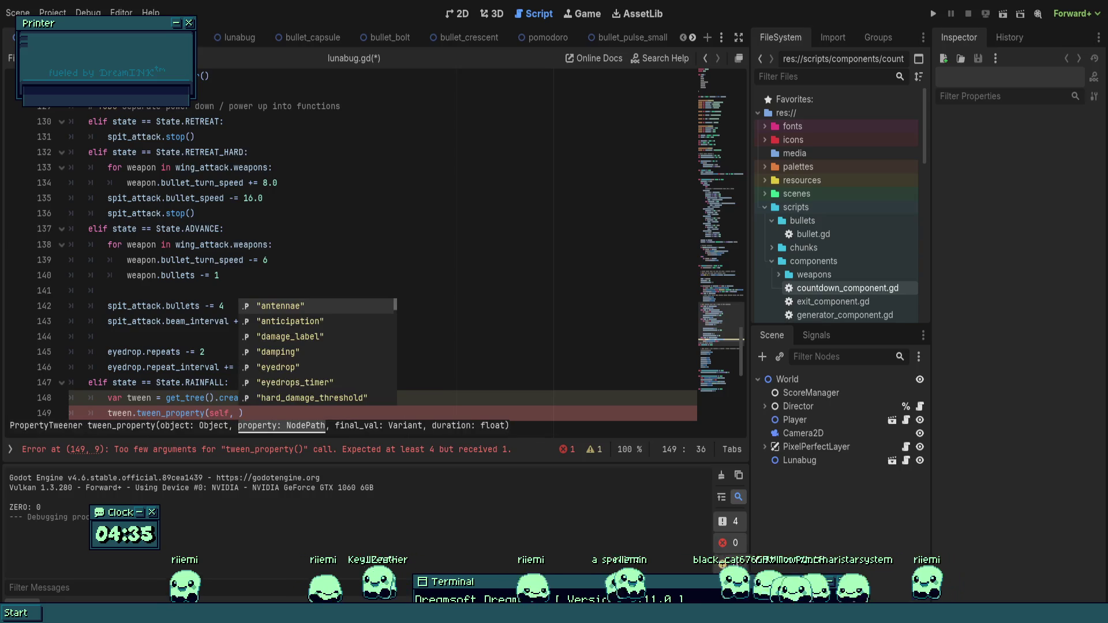
{"action": "type", "text": "position"}
{"action": "key", "text": "Return"}
{"action": "type", "text": "V"}
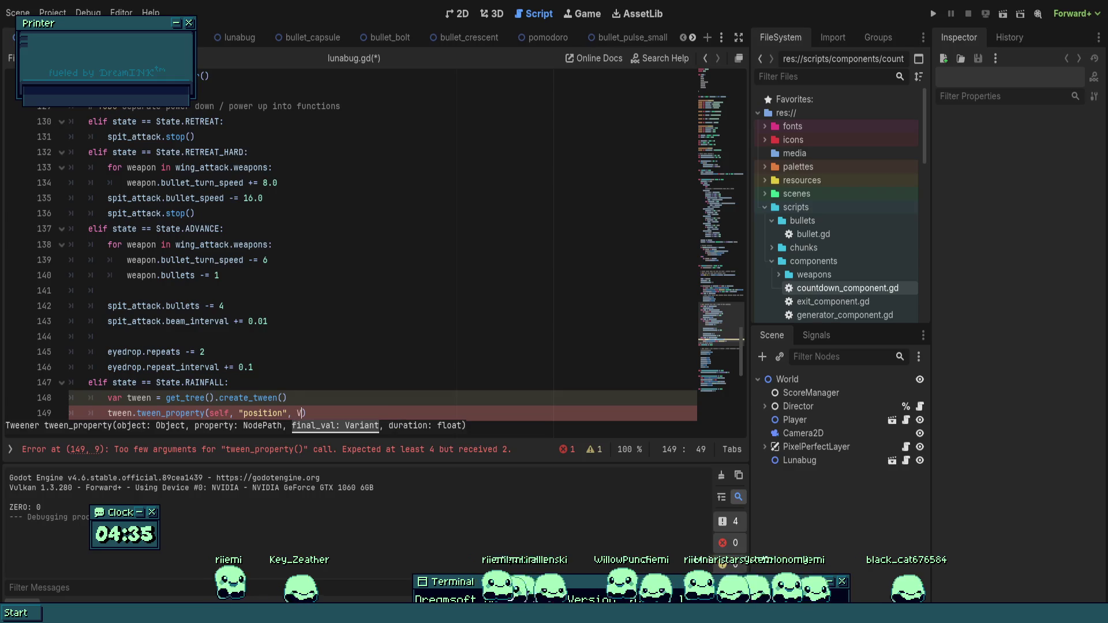
{"action": "type", "text": "ector"}
{"action": "key", "text": "Return"}
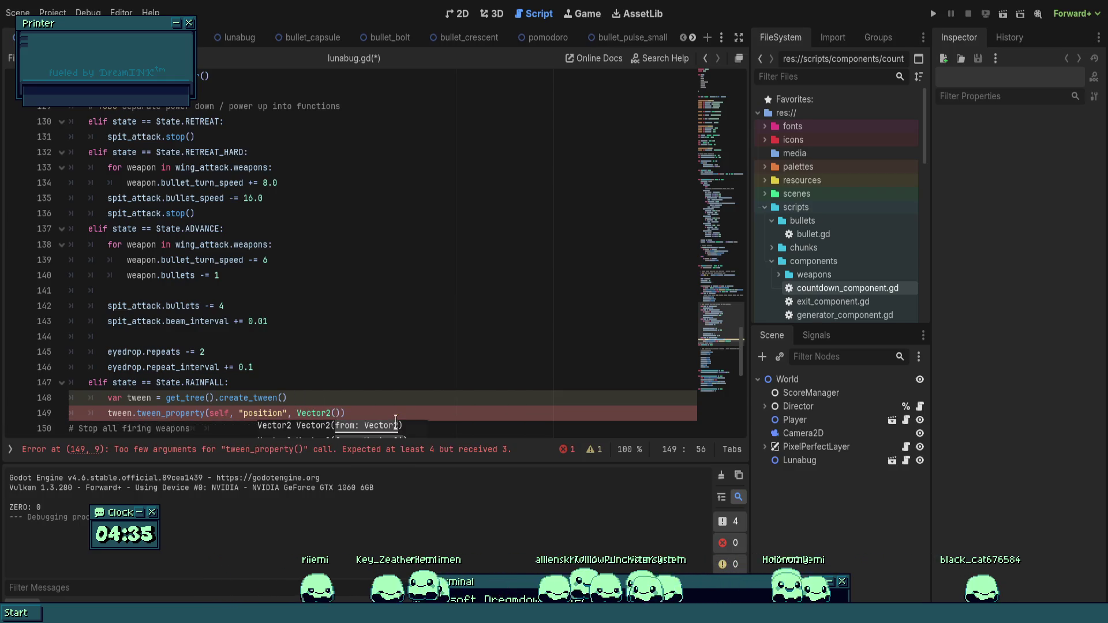
{"action": "type", "text": "8"}
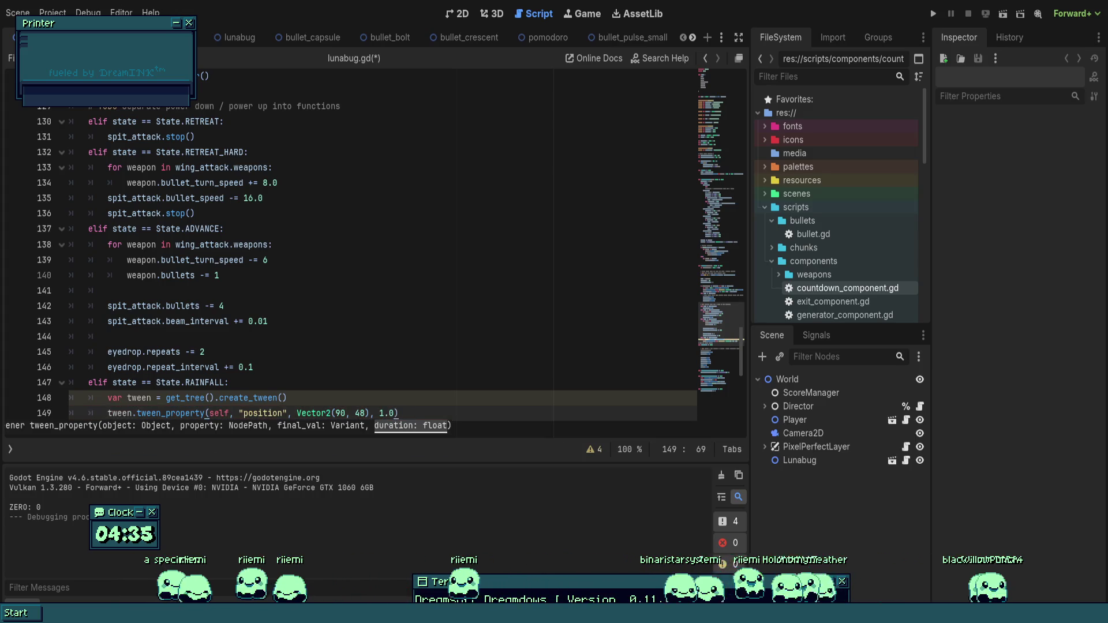
{"action": "scroll", "coordinate": [382, 335], "scroll_direction": "down", "scroll_amount": 1}
{"action": "left_click", "coordinate": [383, 335]}
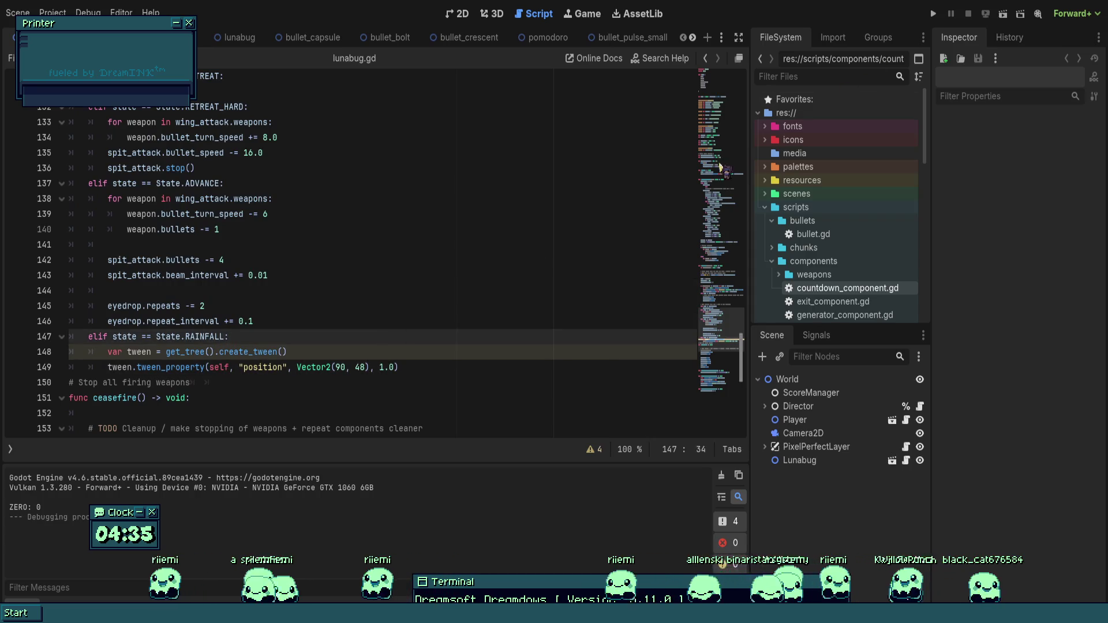
Play-test the boss, then select line 121's .set_ease(EASE_IN_OUT).set_trans(TRANS_BACK) chain
{"action": "scroll", "coordinate": [513, 268], "scroll_direction": "up", "scroll_amount": 7}
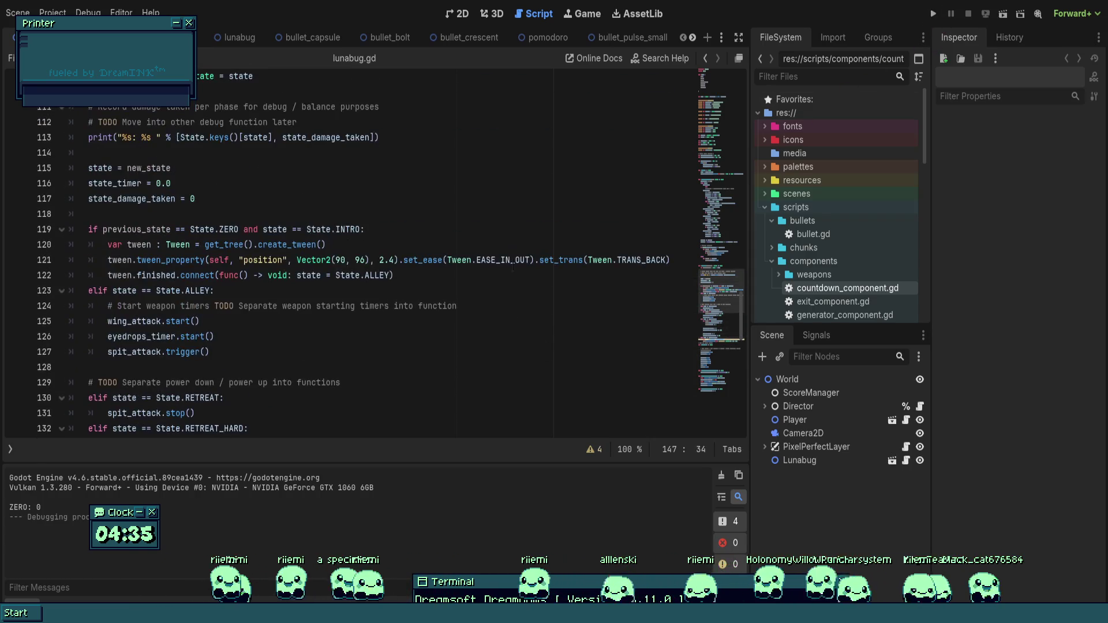
{"action": "scroll", "coordinate": [510, 275], "scroll_direction": "up", "scroll_amount": 13}
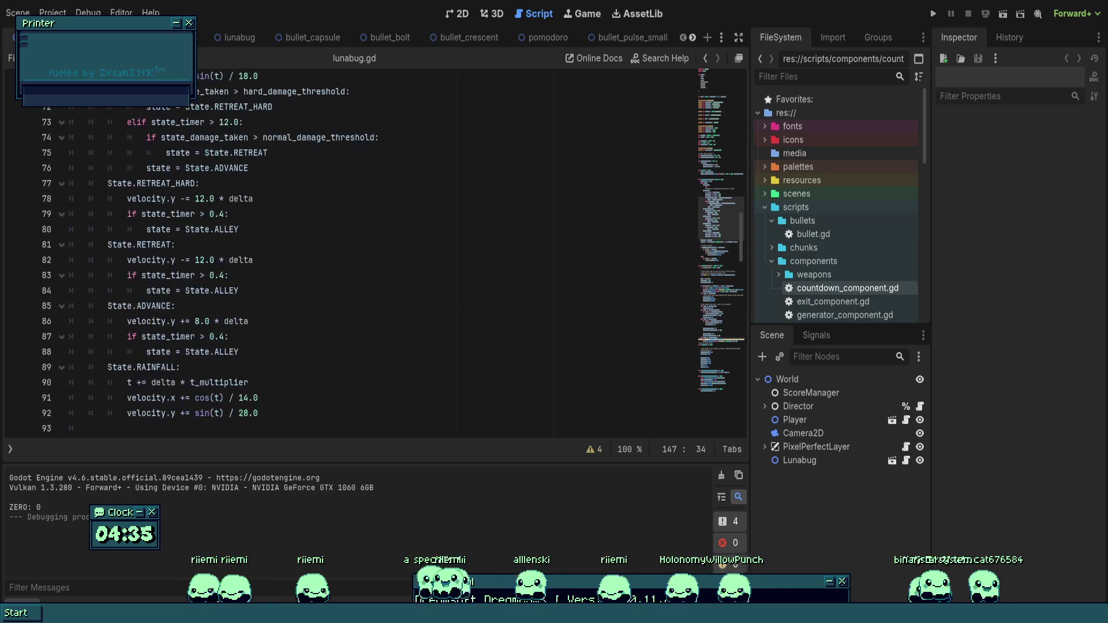
{"action": "scroll", "coordinate": [514, 277], "scroll_direction": "down", "scroll_amount": 11}
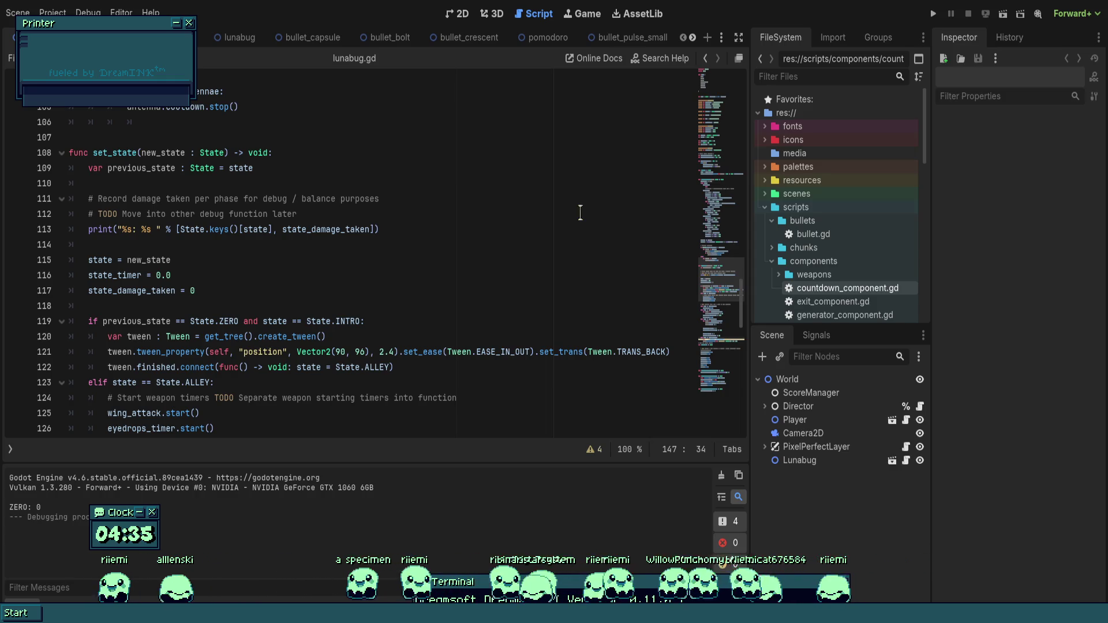
{"action": "scroll", "coordinate": [581, 213], "scroll_direction": "down", "scroll_amount": 2}
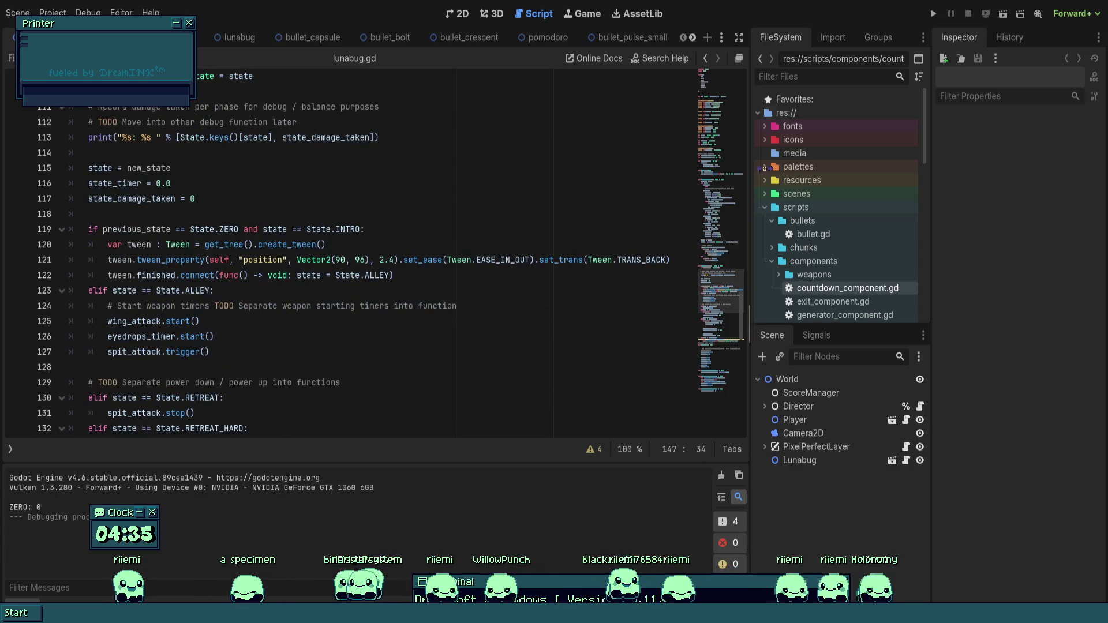
{"action": "left_click", "coordinate": [933, 14]}
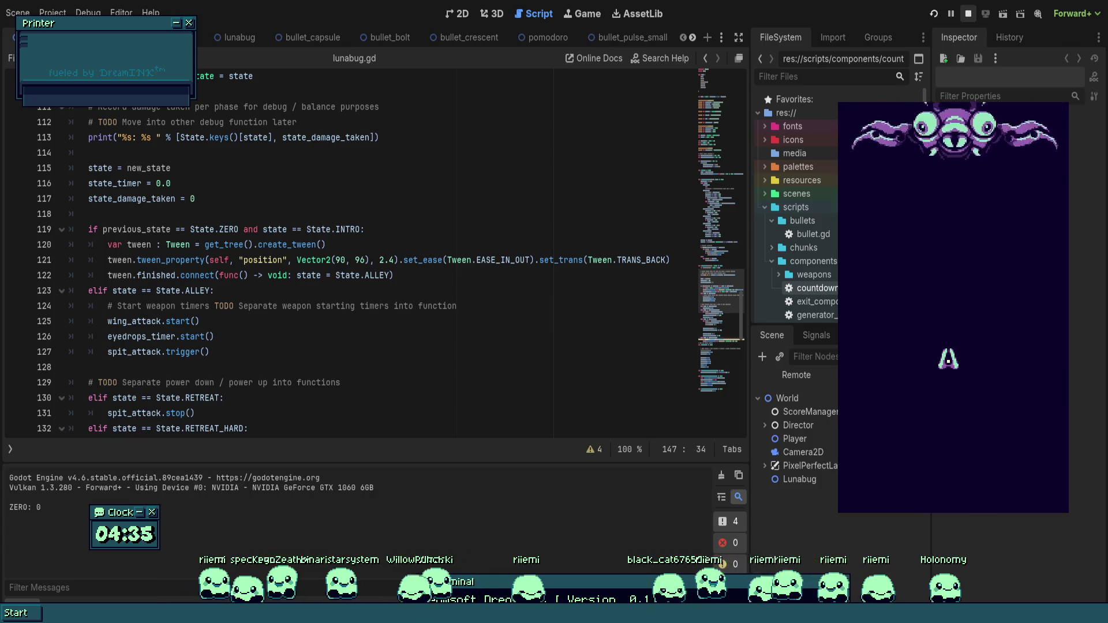
{"action": "key", "text": "F8"}
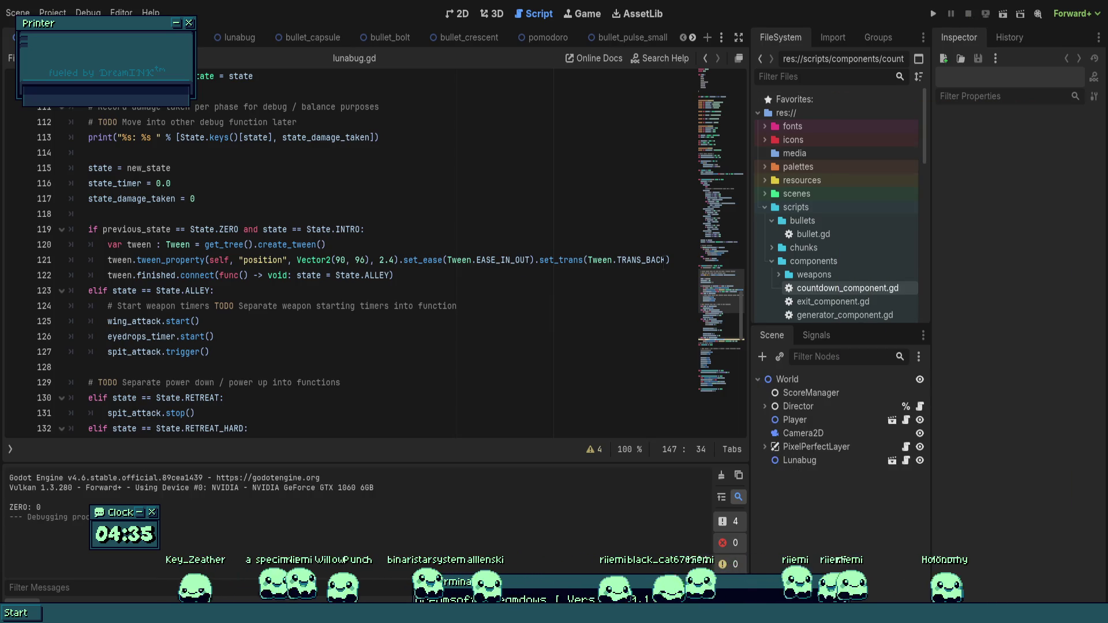
{"action": "left_click_drag", "start_coordinate": [670, 260], "coordinate": [400, 261]}
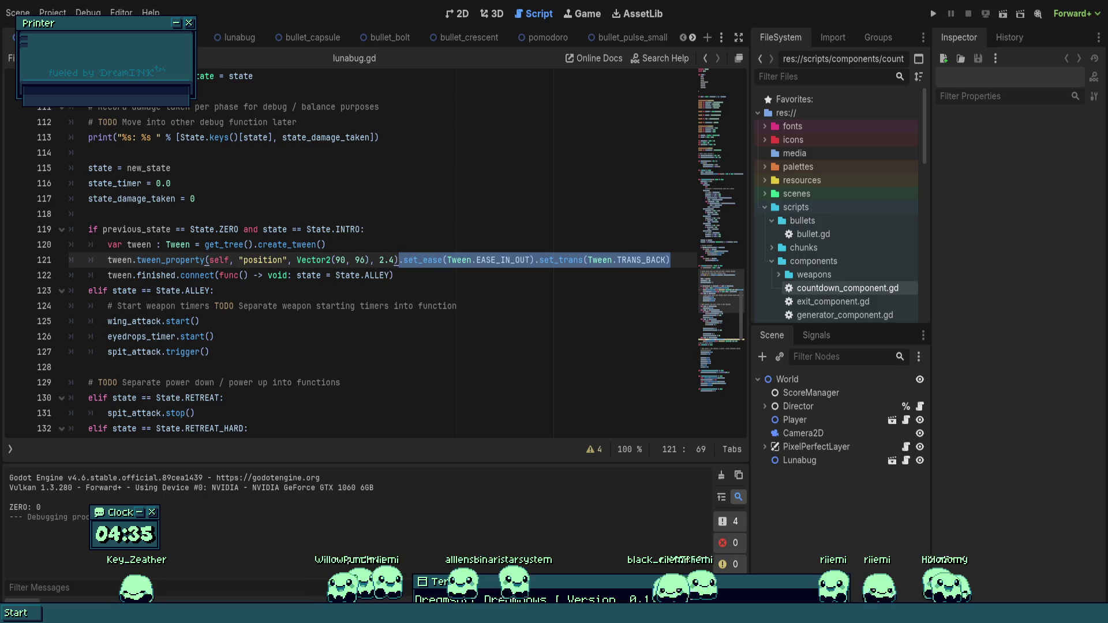
Append the ease/trans chain to the RAINFALL tween on line 149 and change its duration to 2.4
{"action": "key", "text": "ctrl+c"}
{"action": "scroll", "coordinate": [404, 259], "scroll_direction": "down", "scroll_amount": 7}
{"action": "left_click", "coordinate": [430, 367]}
{"action": "key", "text": "ctrl+v"}
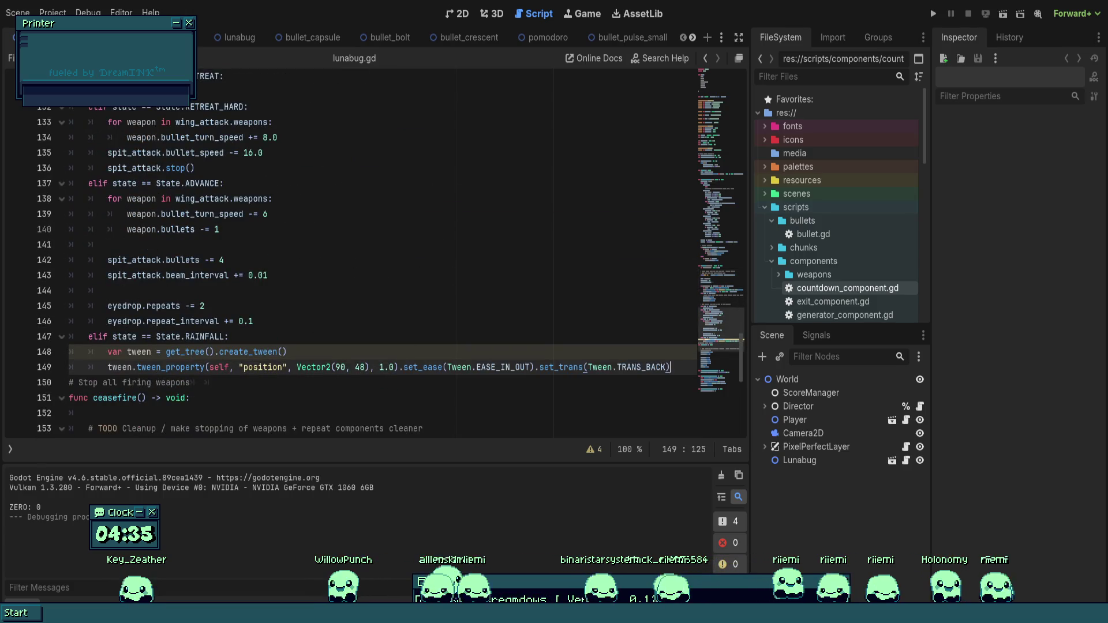
{"action": "type", "text": "2.4"}
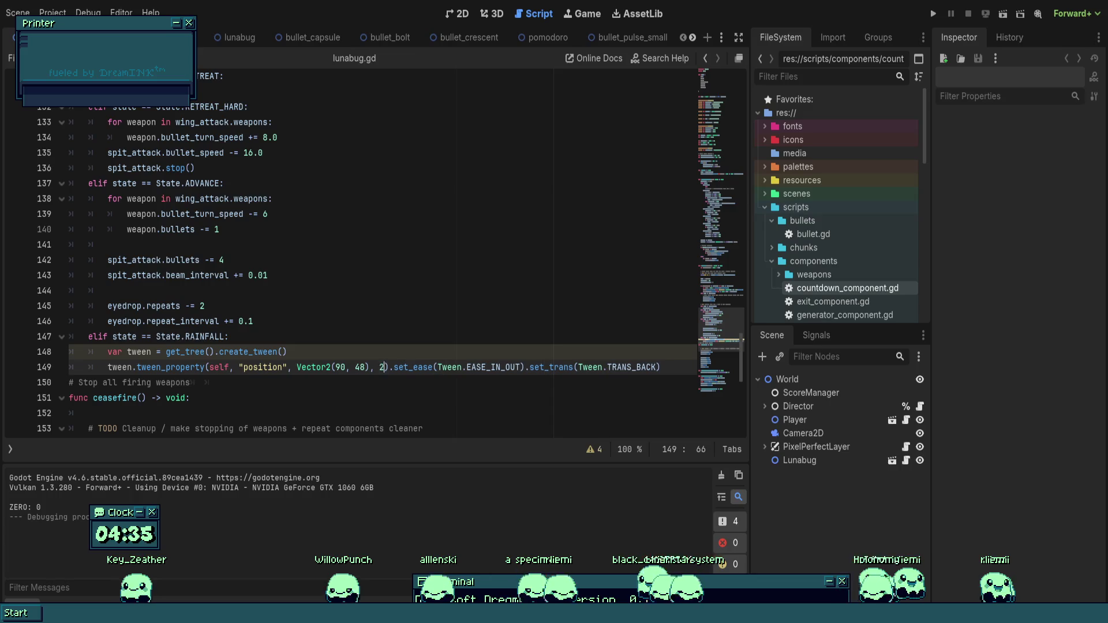
Play-test the eased RAINFALL tween and stop the game
{"action": "left_click", "coordinate": [933, 13]}
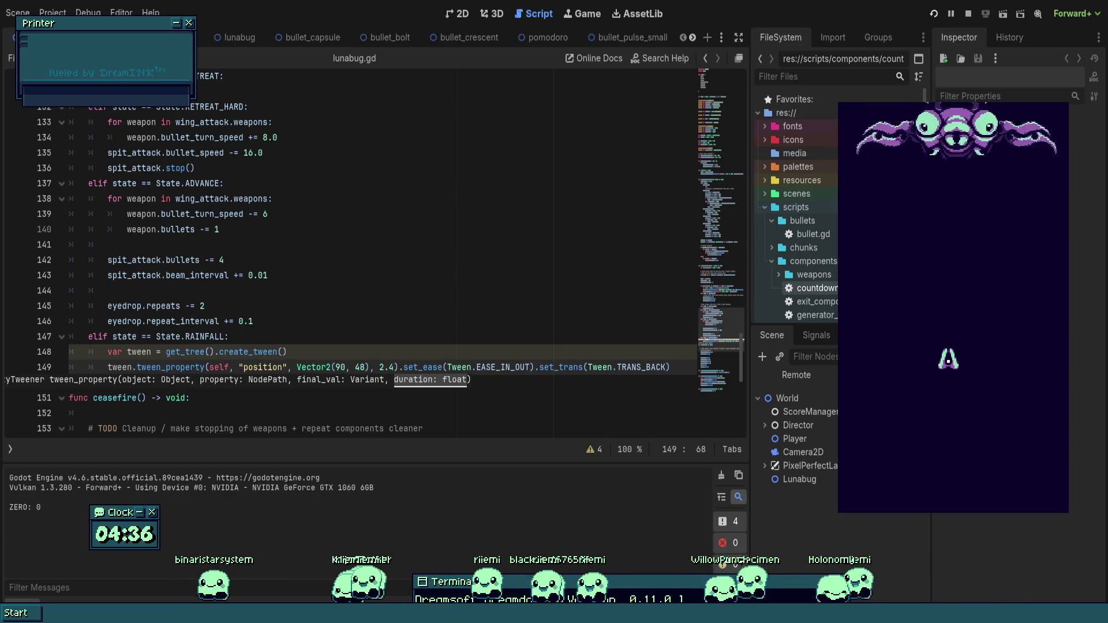
{"action": "key", "text": "F8"}
{"action": "left_click", "coordinate": [352, 294]}
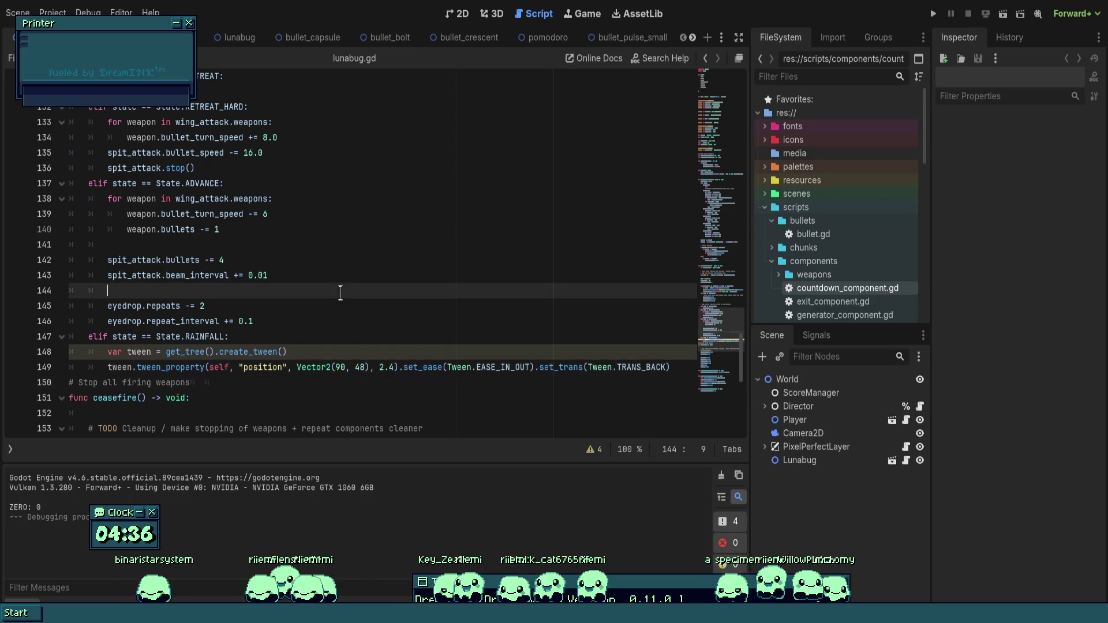
Comment out the RAINFALL velocity.y += sin(t) / 28.0 drift line on line 92
{"action": "scroll", "coordinate": [352, 254], "scroll_direction": "up", "scroll_amount": 15}
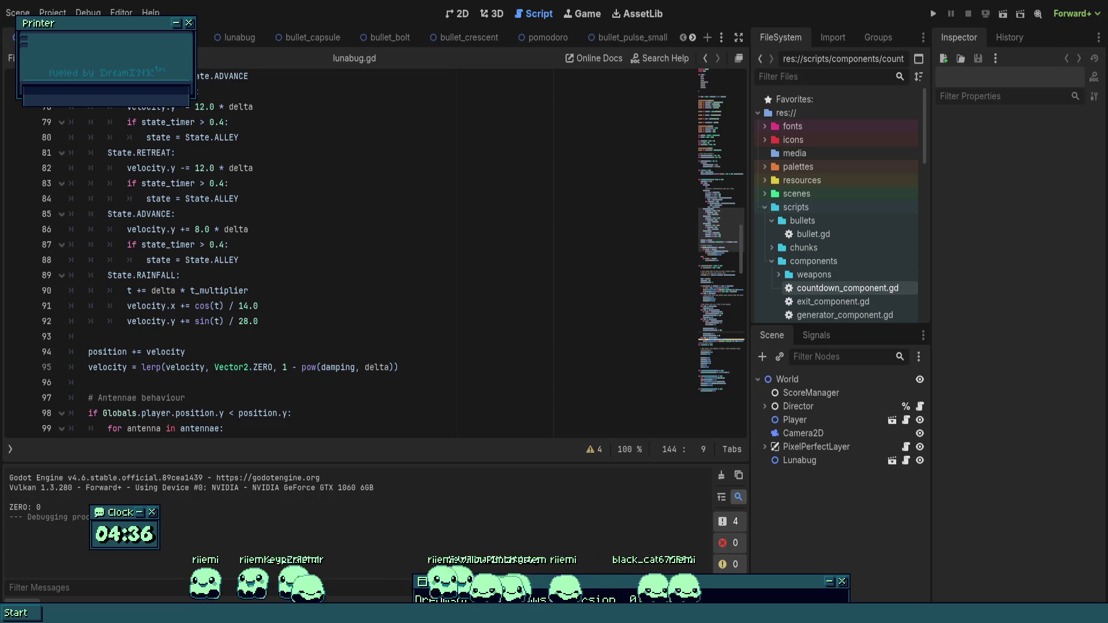
{"action": "left_click", "coordinate": [299, 321]}
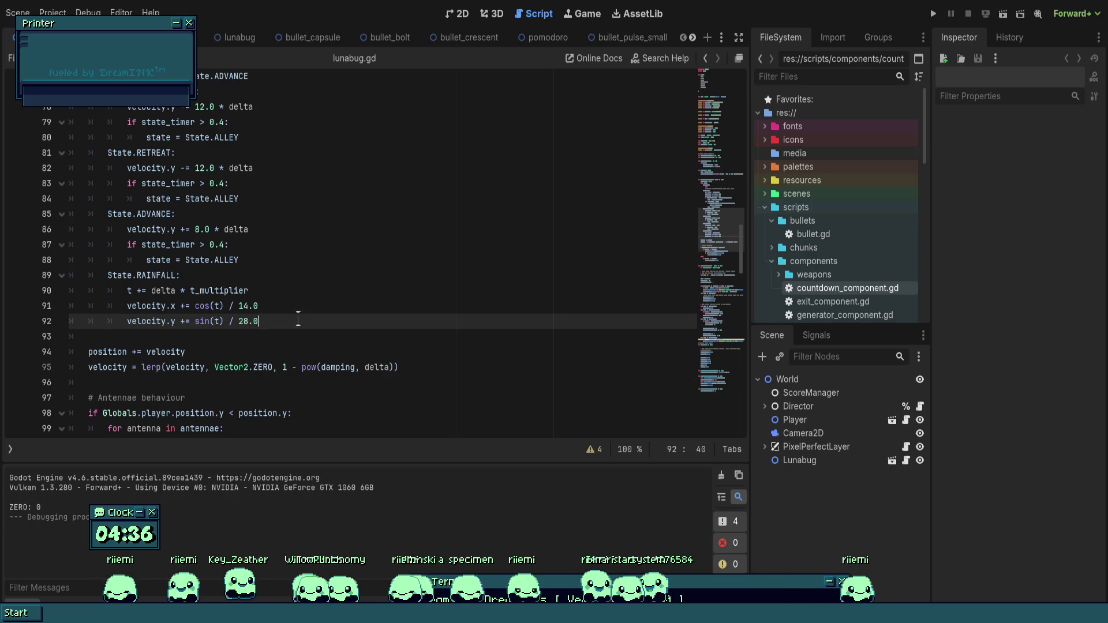
{"action": "scroll", "coordinate": [299, 321], "scroll_direction": "up", "scroll_amount": 4}
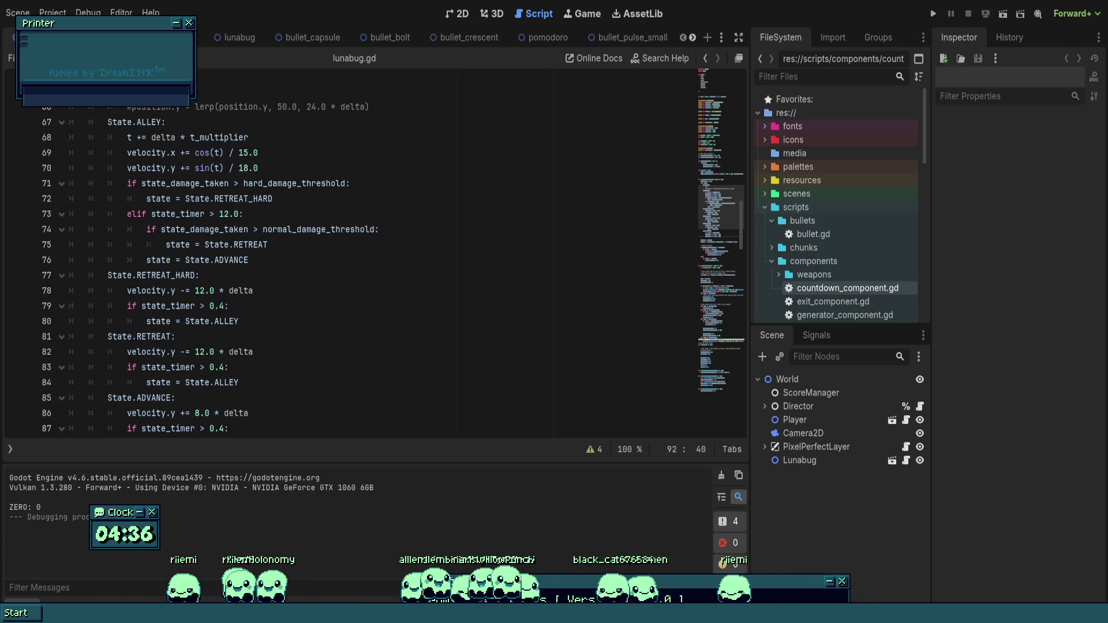
{"action": "scroll", "coordinate": [319, 301], "scroll_direction": "down", "scroll_amount": 4}
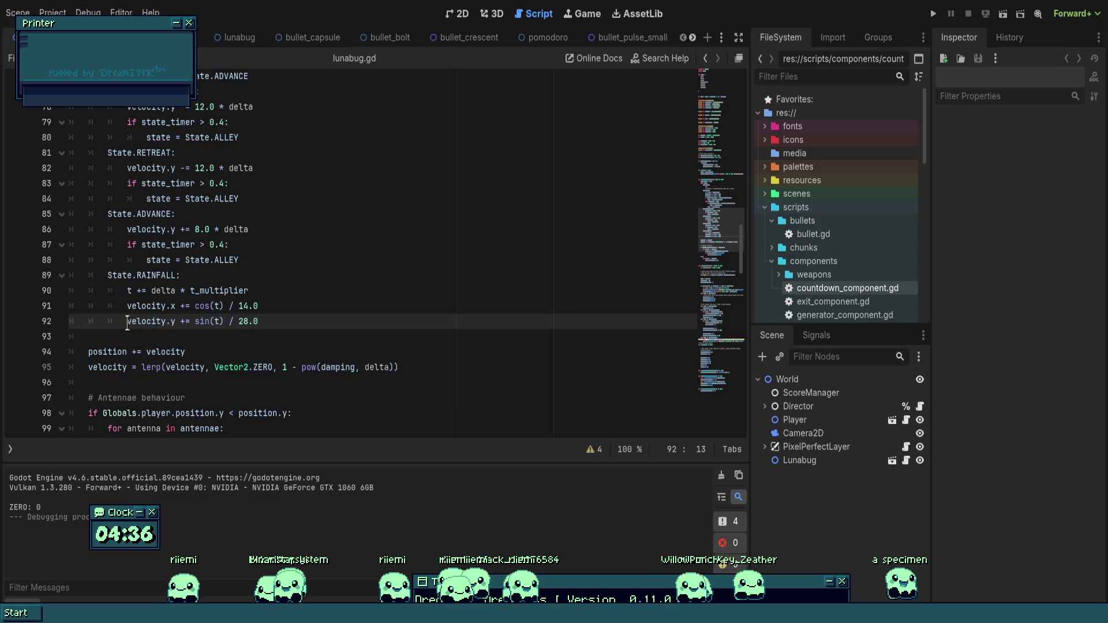
Play-test the boss without the vertical drift
{"action": "left_click", "coordinate": [933, 13]}
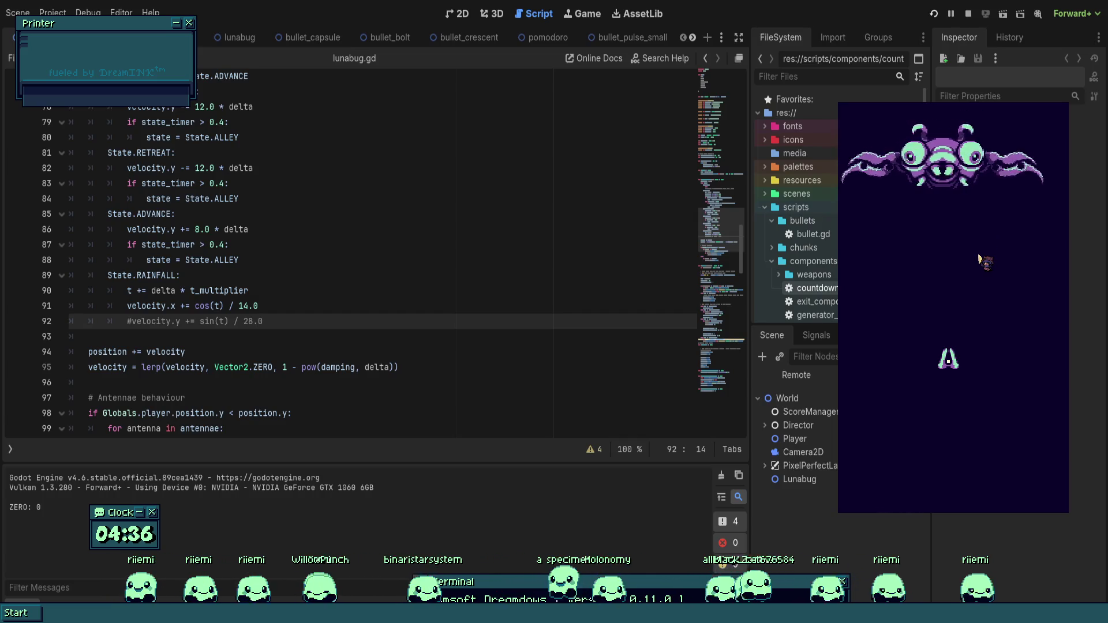
{"action": "key", "text": "F8"}
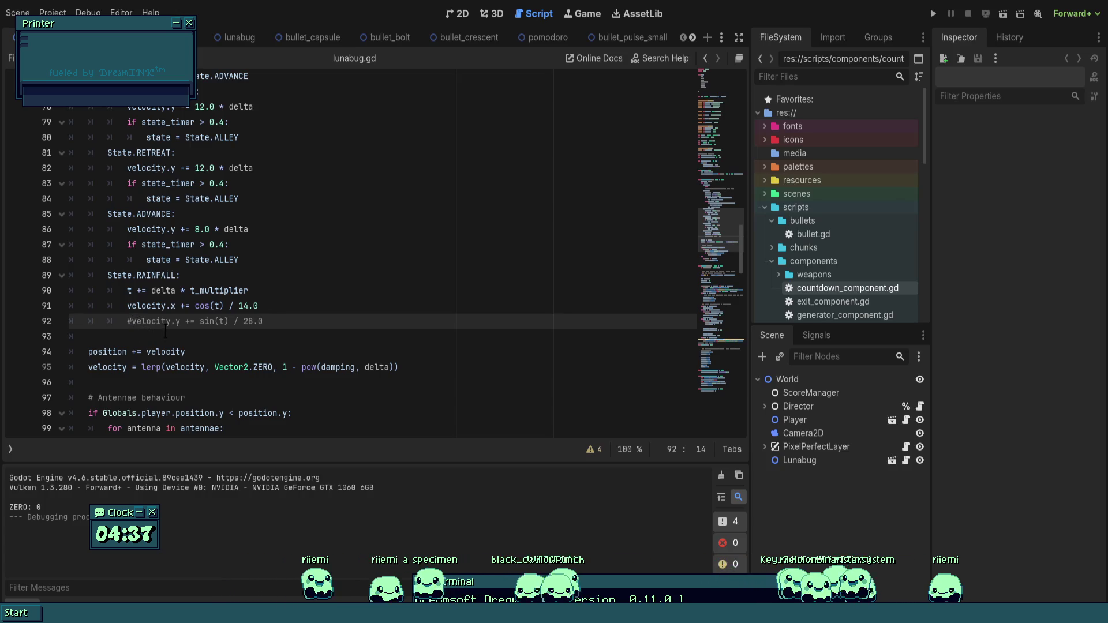
{"action": "key", "text": "Up"}
Comment out the velocity.x cos drift on line 91 instead and play-test the boss
{"action": "type", "text": "#W"}
{"action": "left_click", "coordinate": [939, 21]}
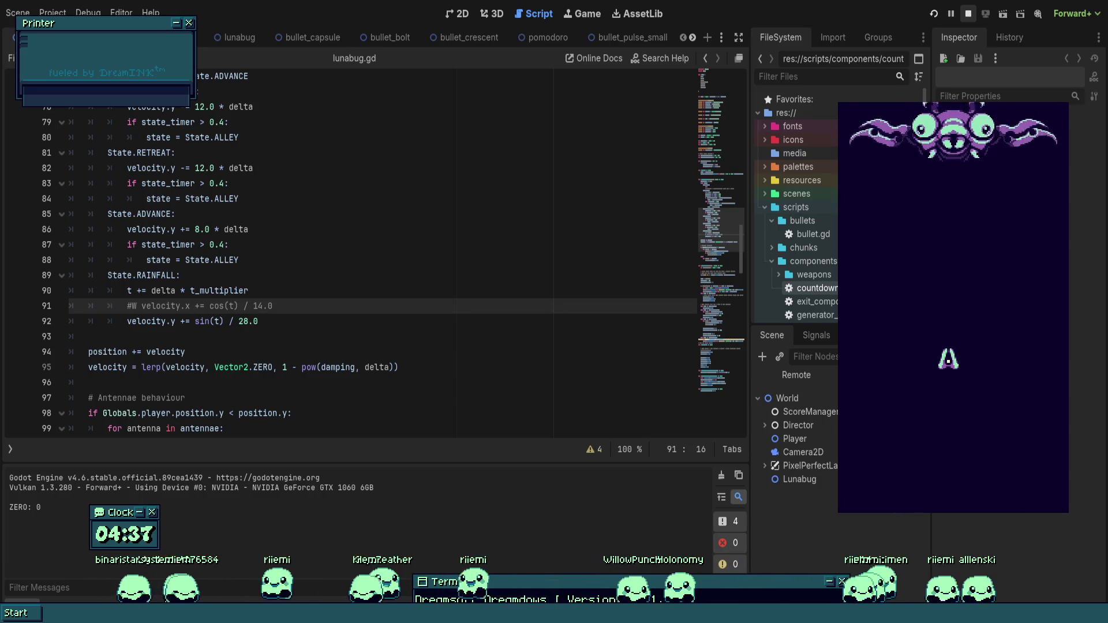
{"action": "key", "text": "F8"}
{"action": "left_click", "coordinate": [248, 346]}
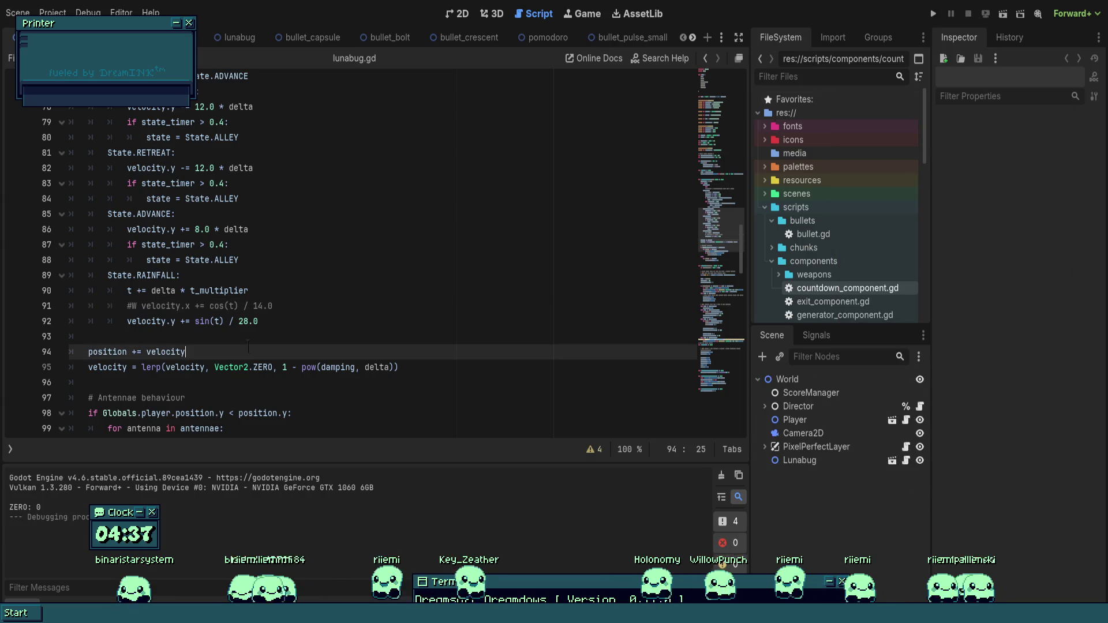
Remove the stray letter from the velocity.x comment on line 91
{"action": "left_click", "coordinate": [133, 306]}
{"action": "key", "text": "BackSpace"}
{"action": "key", "text": "BackSpace"}
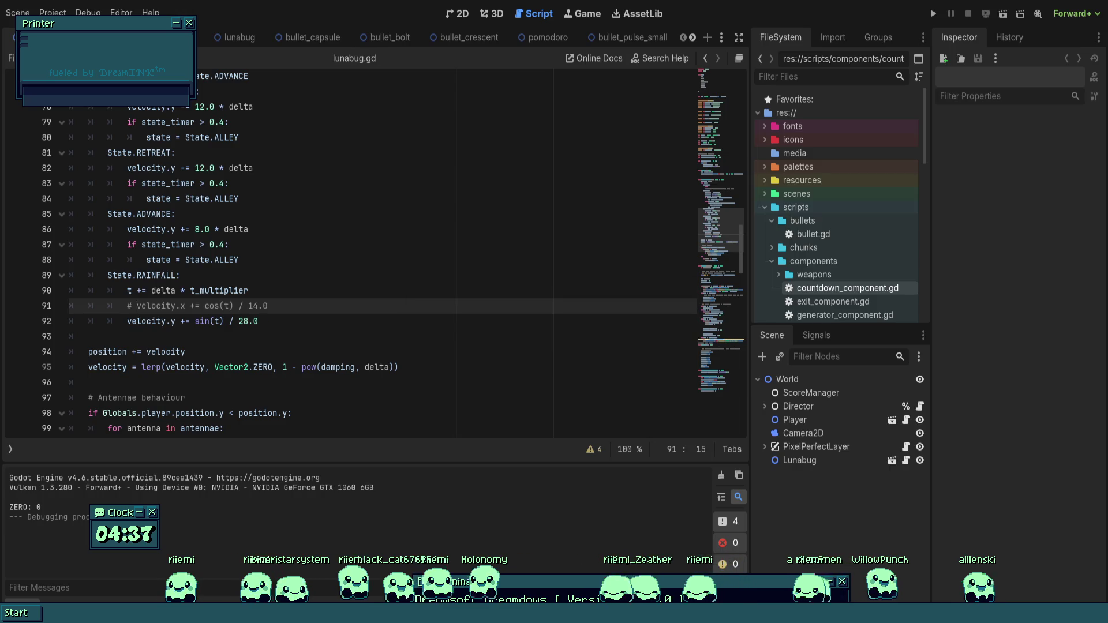
{"action": "left_click", "coordinate": [264, 326]}
Change the RAINFALL tween target to Vector2(90, 64) and play-test it
{"action": "scroll", "coordinate": [266, 327], "scroll_direction": "down", "scroll_amount": 3}
{"action": "scroll", "coordinate": [266, 328], "scroll_direction": "down", "scroll_amount": 4}
{"action": "scroll", "coordinate": [398, 247], "scroll_direction": "down", "scroll_amount": 5}
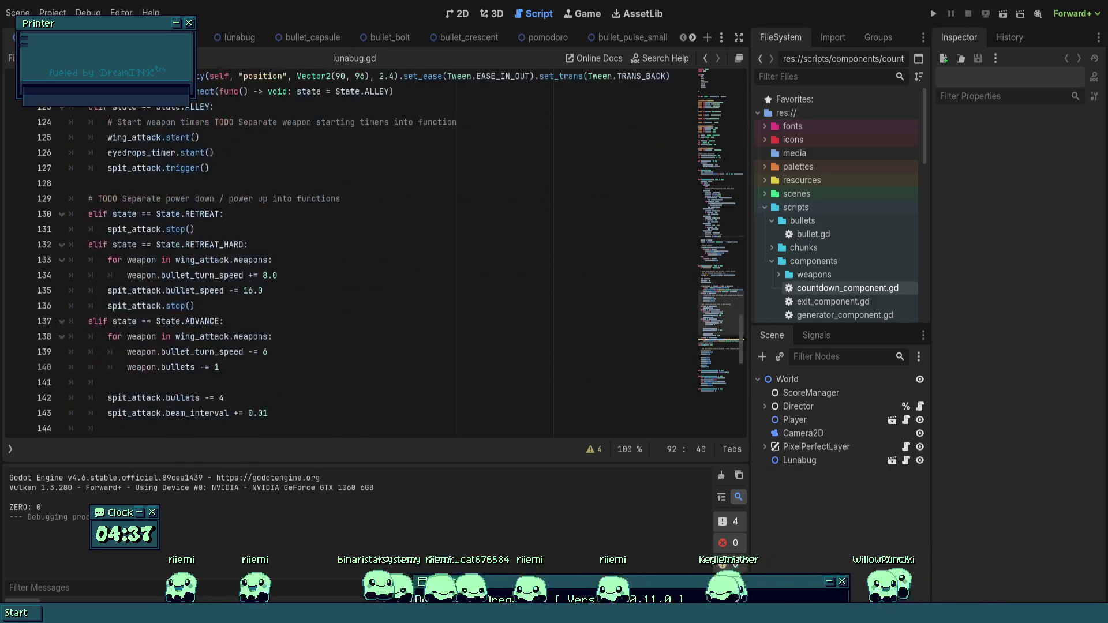
{"action": "scroll", "coordinate": [398, 247], "scroll_direction": "up", "scroll_amount": 3}
{"action": "scroll", "coordinate": [358, 273], "scroll_direction": "down", "scroll_amount": 7}
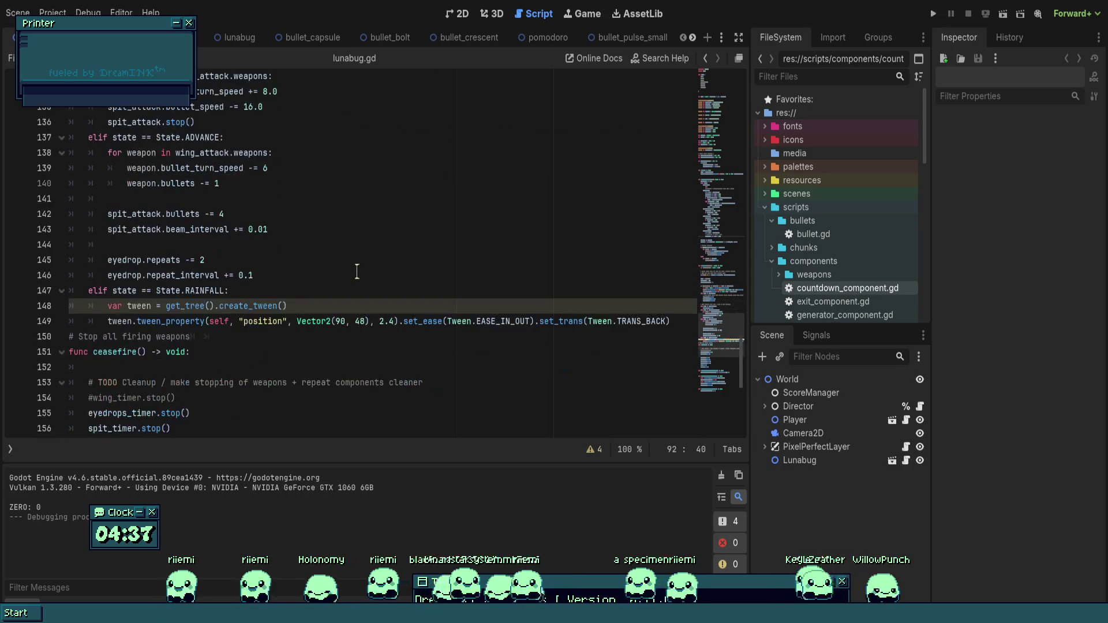
{"action": "double_click", "coordinate": [361, 321]}
{"action": "type", "text": "64"}
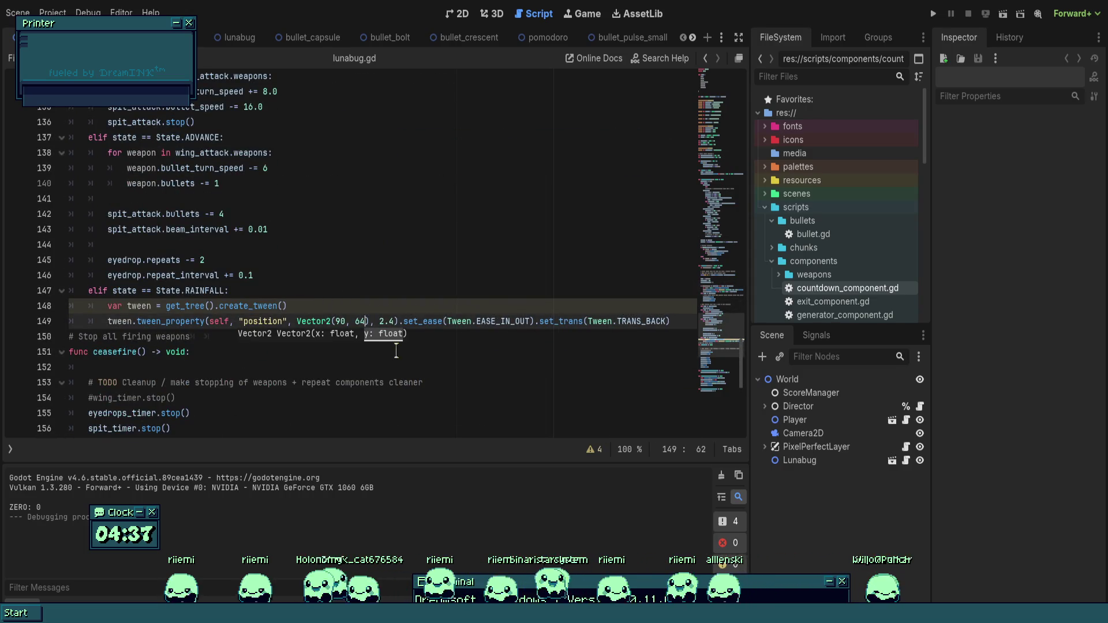
{"action": "left_click", "coordinate": [935, 14]}
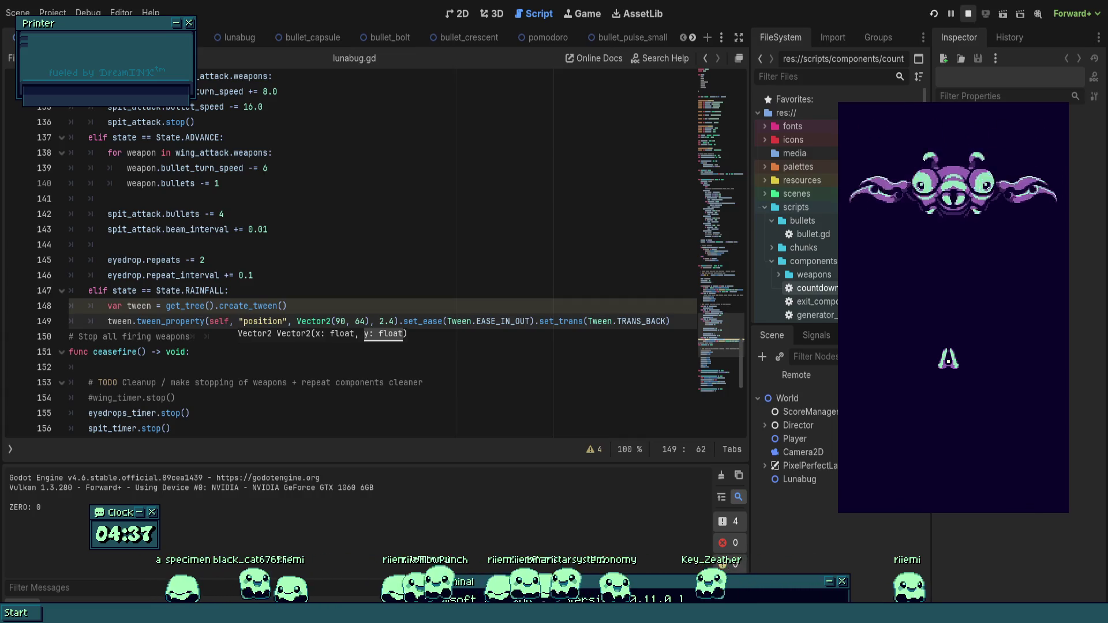
{"action": "left_click", "coordinate": [969, 13]}
{"action": "left_click", "coordinate": [224, 214]}
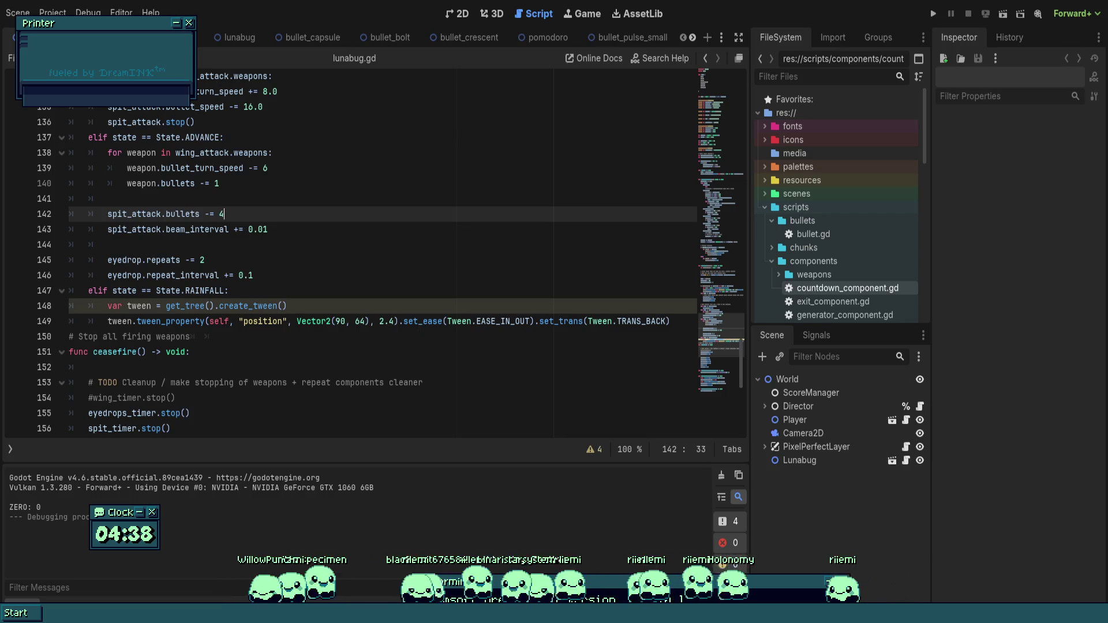
Add two blank lines after the RAINFALL tween on line 149
{"action": "left_click", "coordinate": [671, 321]}
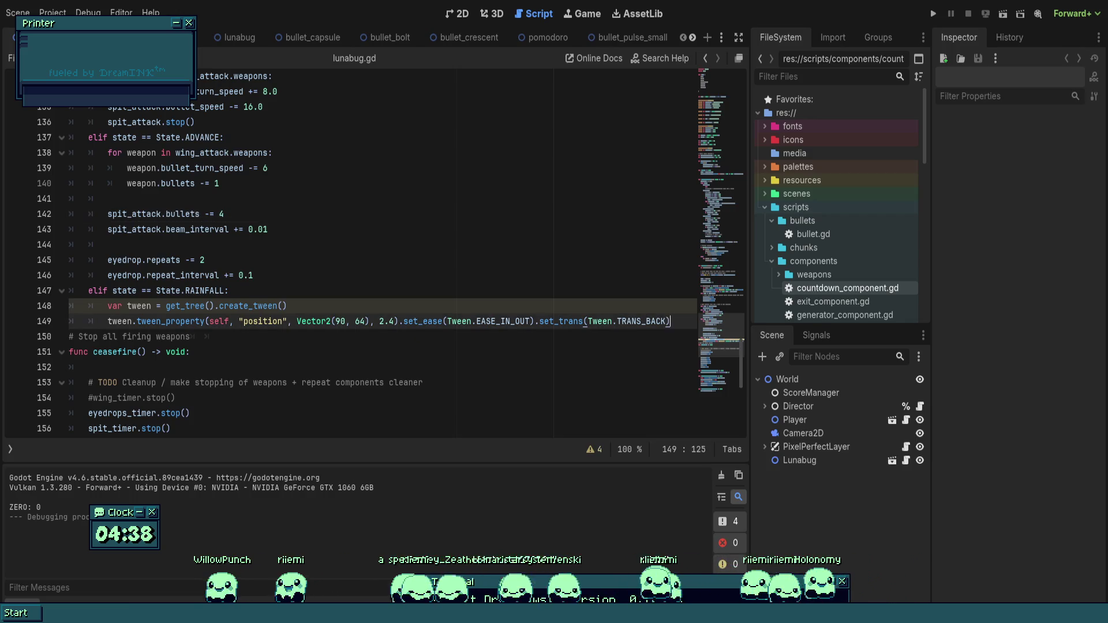
{"action": "key", "text": "Return"}
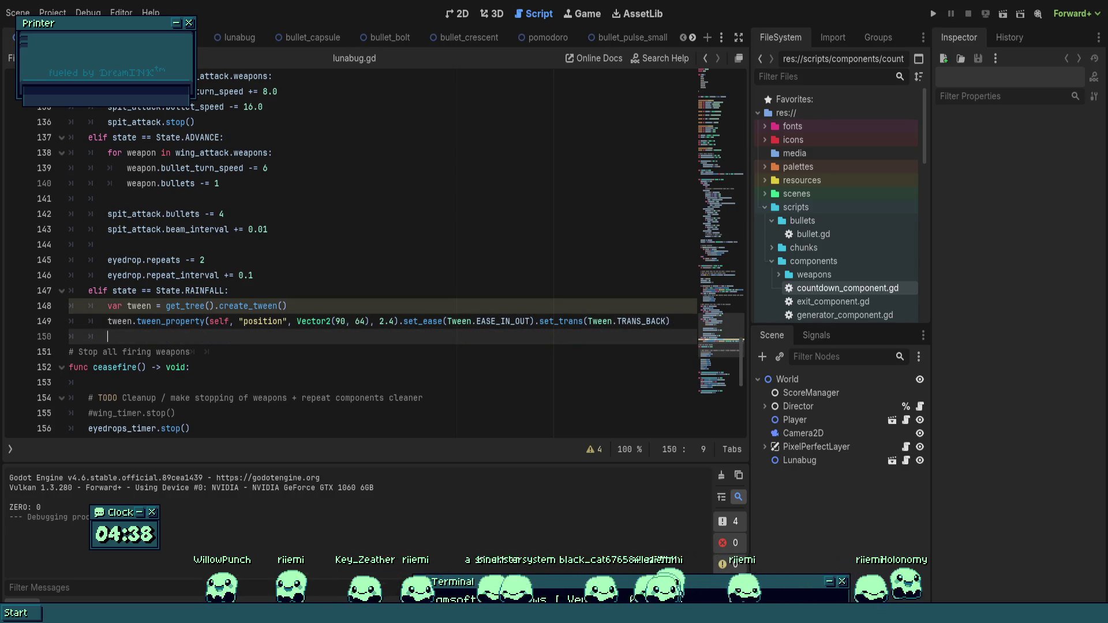
{"action": "key", "text": "Return"}
{"action": "scroll", "coordinate": [426, 331], "scroll_direction": "up", "scroll_amount": 5}
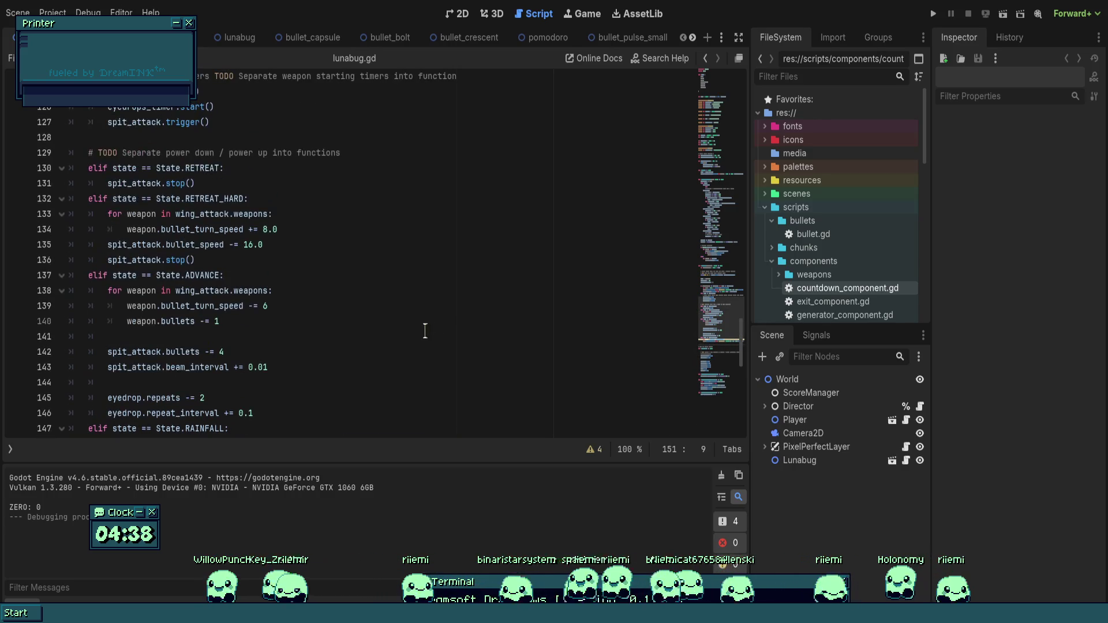
{"action": "scroll", "coordinate": [425, 331], "scroll_direction": "up", "scroll_amount": 1}
{"action": "scroll", "coordinate": [430, 332], "scroll_direction": "down", "scroll_amount": 4}
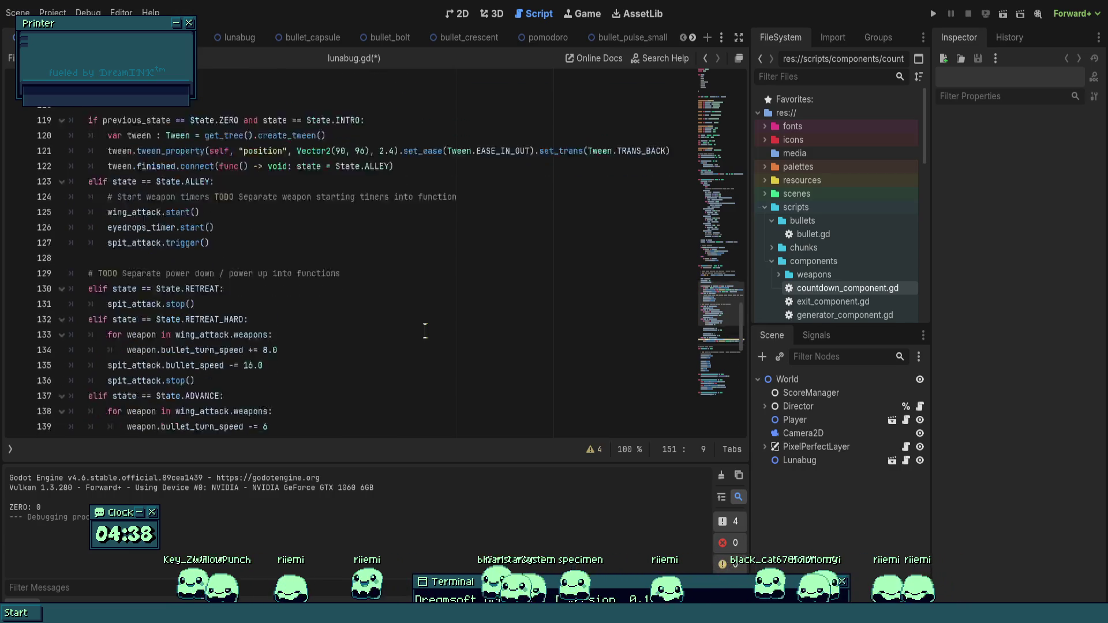
Add rain.start() on line 151 of the RAINFALL branch and save lunabug.gd
{"action": "scroll", "coordinate": [429, 332], "scroll_direction": "up", "scroll_amount": 4}
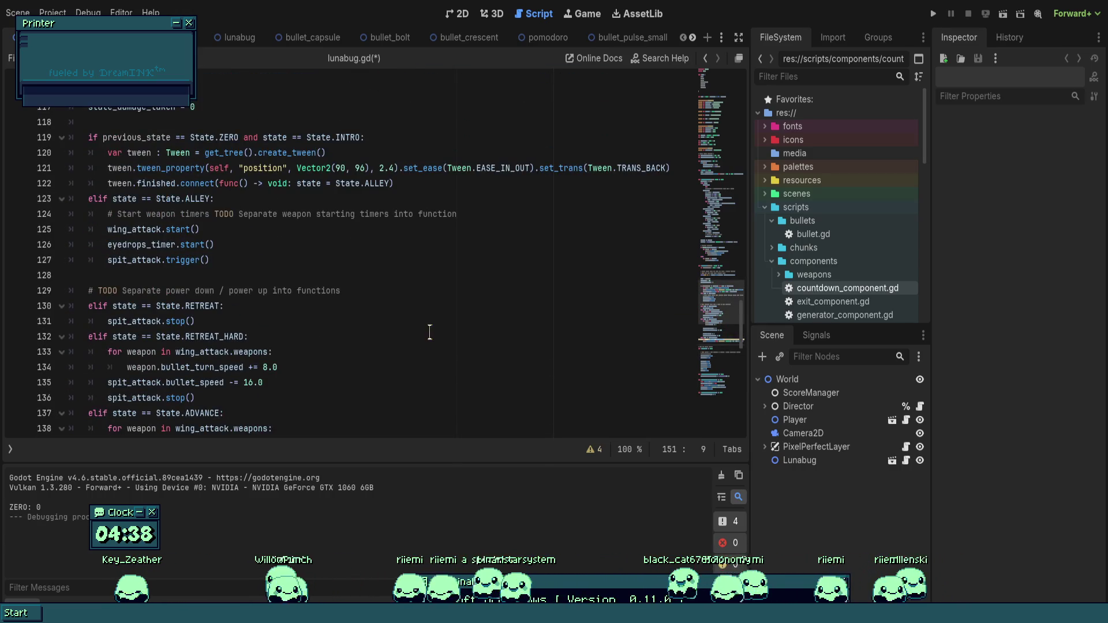
{"action": "type", "text": "rain"}
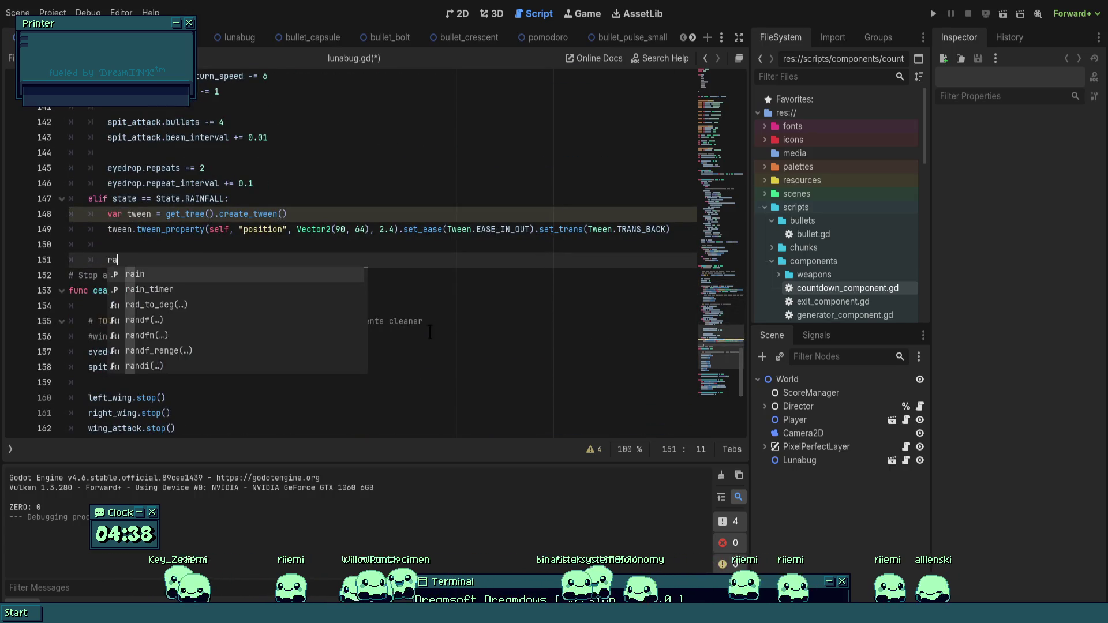
{"action": "type", "text": ".start("}
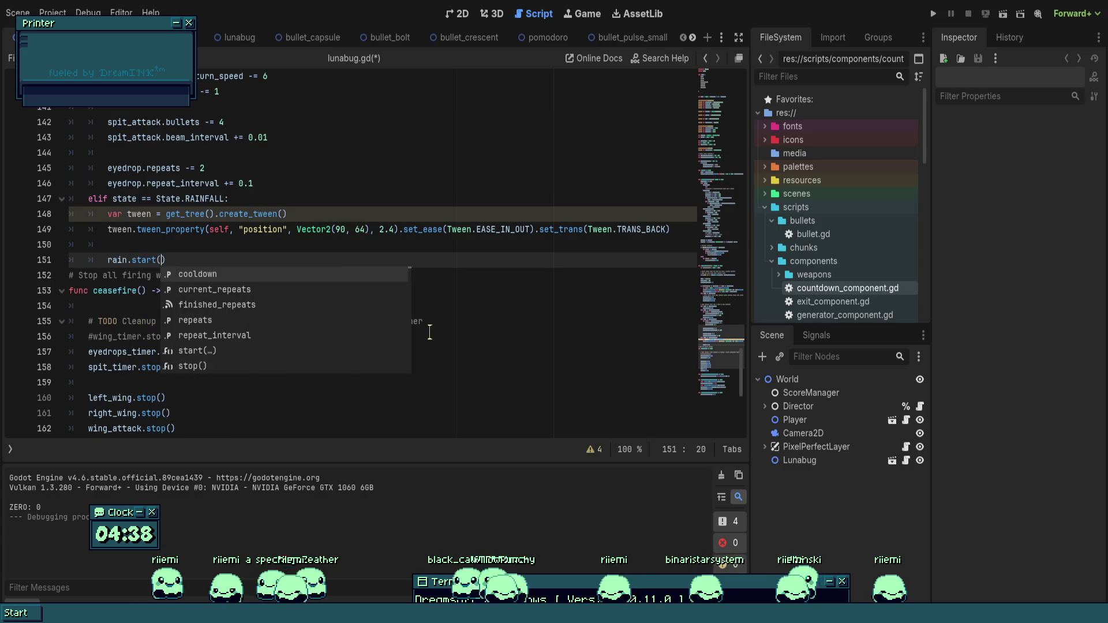
{"action": "key", "text": "Return"}
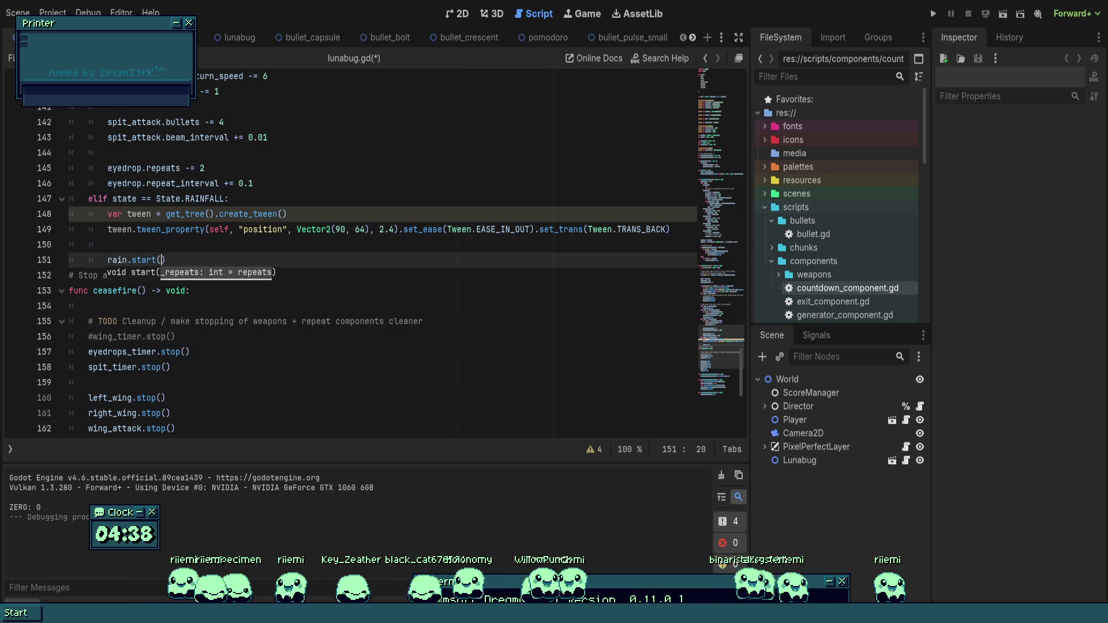
{"action": "key", "text": "ctrl+s"}
Play-test the RAINFALL attack, then close the game
{"action": "scroll", "coordinate": [381, 254], "scroll_direction": "down", "scroll_amount": 2}
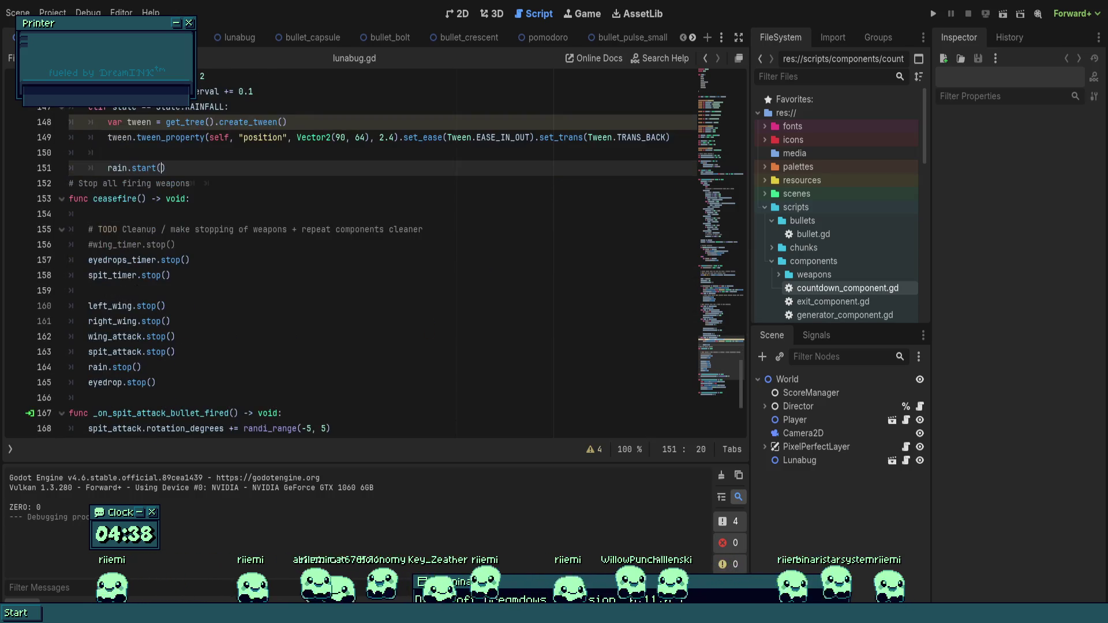
{"action": "left_click", "coordinate": [932, 13]}
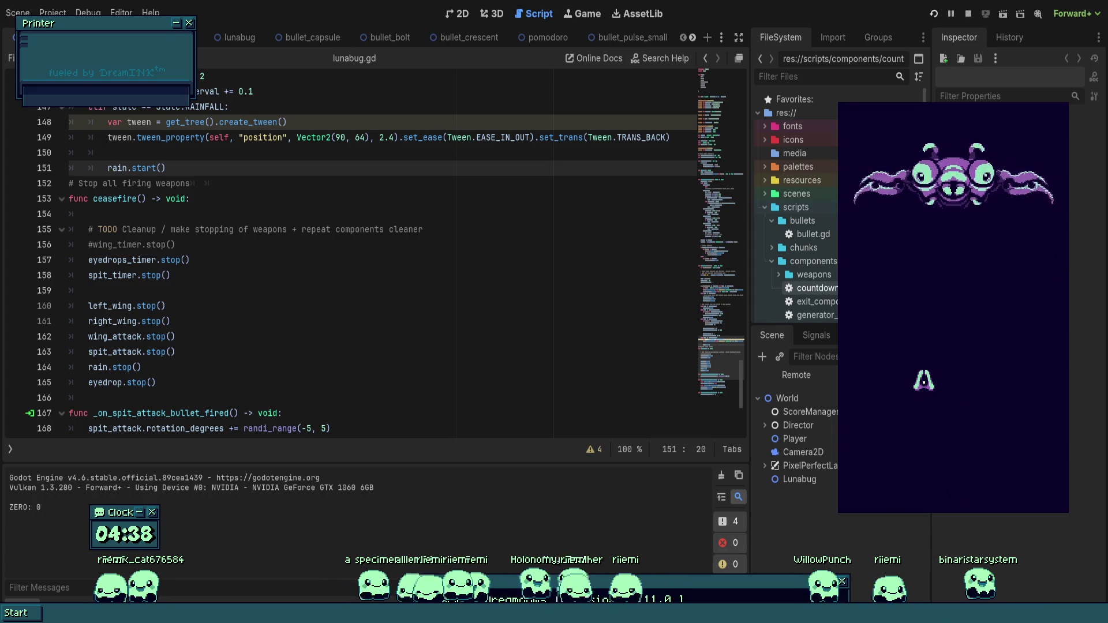
{"action": "key", "text": "F8"}
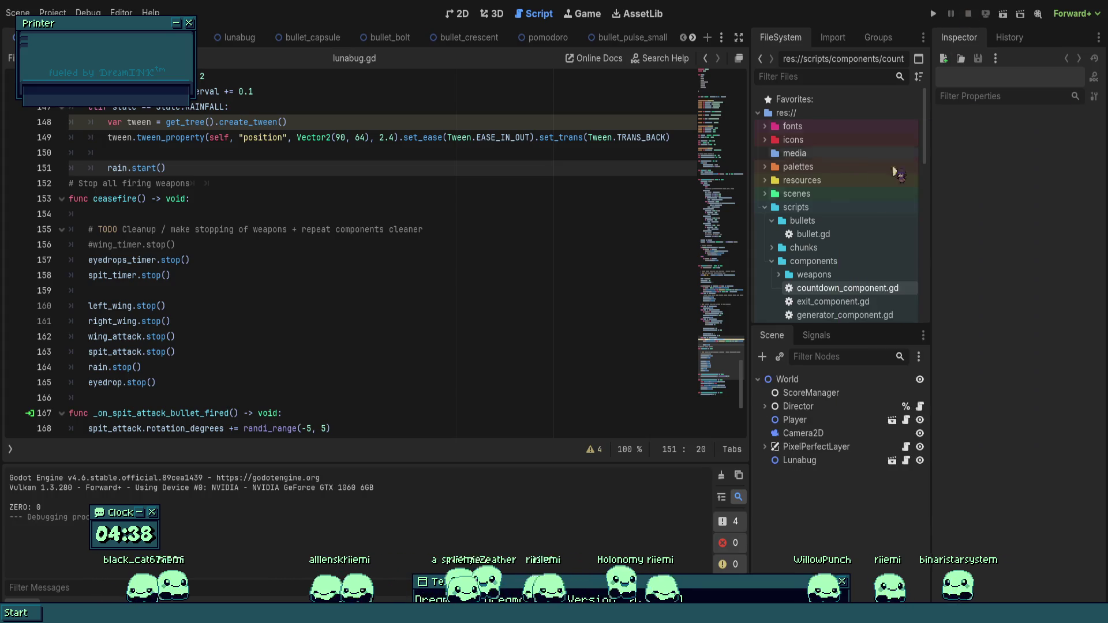
Open the lunabug scene and play-test the boss, moving the ship left
{"action": "left_click", "coordinate": [452, 13]}
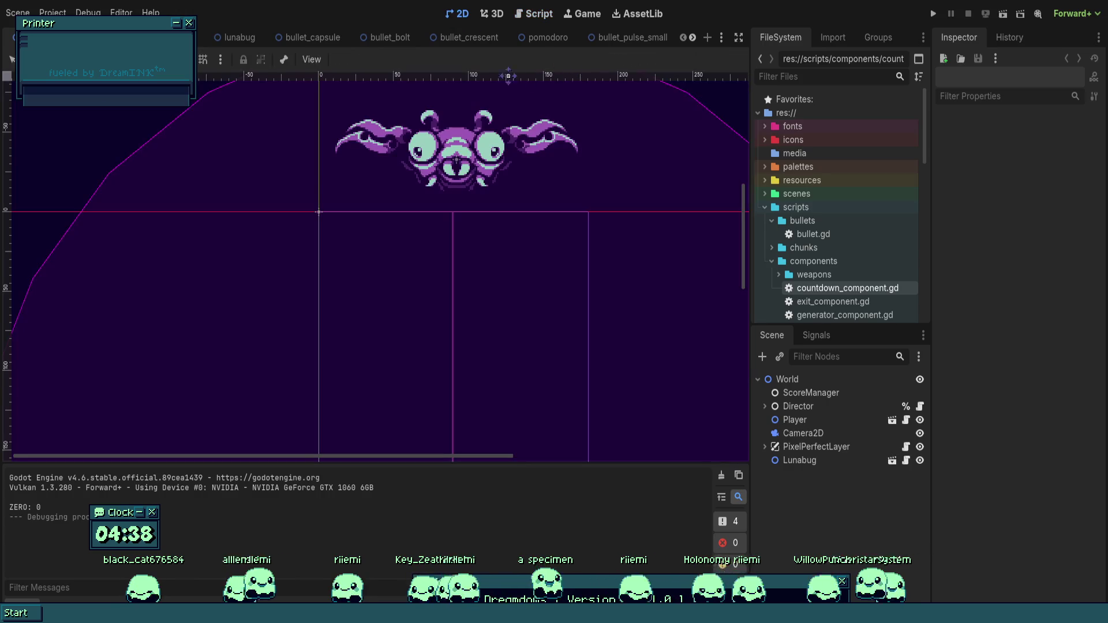
{"action": "left_click", "coordinate": [225, 37]}
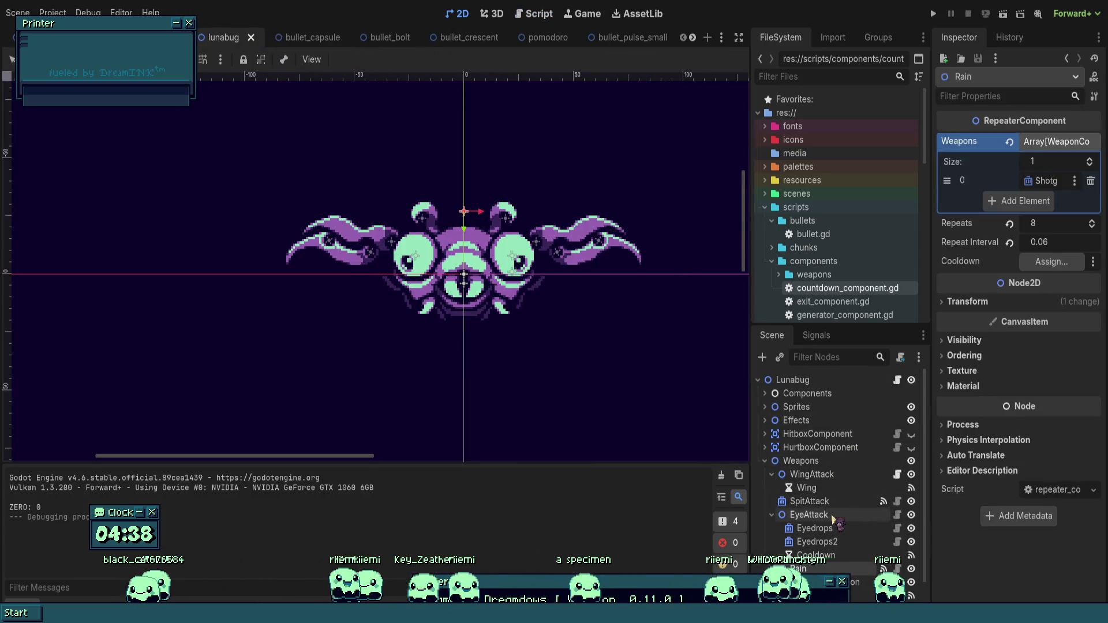
{"action": "scroll", "coordinate": [835, 526], "scroll_direction": "down", "scroll_amount": 3}
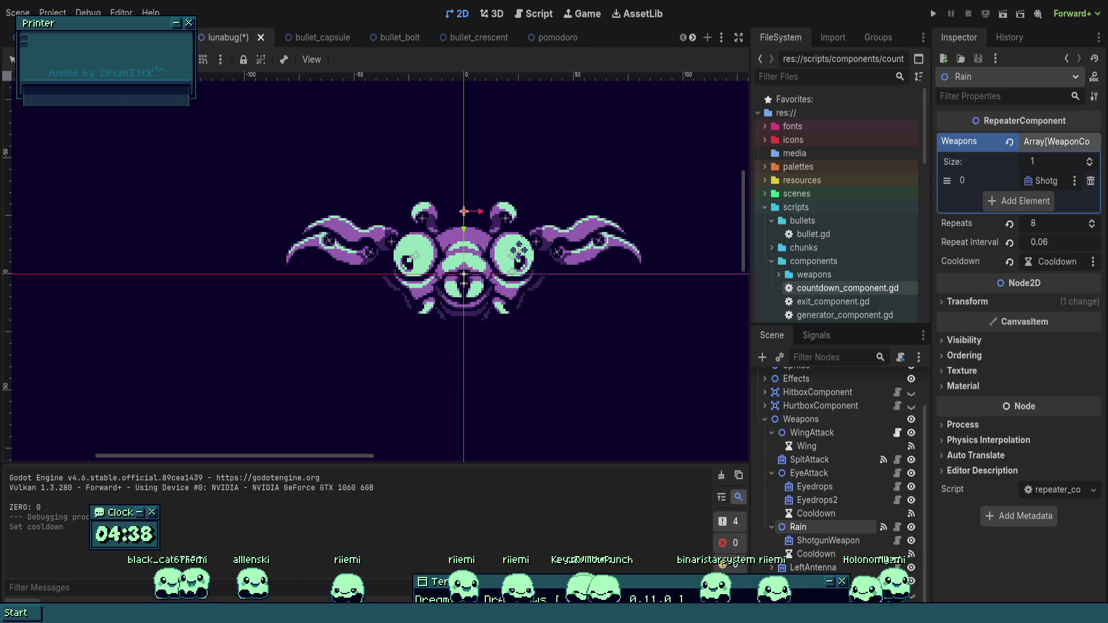
{"action": "left_click", "coordinate": [933, 13]}
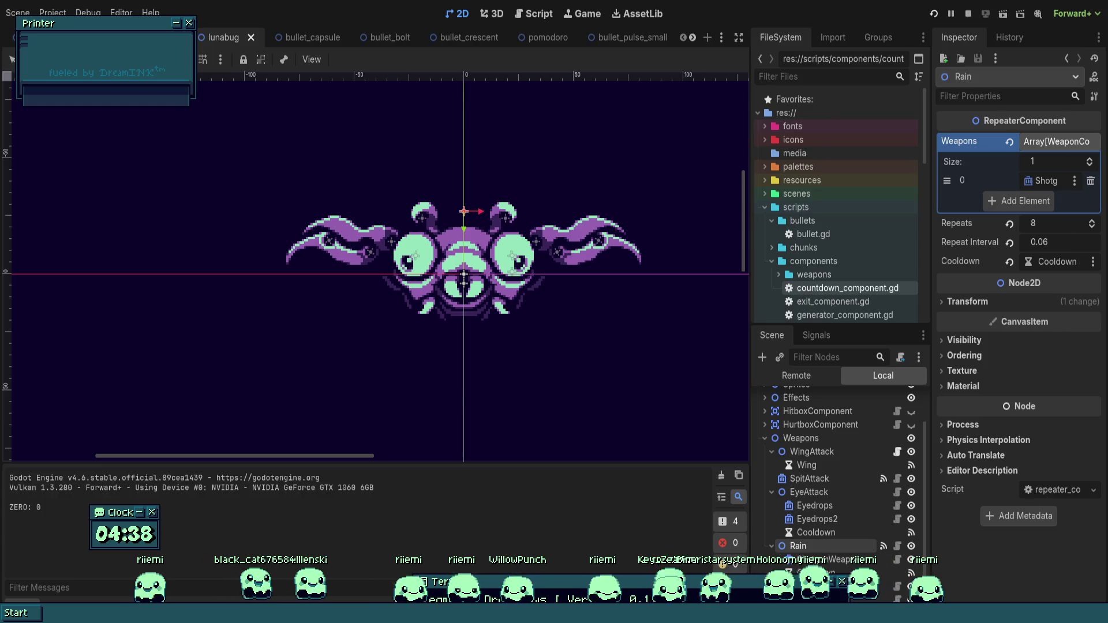
{"action": "key", "text": "Left"}
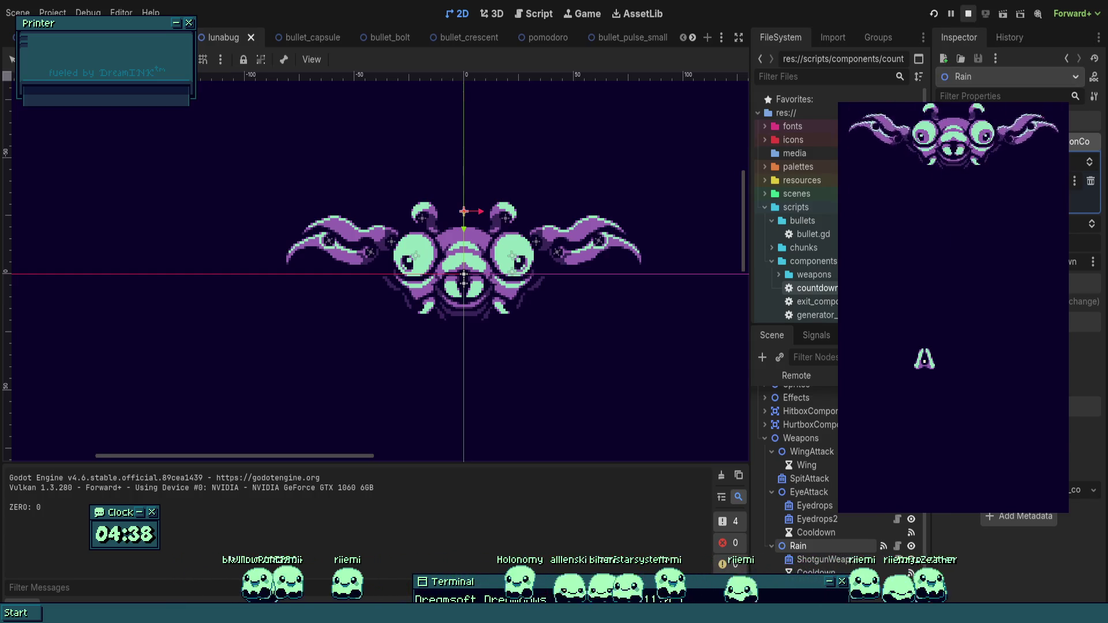
{"action": "key", "text": "F8"}
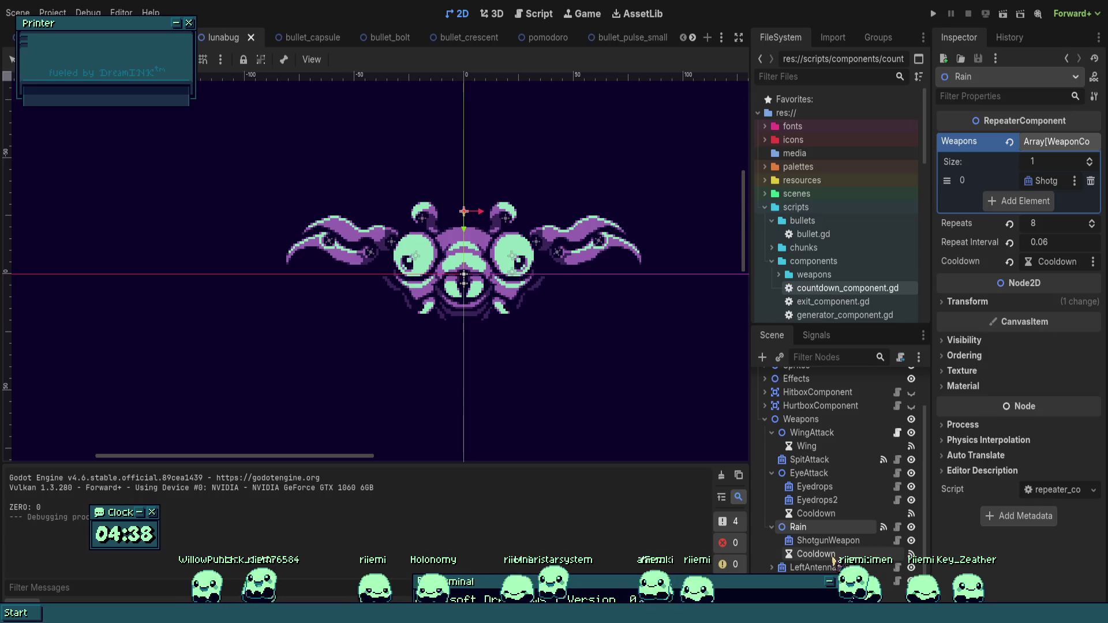
Set Rain > Cooldown Wait Time to 0.4 and open the Rain node's repeater_component.gd
{"action": "left_click", "coordinate": [832, 556]}
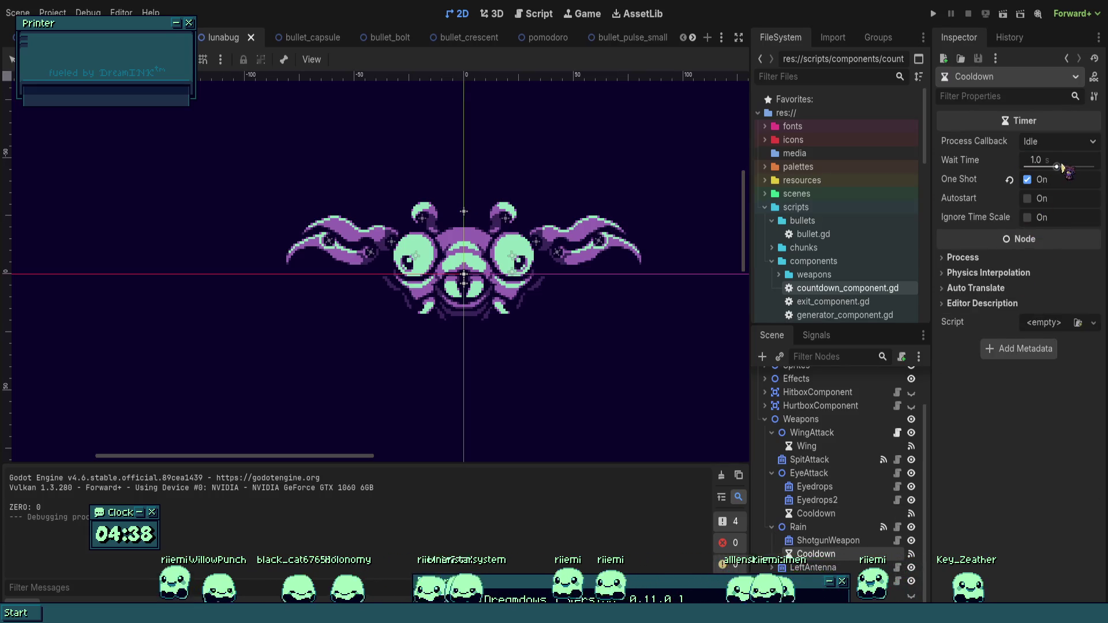
{"action": "key", "text": "Return"}
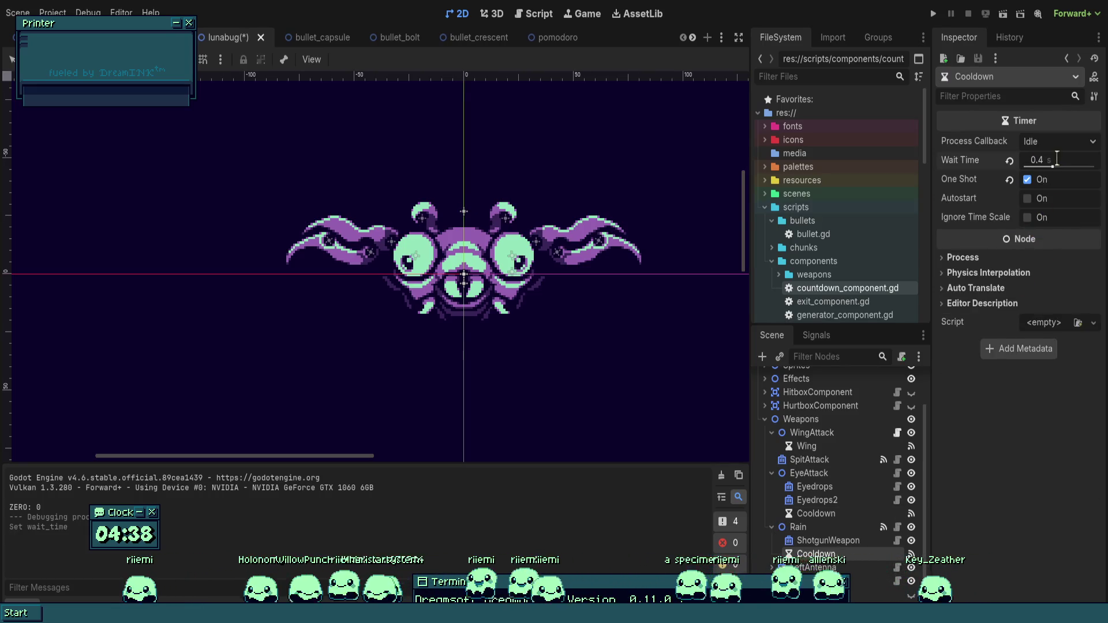
{"action": "left_click", "coordinate": [894, 530]}
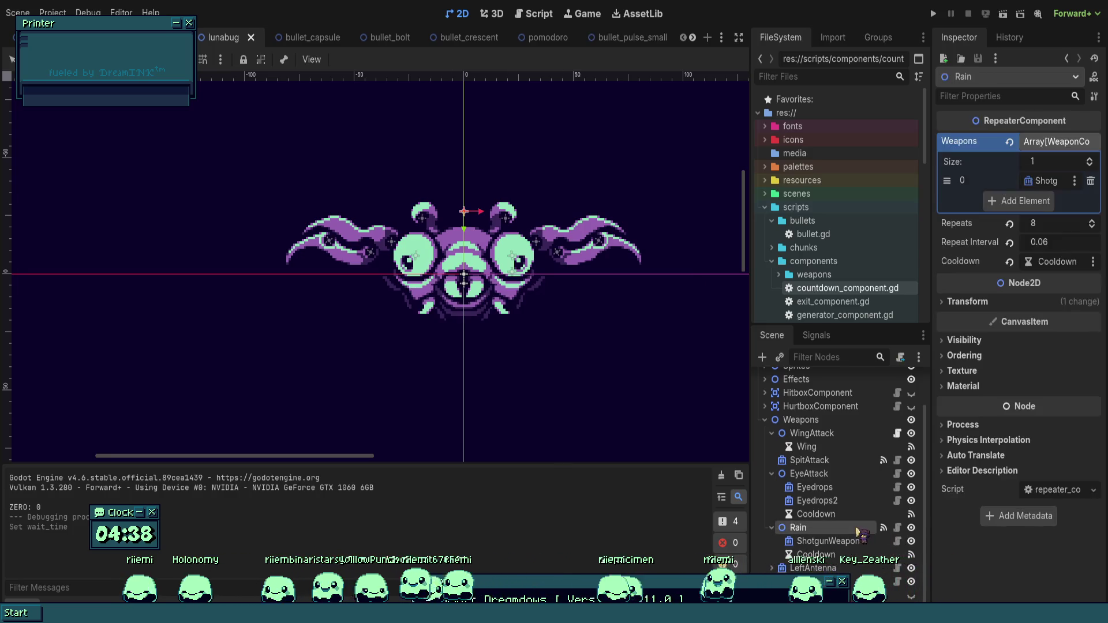
{"action": "left_click", "coordinate": [897, 530]}
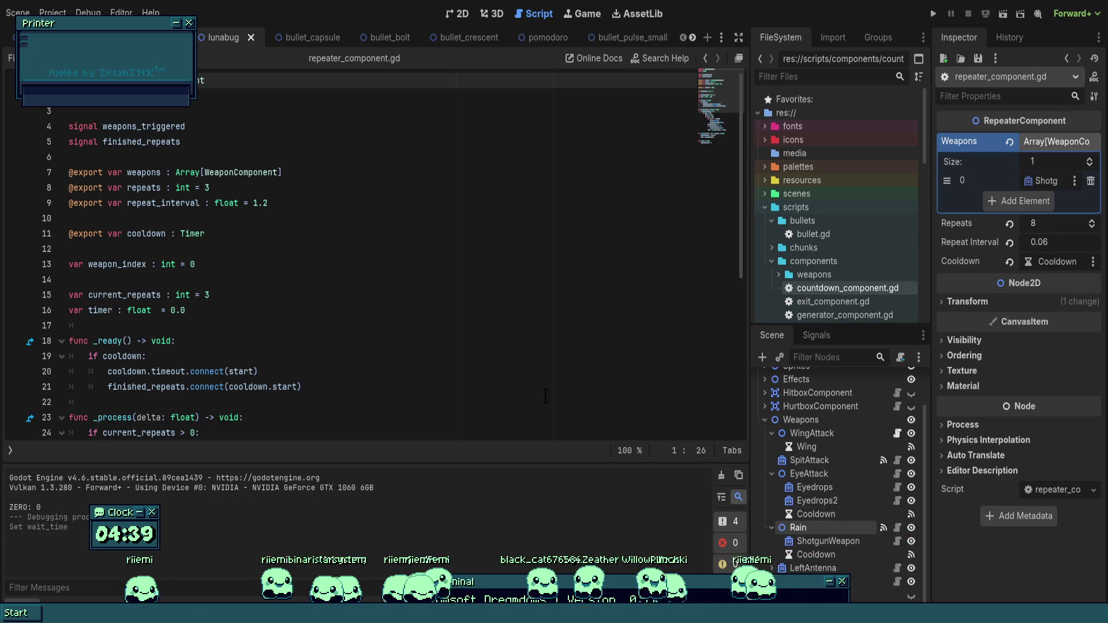
{"action": "scroll", "coordinate": [535, 385], "scroll_direction": "down", "scroll_amount": 2}
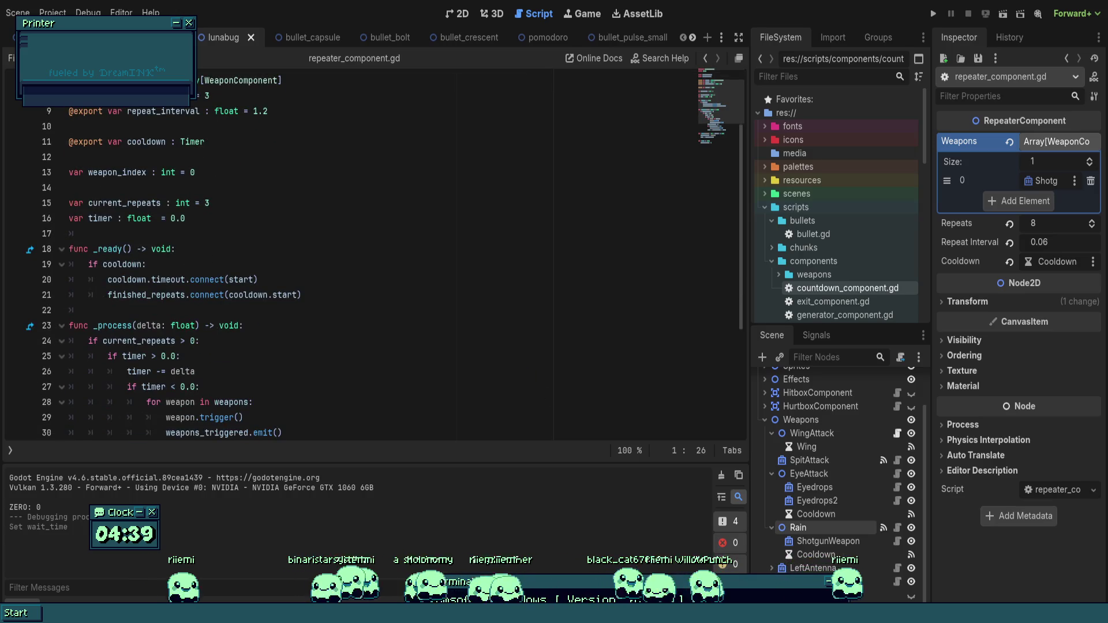
{"action": "left_click", "coordinate": [486, 325]}
{"action": "scroll", "coordinate": [488, 320], "scroll_direction": "down", "scroll_amount": 3}
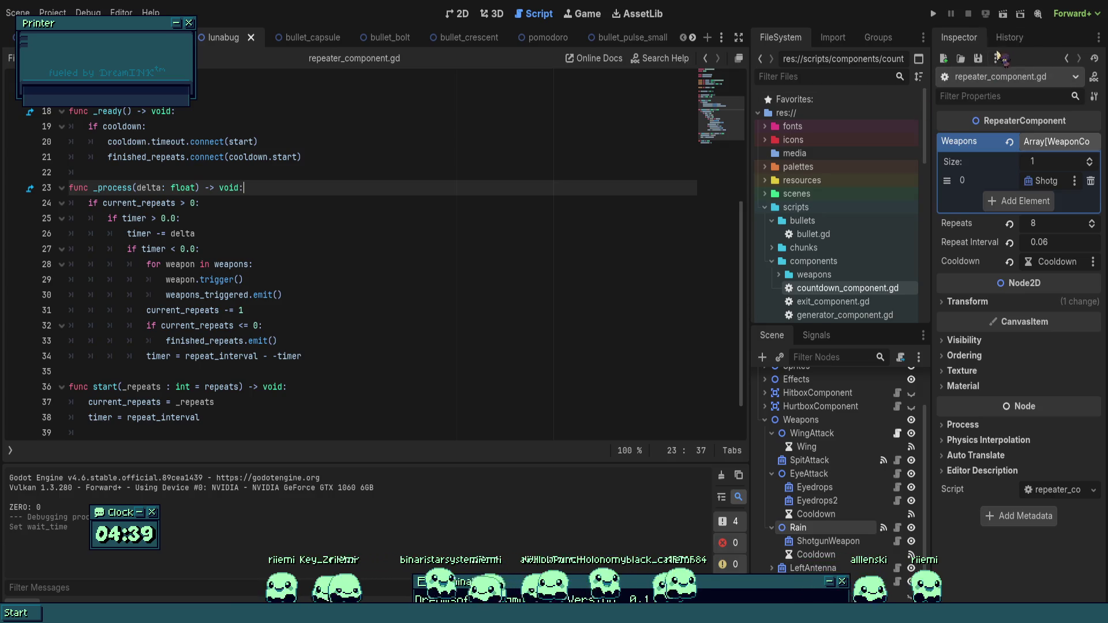
{"action": "left_click", "coordinate": [933, 14]}
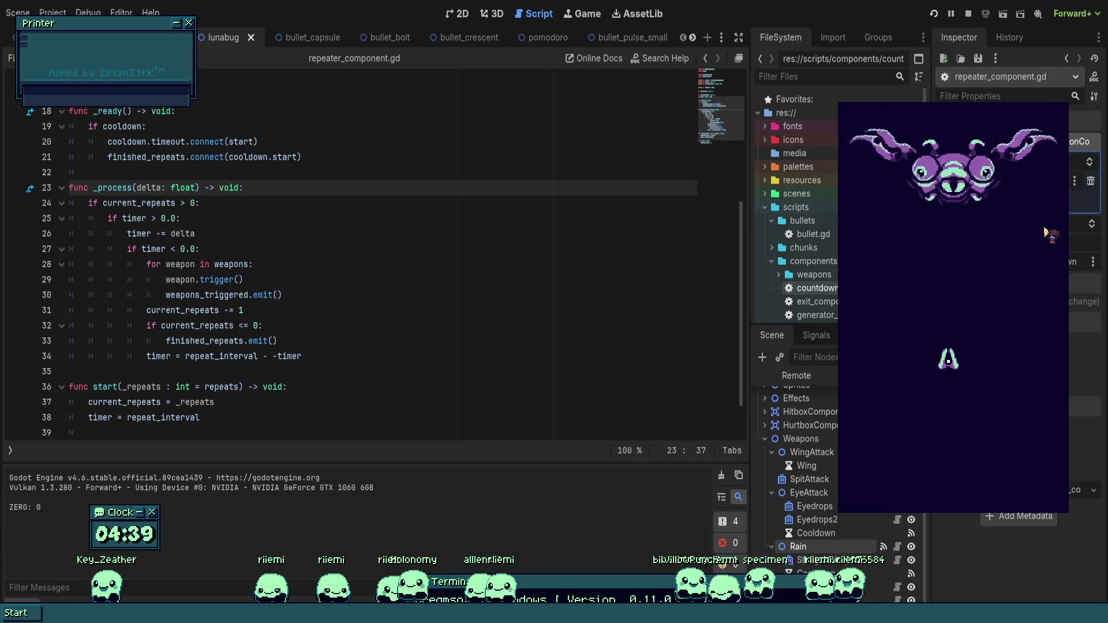
{"action": "left_click", "coordinate": [964, 16]}
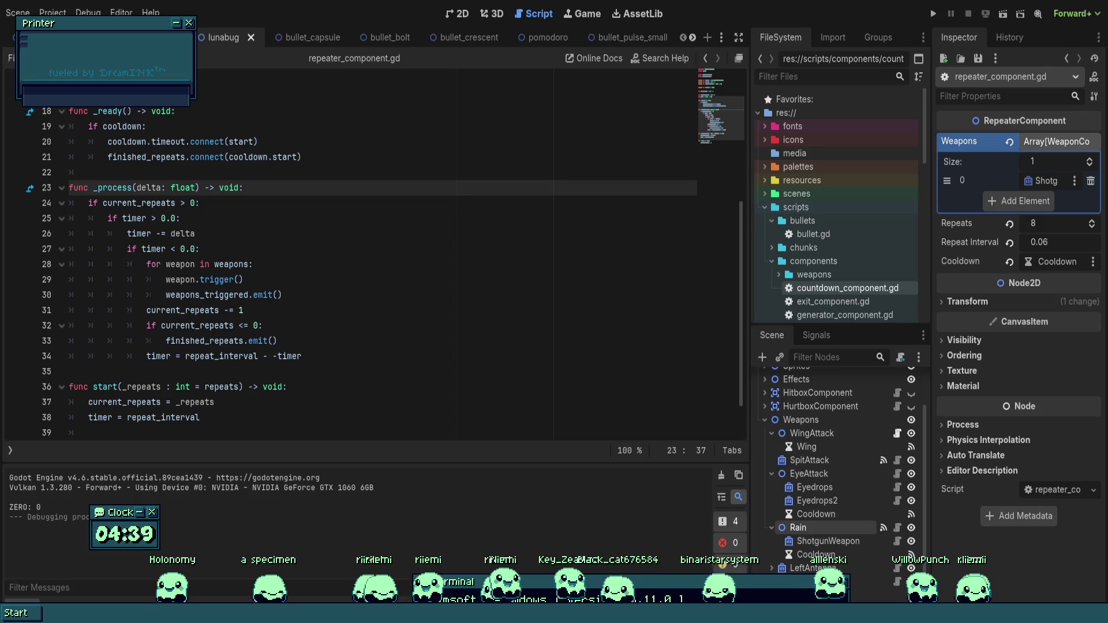
Review the _process timer check around line 25 of repeater_component.gd
{"action": "left_click", "coordinate": [180, 218]}
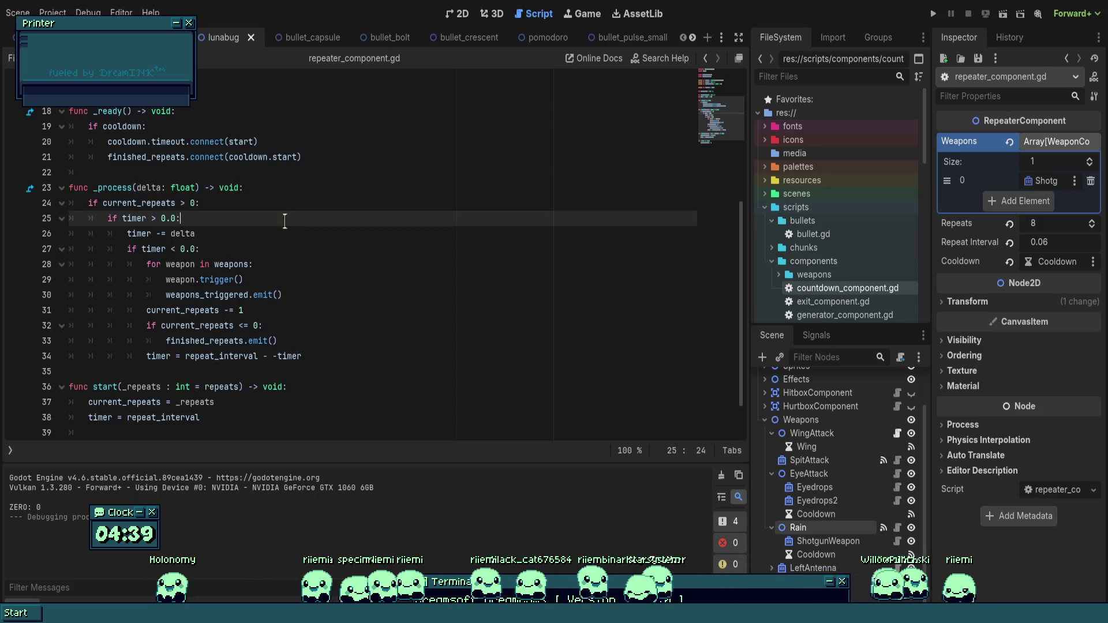
{"action": "scroll", "coordinate": [370, 259], "scroll_direction": "up", "scroll_amount": 1}
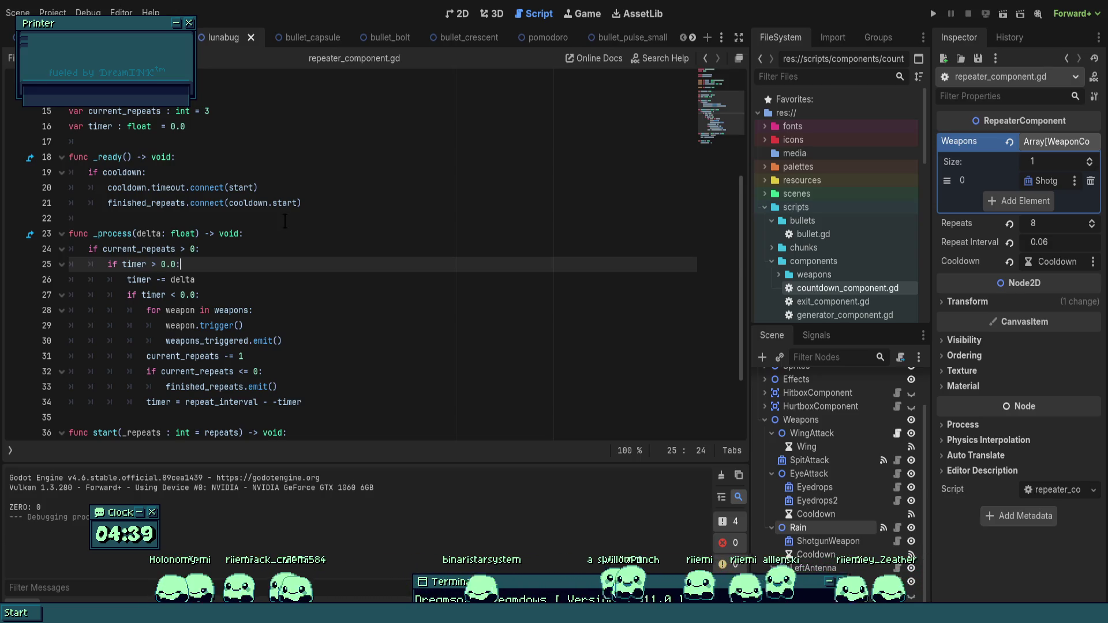
{"action": "scroll", "coordinate": [285, 221], "scroll_direction": "up", "scroll_amount": 3}
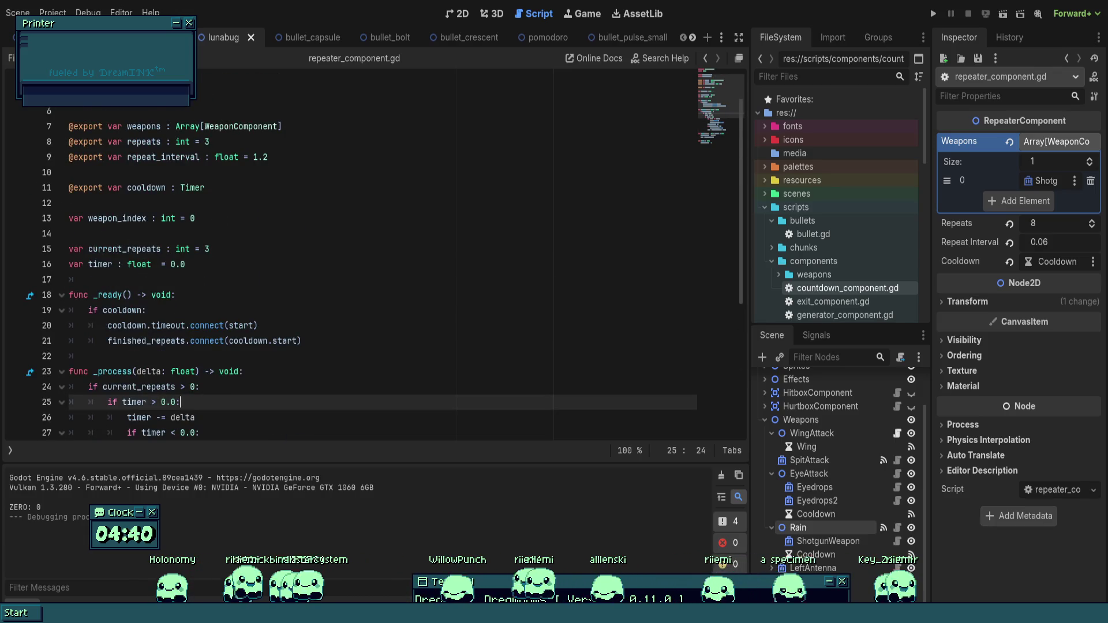
{"action": "scroll", "coordinate": [290, 219], "scroll_direction": "up", "scroll_amount": 1}
{"action": "scroll", "coordinate": [289, 220], "scroll_direction": "down", "scroll_amount": 6}
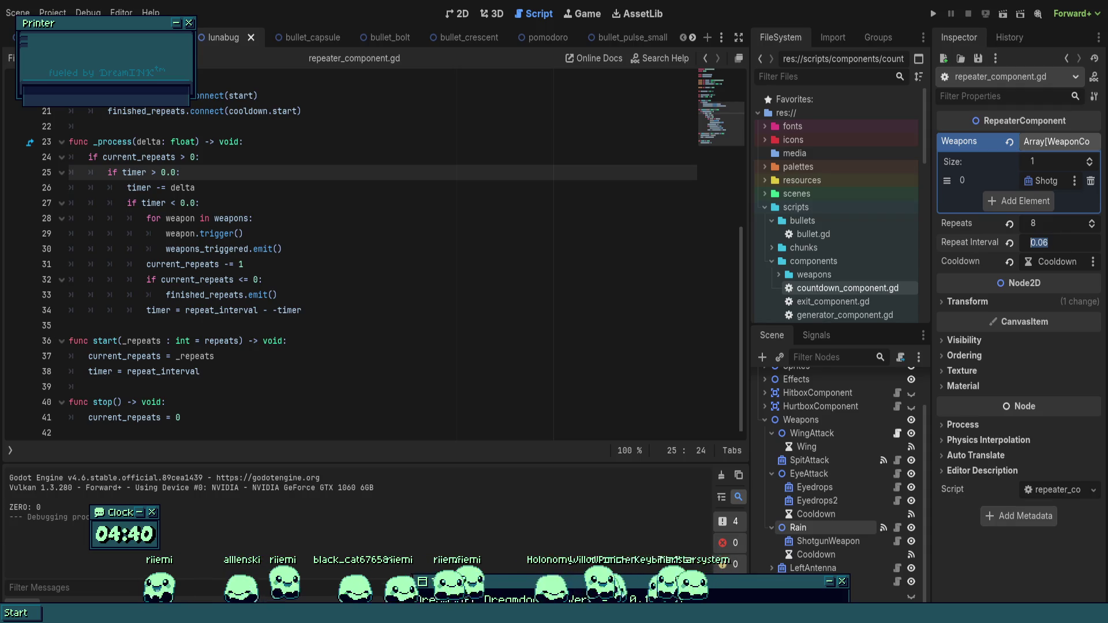
Reselect Cooldown then Rain in the Inspector and save the lunabug scene
{"action": "left_click", "coordinate": [816, 513]}
{"action": "left_click", "coordinate": [798, 528]}
{"action": "key", "text": "ctrl+s"}
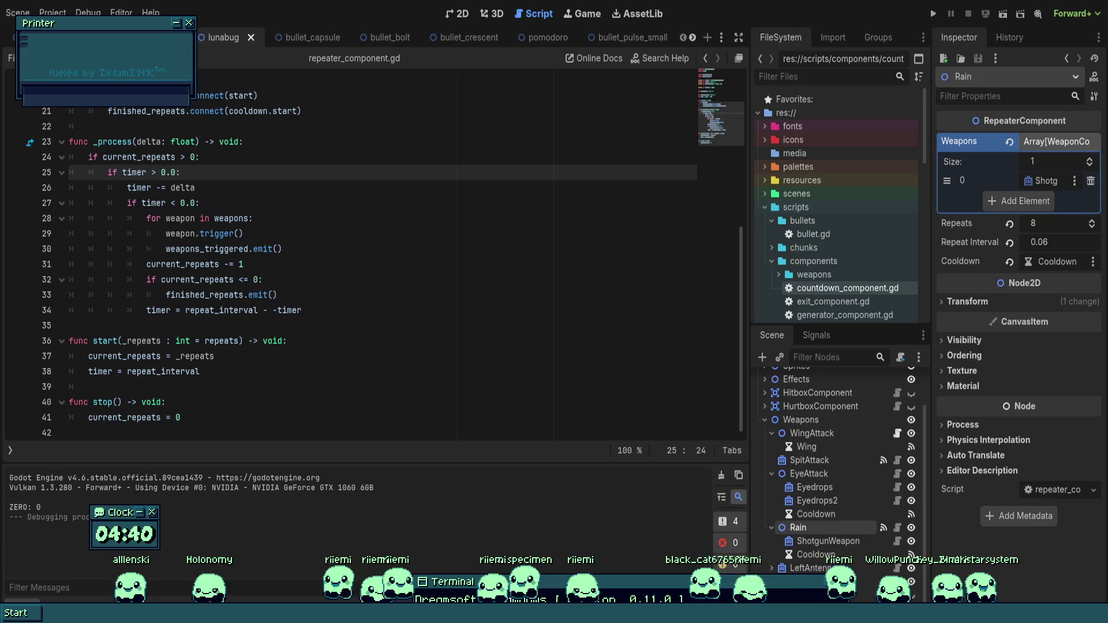
{"action": "left_click", "coordinate": [411, 340]}
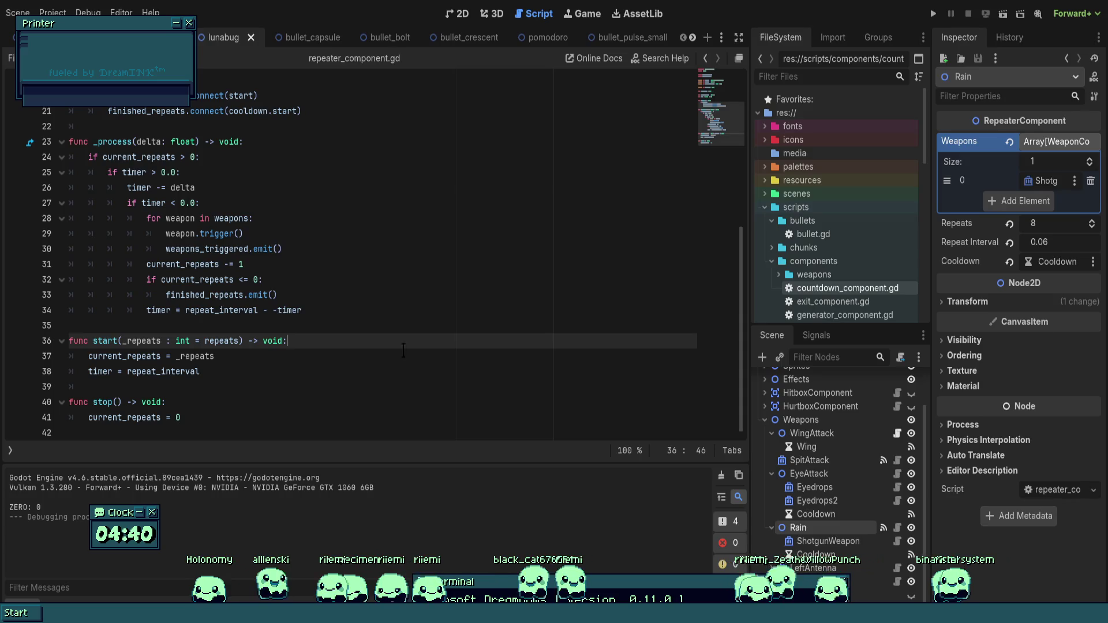
Play-test, then add print(current_repeats) inside _process and save
{"action": "left_click", "coordinate": [936, 16]}
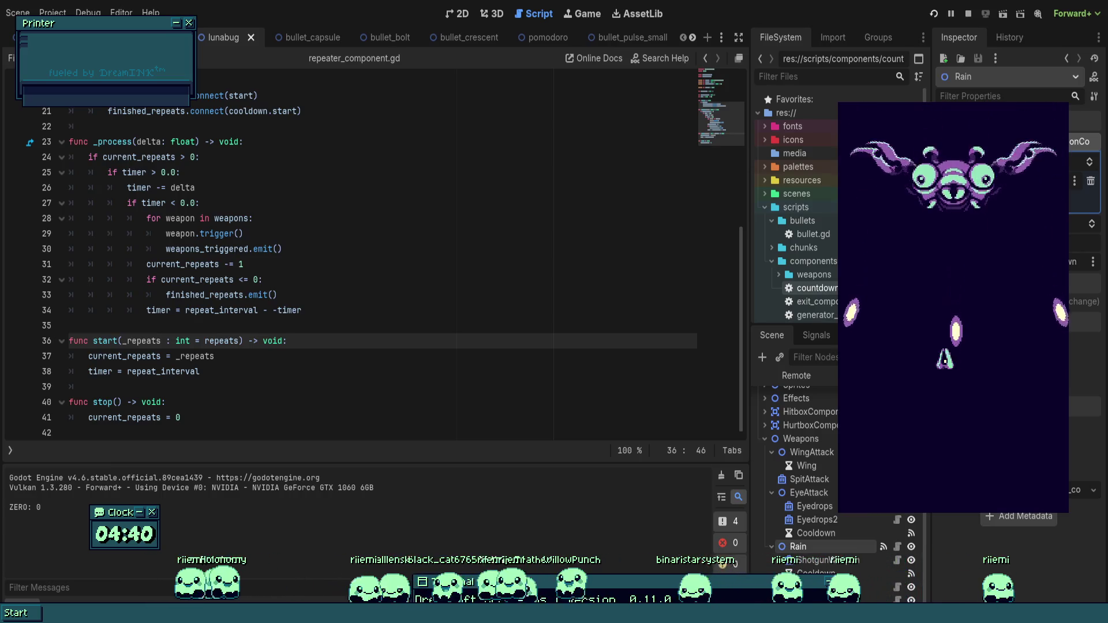
{"action": "key", "text": "F8"}
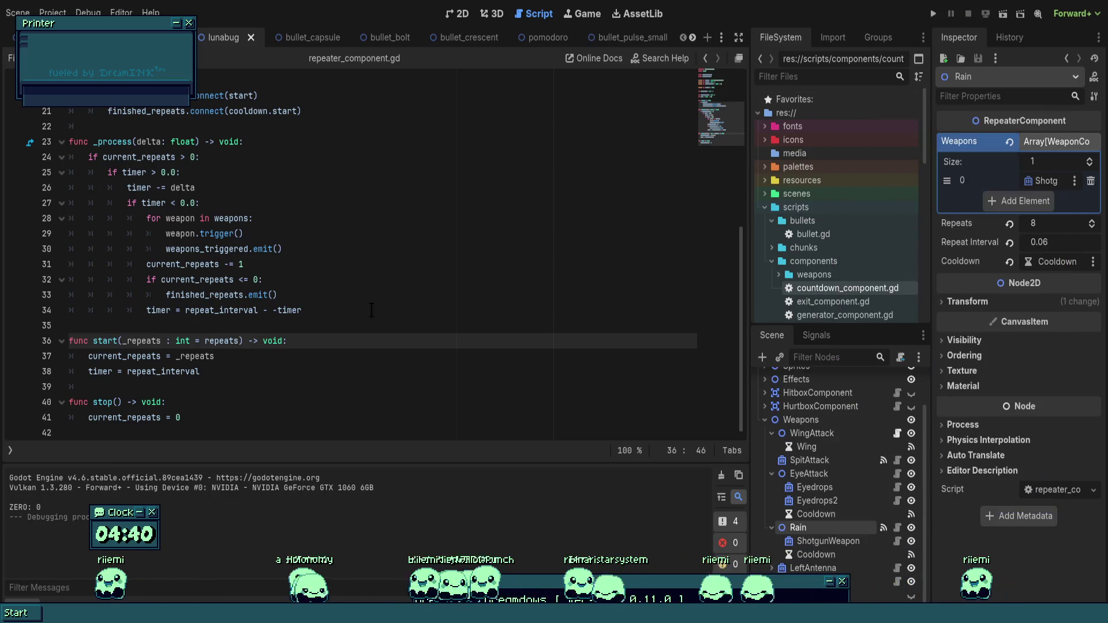
{"action": "left_click", "coordinate": [300, 310]}
{"action": "left_click", "coordinate": [280, 141]}
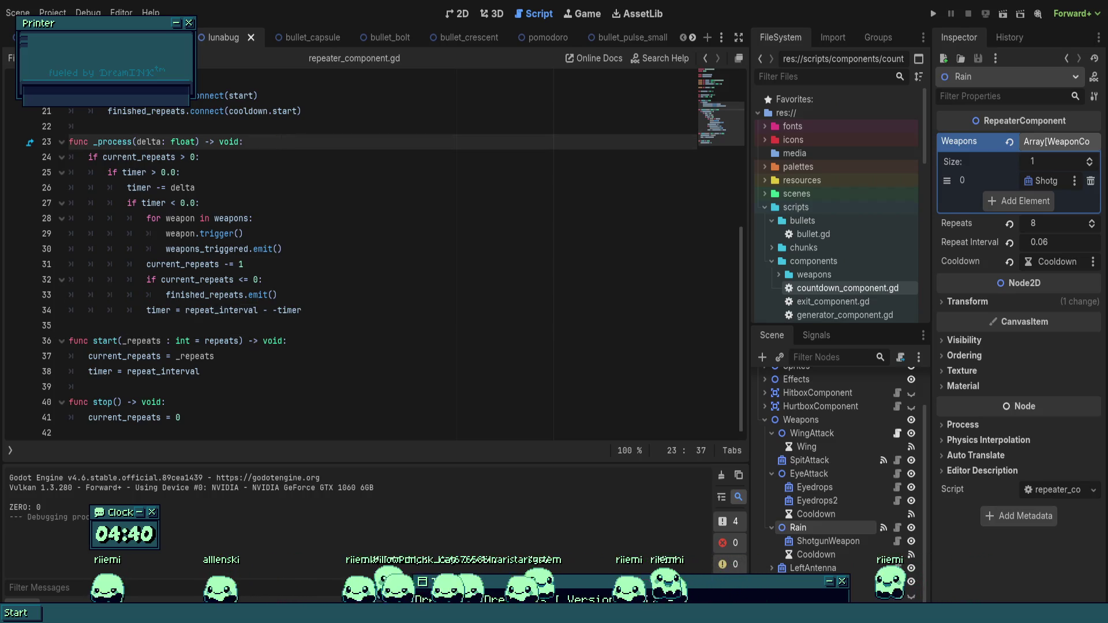
{"action": "key", "text": "Return"}
{"action": "type", "text": "print("}
{"action": "type", "text": "current_repeats"}
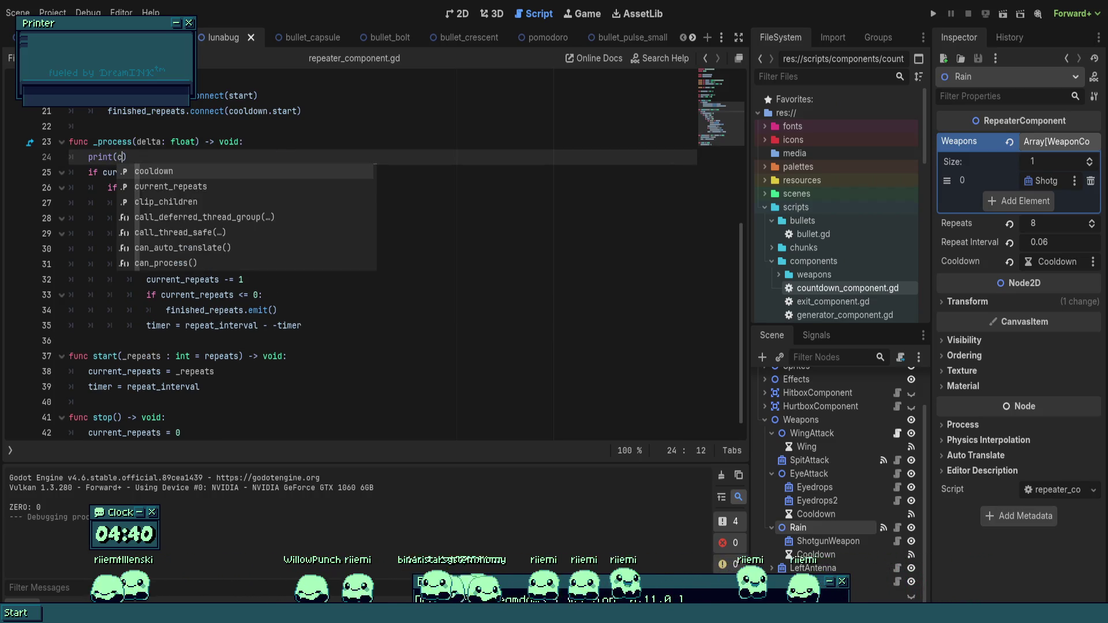
{"action": "key", "text": "ctrl+s"}
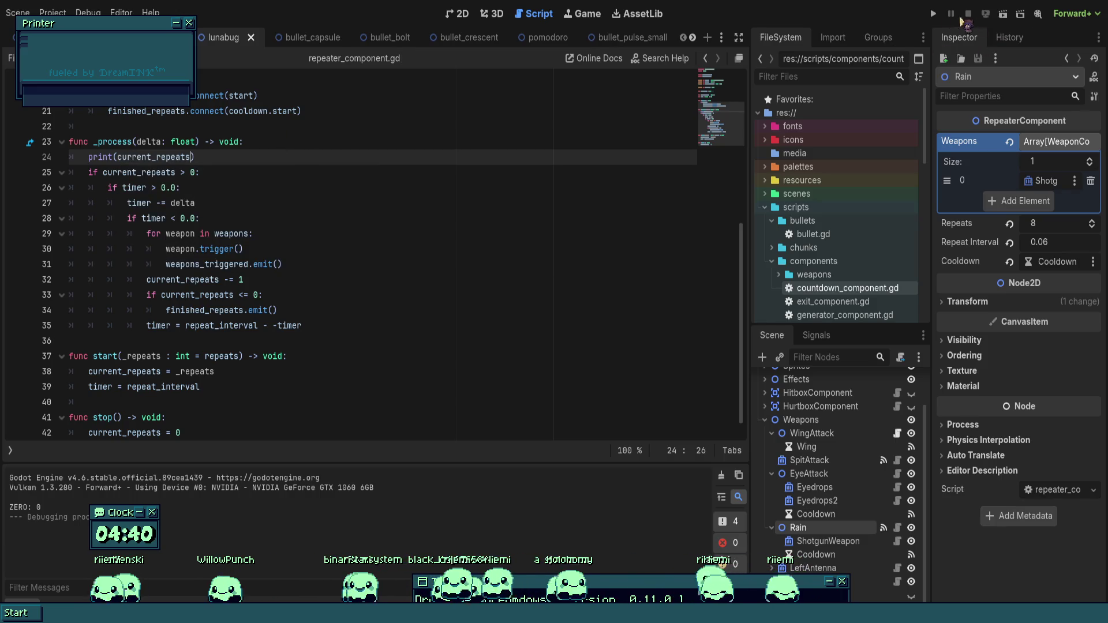
Play-test again, then delete the print(current_repeats) debug line
{"action": "left_click", "coordinate": [933, 13]}
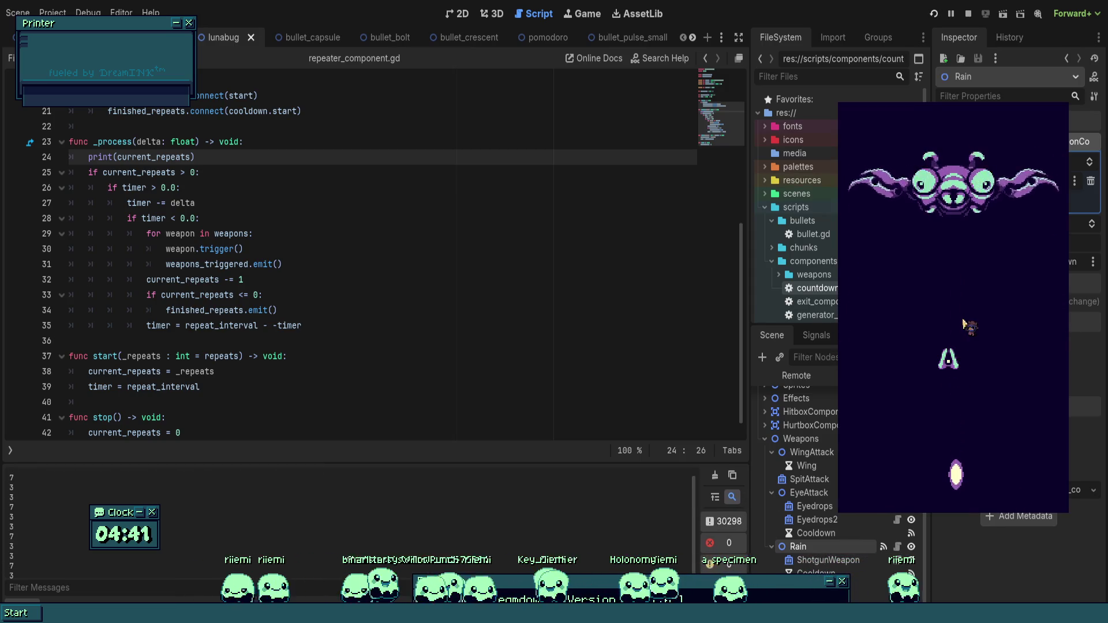
{"action": "key", "text": "F8"}
{"action": "left_click", "coordinate": [300, 203]}
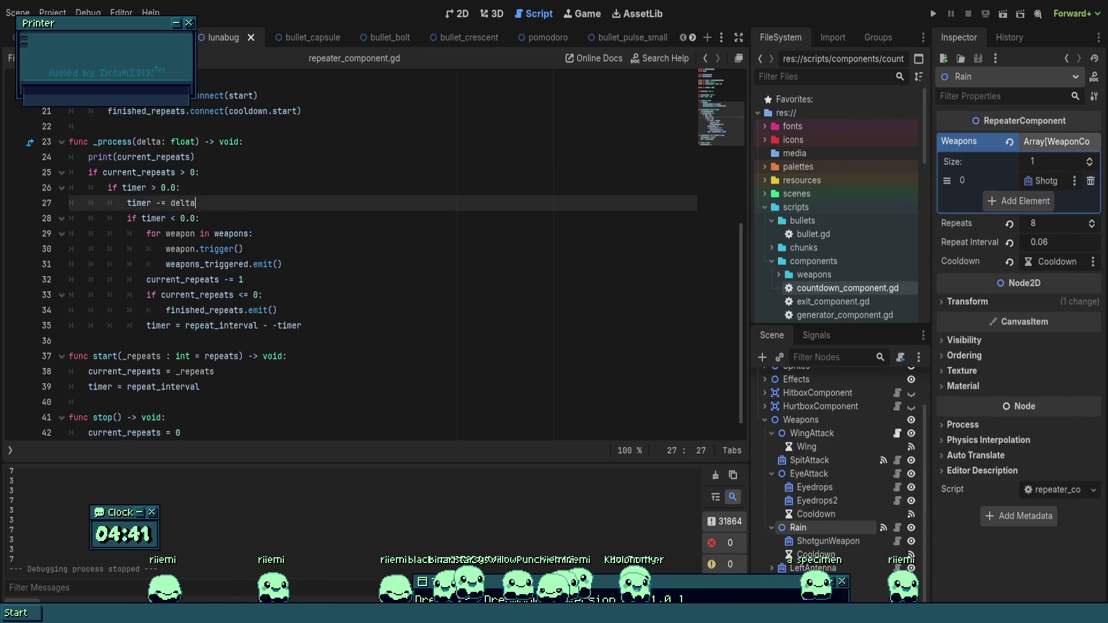
{"action": "left_click", "coordinate": [289, 171]}
{"action": "key", "text": "Up"}
{"action": "key", "text": "Left"}
{"action": "key", "text": "BackSpace"}
{"action": "key", "text": "BackSpace"}
{"action": "key", "text": "BackSpace"}
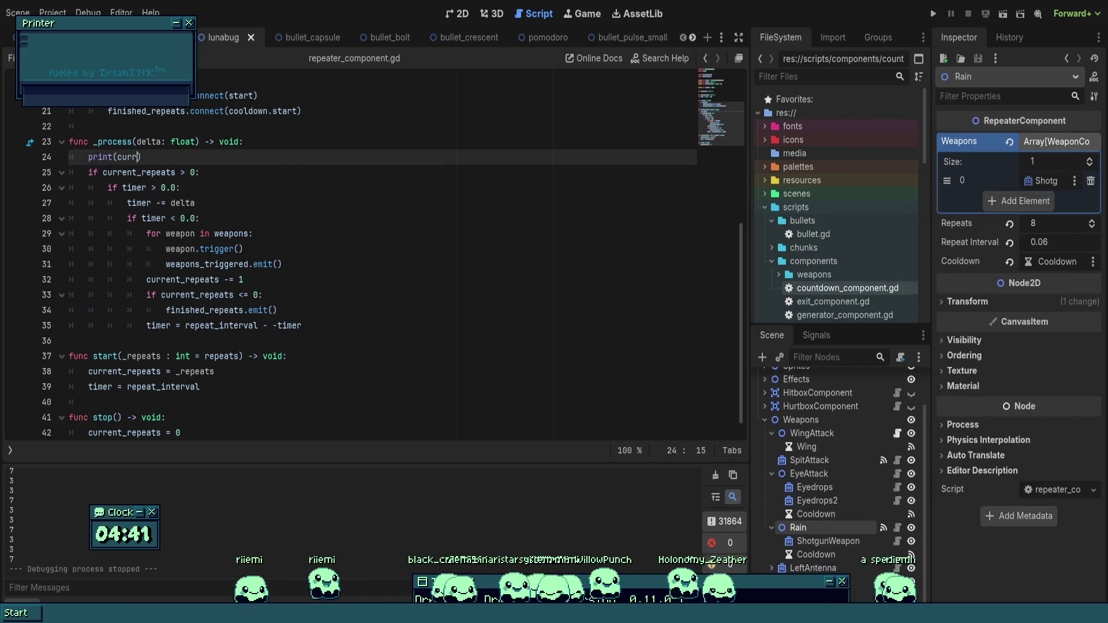
{"action": "key", "text": "BackSpace"}
{"action": "key", "text": "BackSpace"}
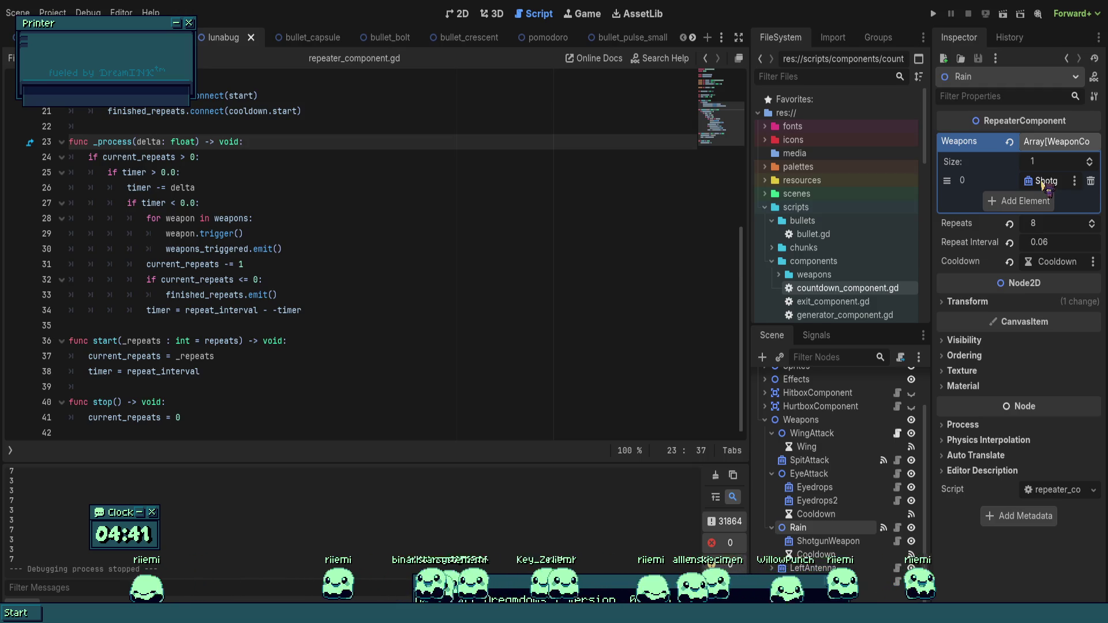
Open the ShotgunWeapon node's shotgun_weapon.gd script at its trigger function
{"action": "left_click", "coordinate": [878, 542]}
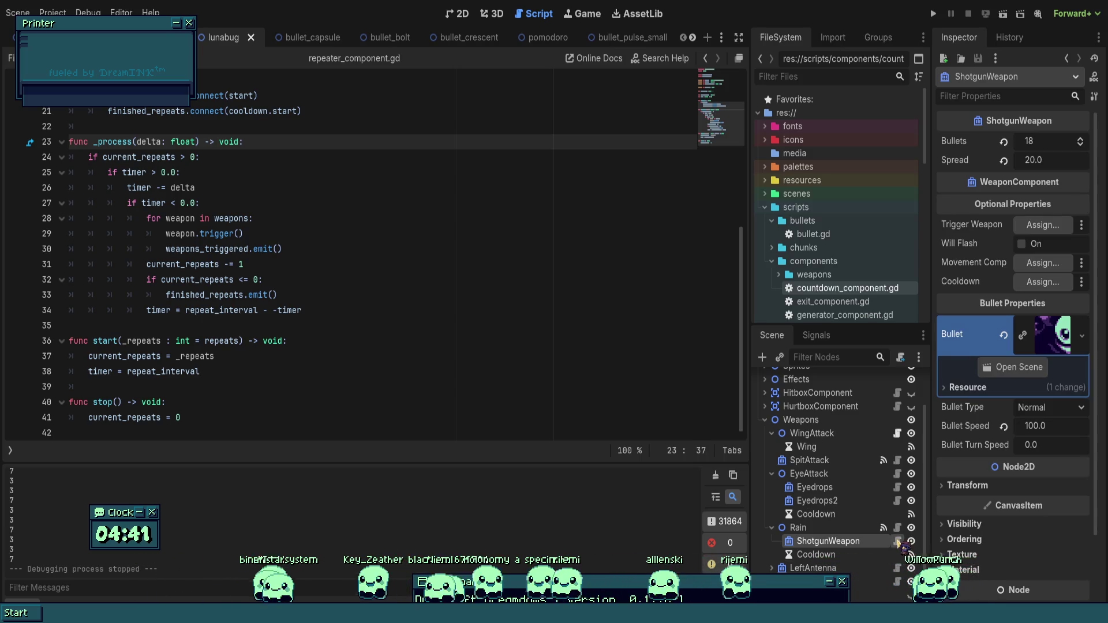
{"action": "left_click", "coordinate": [898, 542]}
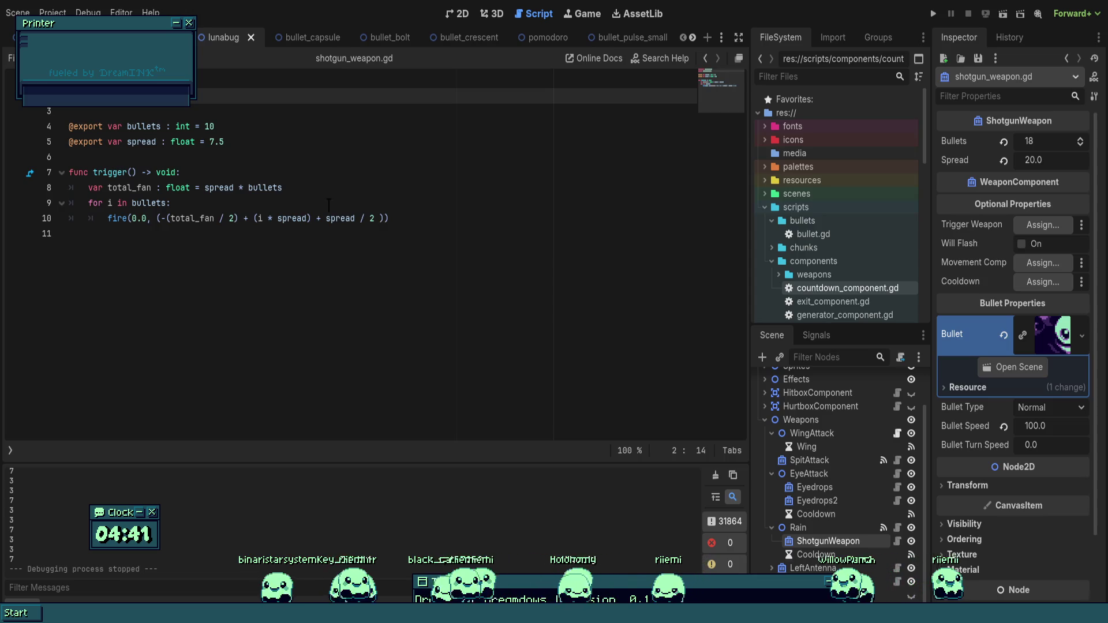
{"action": "left_click", "coordinate": [293, 172]}
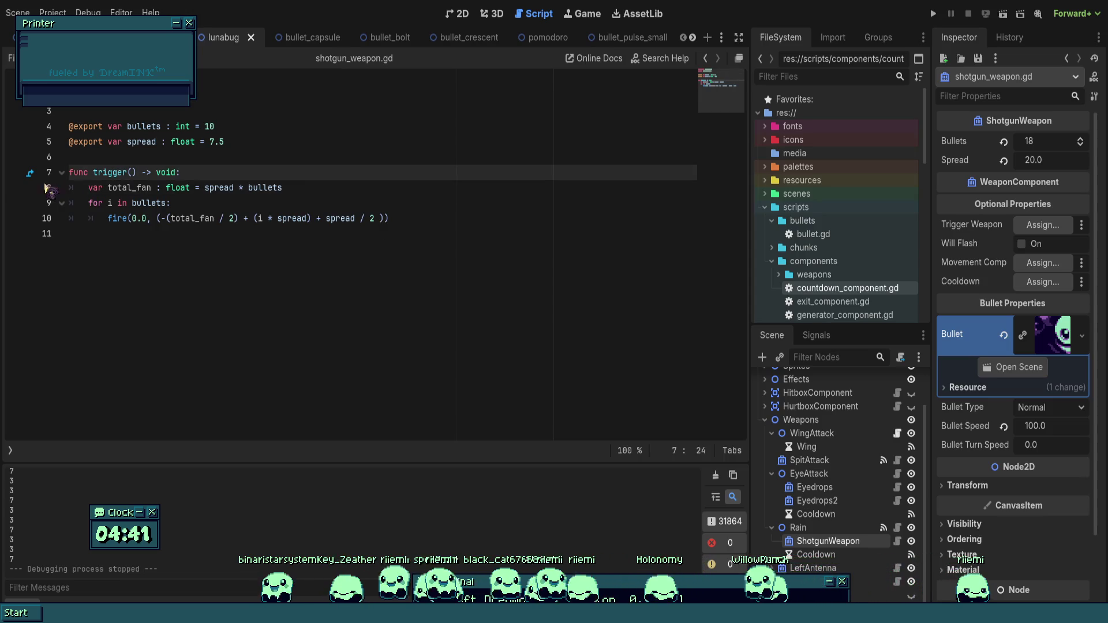
Confirm trigger() runs by hitting a breakpoint on line 8's total_fan, then remove it
{"action": "left_click", "coordinate": [16, 188]}
{"action": "left_click", "coordinate": [92, 157]}
{"action": "left_click", "coordinate": [934, 12]}
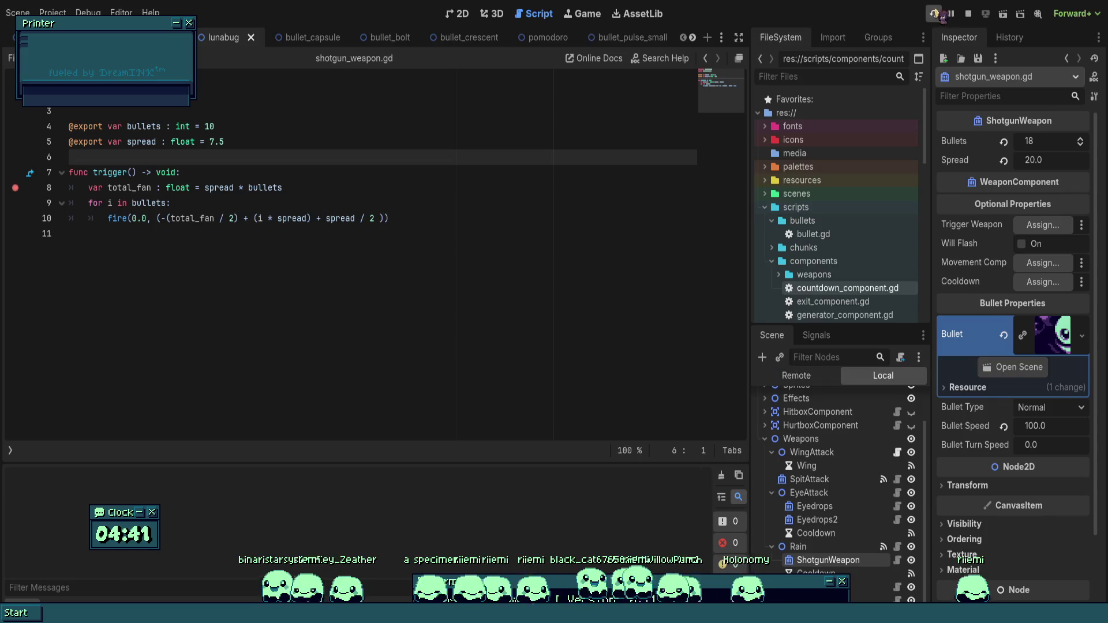
{"action": "left_click", "coordinate": [738, 428]}
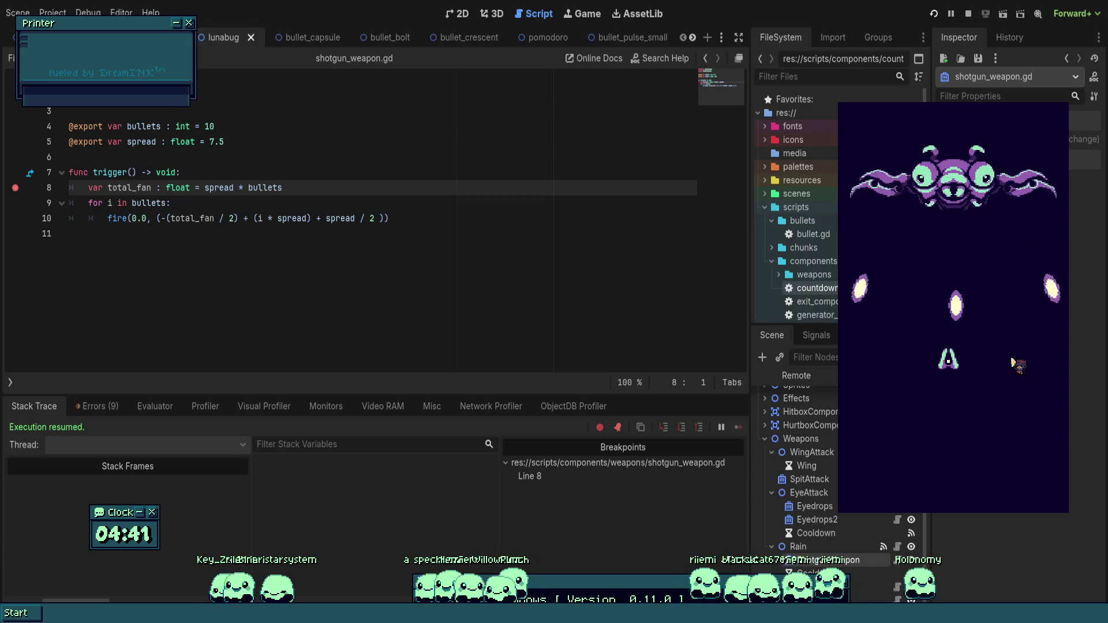
{"action": "key", "text": "F8"}
{"action": "left_click", "coordinate": [383, 159]}
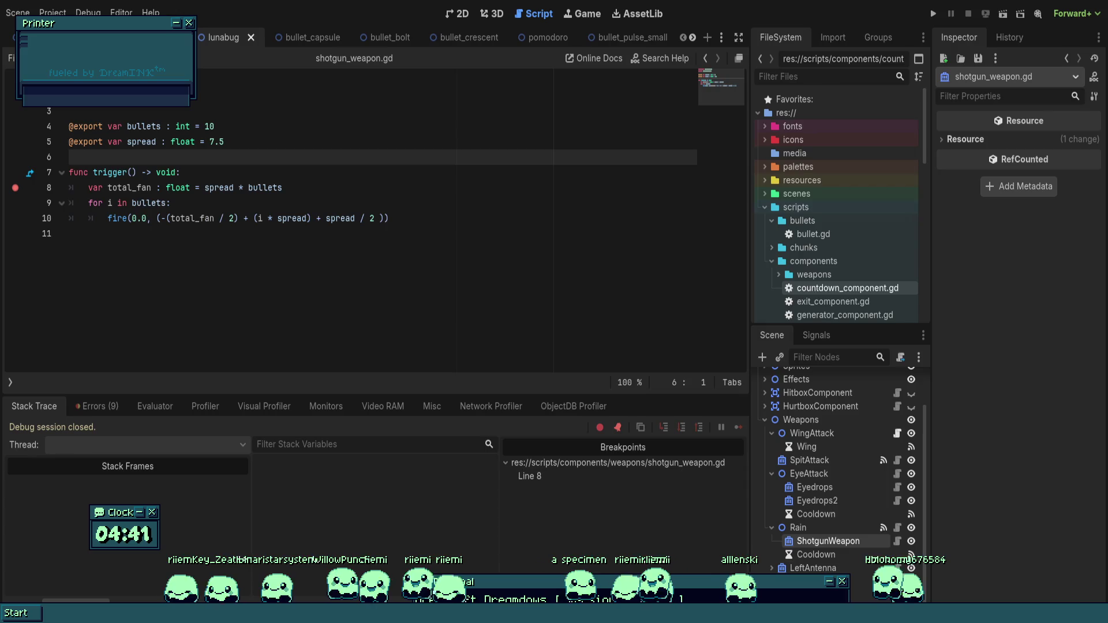
{"action": "left_click", "coordinate": [22, 190]}
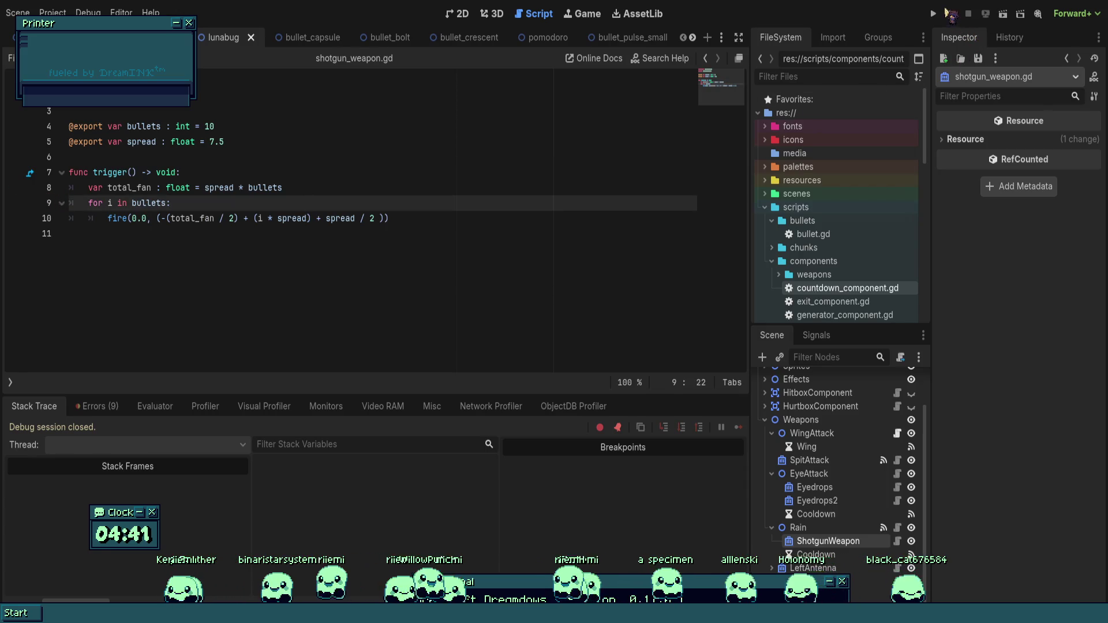
Run the game and inspect the live Lunabug > Weapons ShotgunWeapon and Rain nodes remotely
{"action": "left_click", "coordinate": [934, 12]}
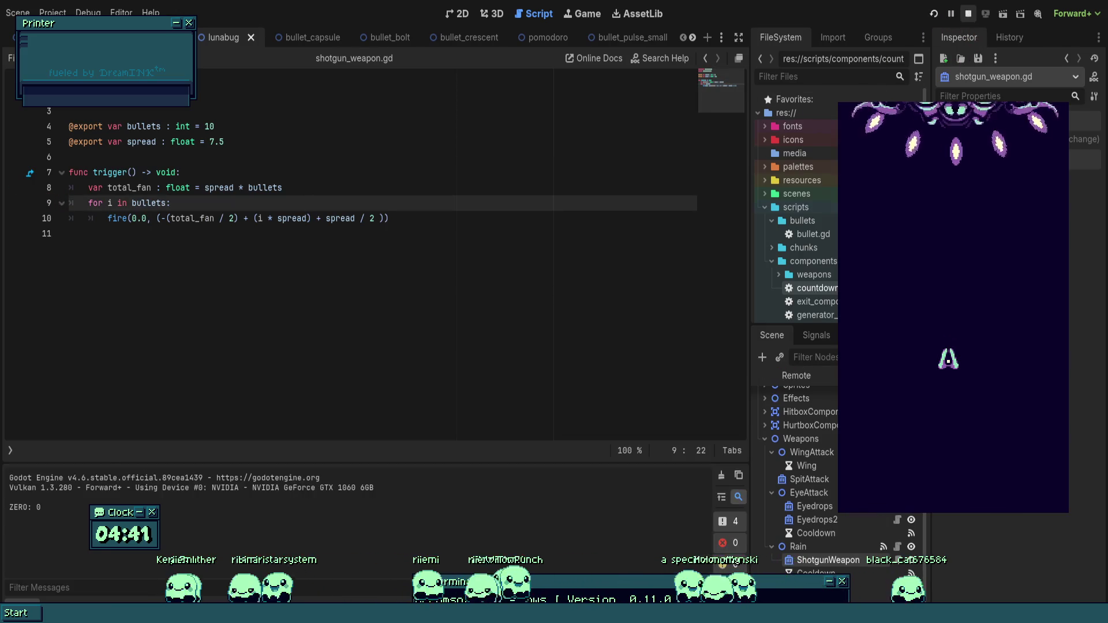
{"action": "left_click", "coordinate": [796, 376]}
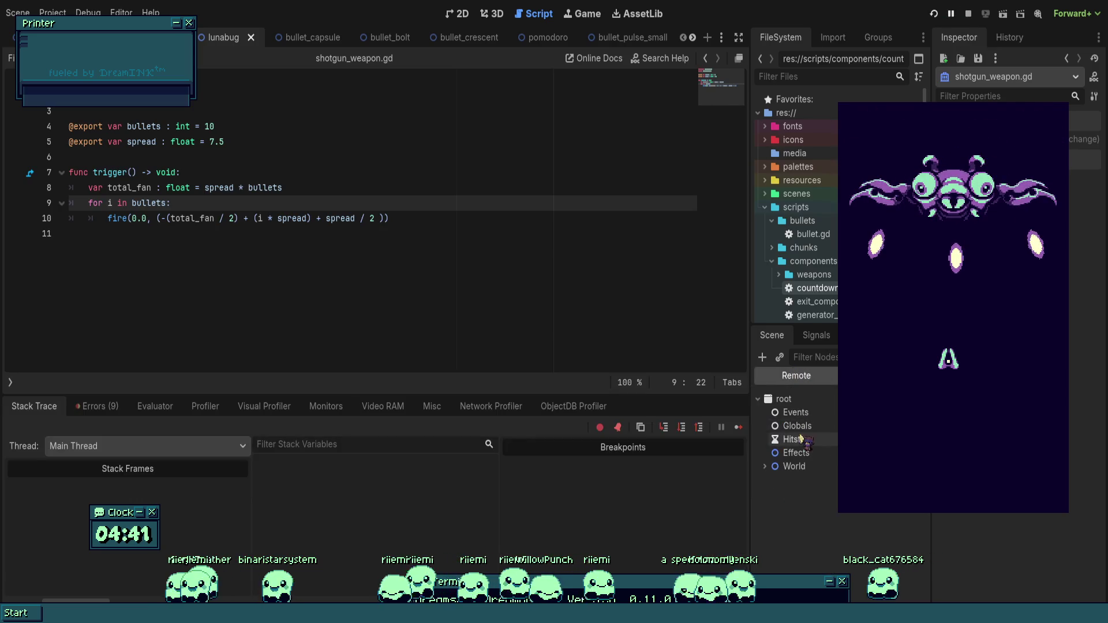
{"action": "left_click", "coordinate": [772, 547]}
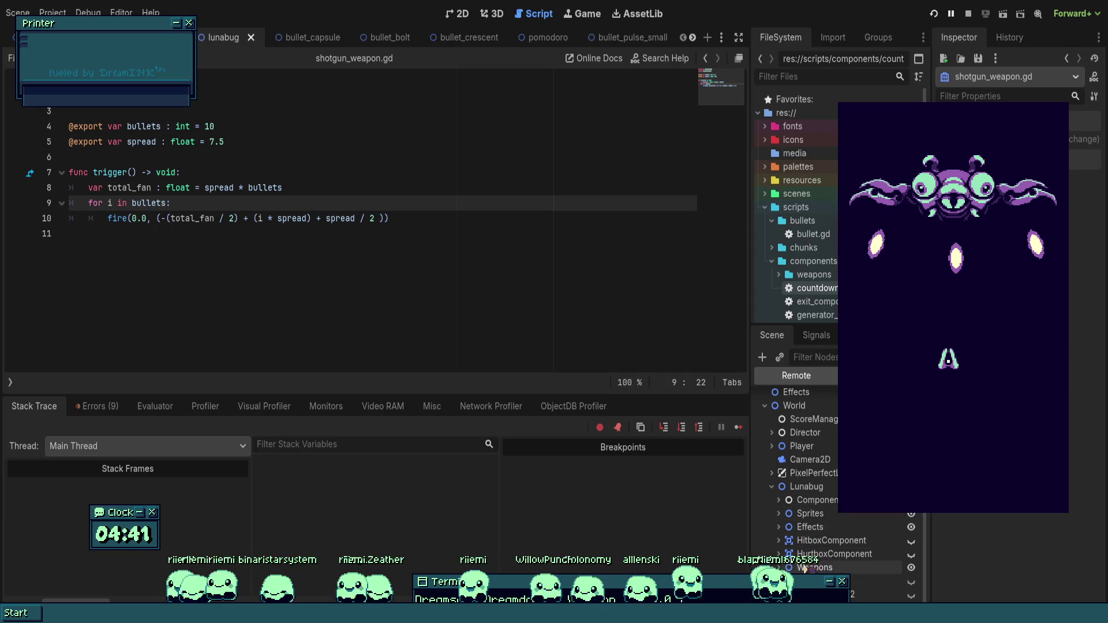
{"action": "left_click", "coordinate": [777, 567]}
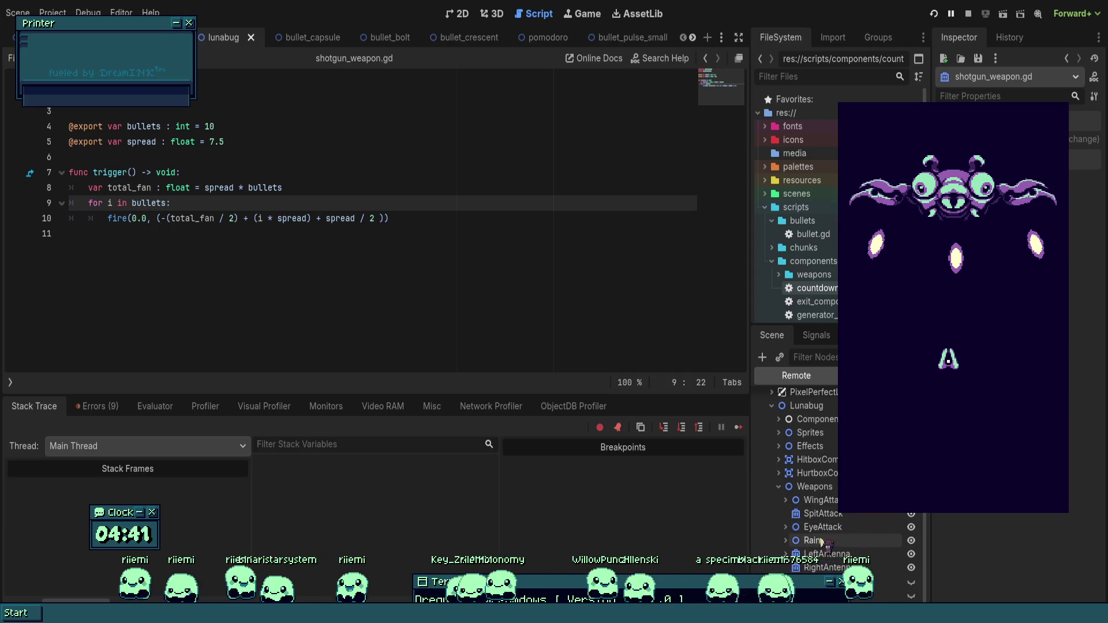
{"action": "left_click", "coordinate": [827, 552]}
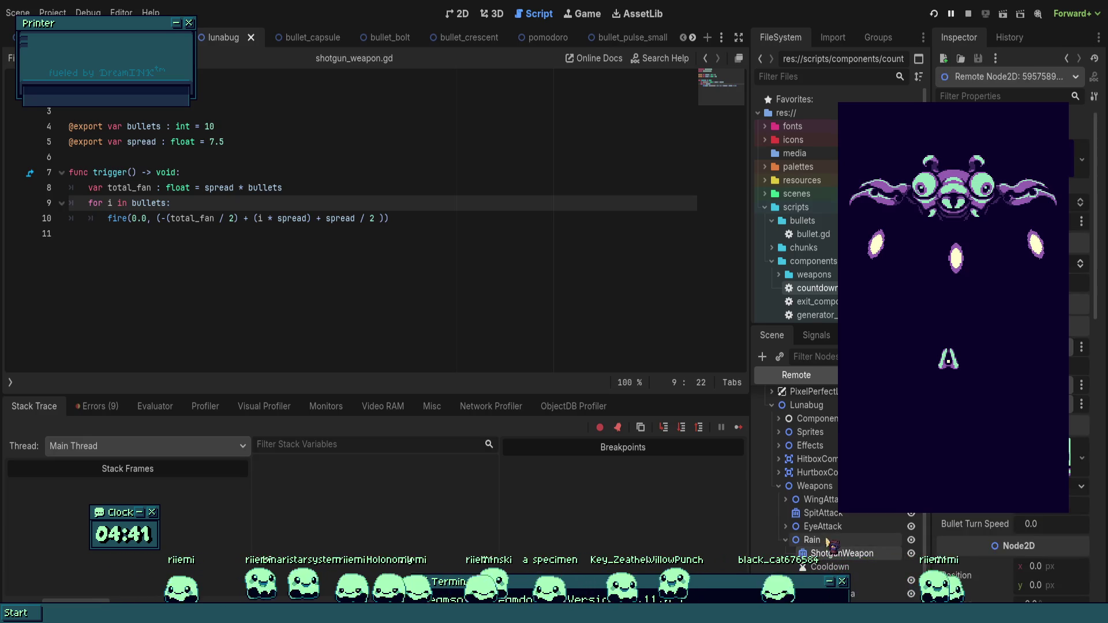
{"action": "left_click", "coordinate": [829, 543]}
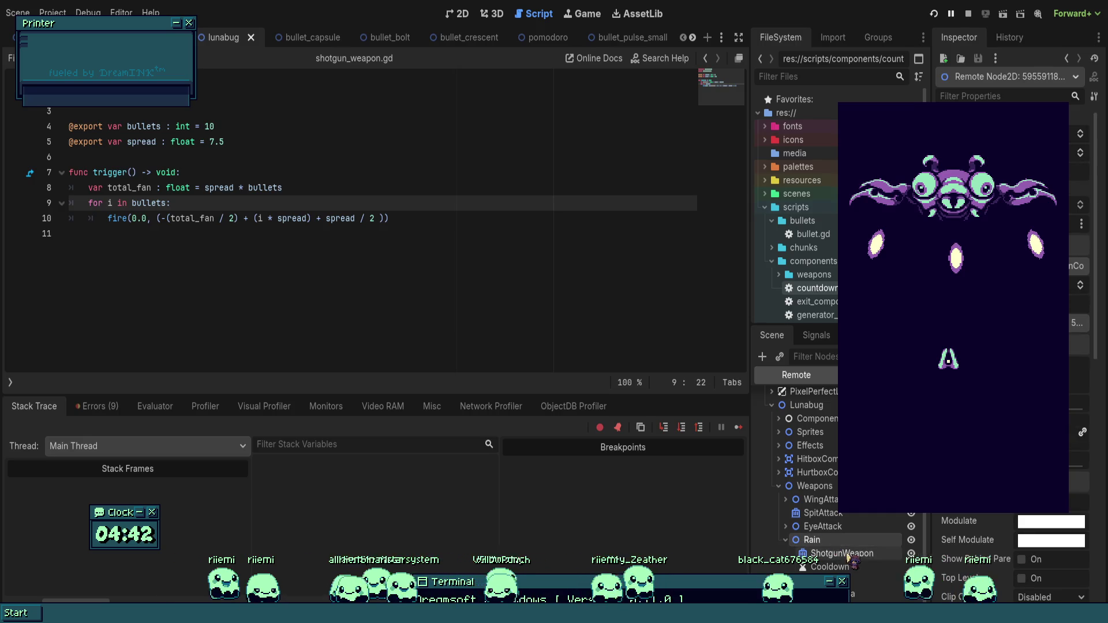
{"action": "left_click", "coordinate": [969, 14]}
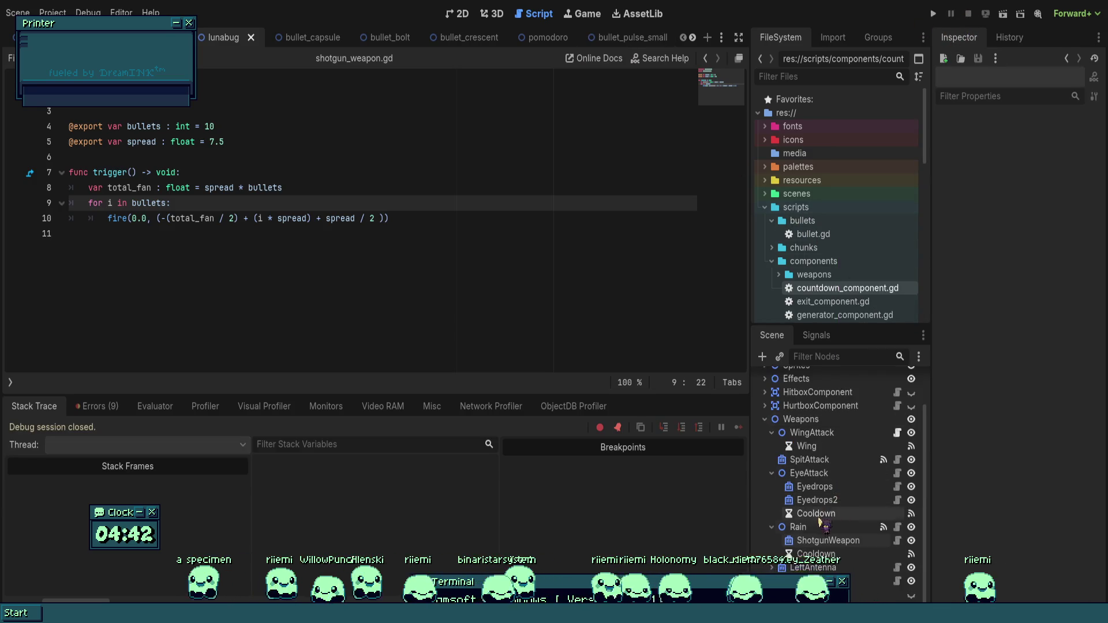
Set the Rain ShotgunWeapon's Bullet Speed to 180, save the lunabug scene, and test-run it
{"action": "left_click", "coordinate": [820, 542]}
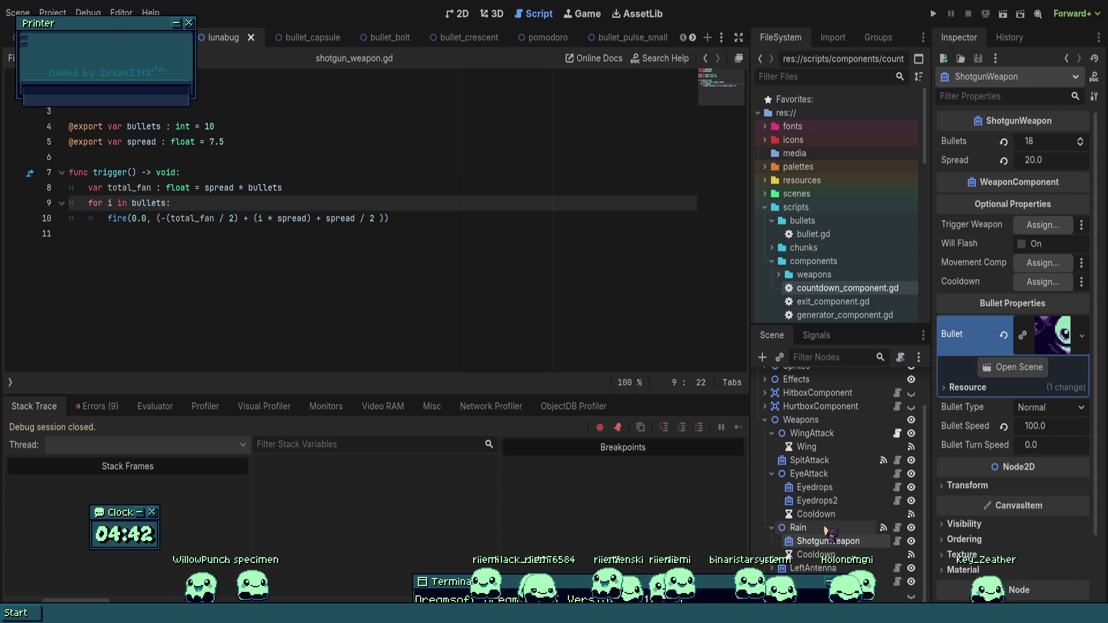
{"action": "left_click", "coordinate": [1004, 427]}
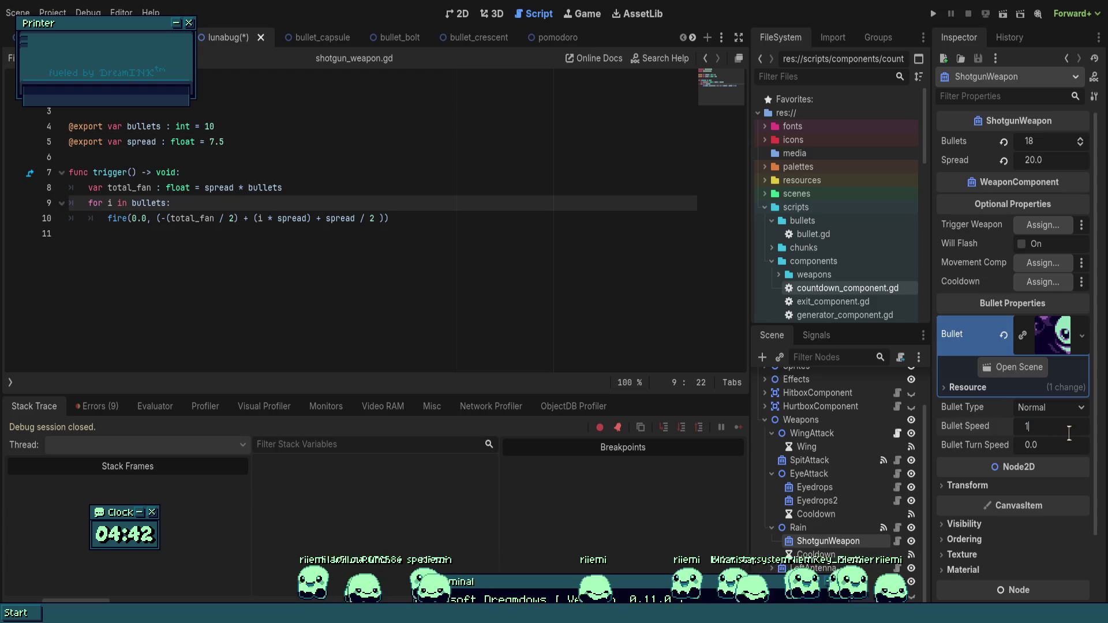
{"action": "key", "text": "ctrl+s"}
{"action": "left_click", "coordinate": [933, 13]}
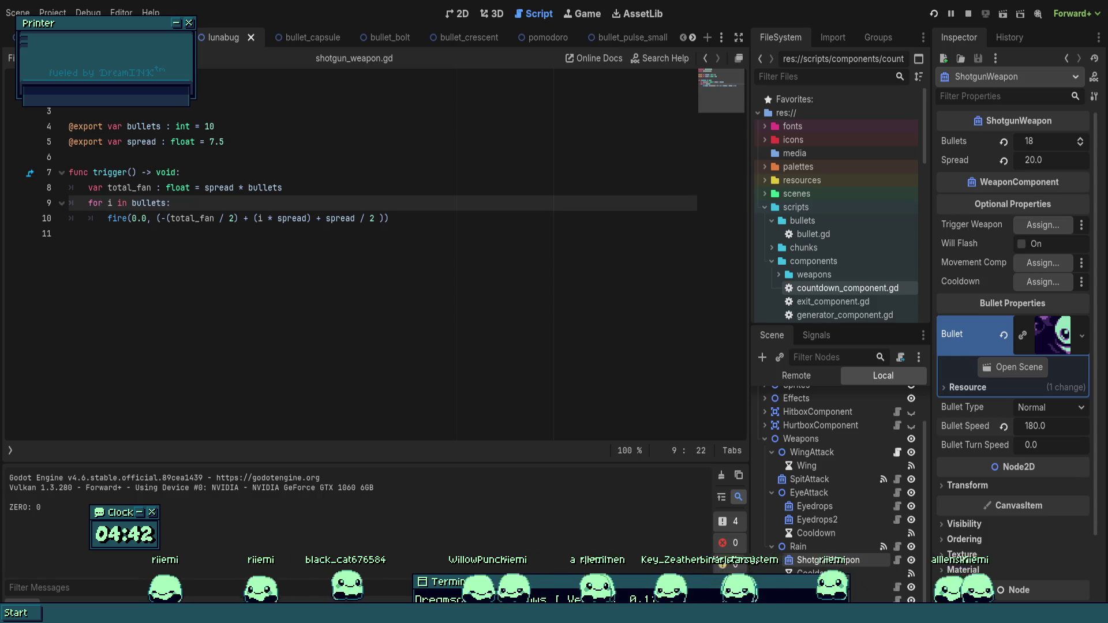
{"action": "left_click", "coordinate": [969, 14]}
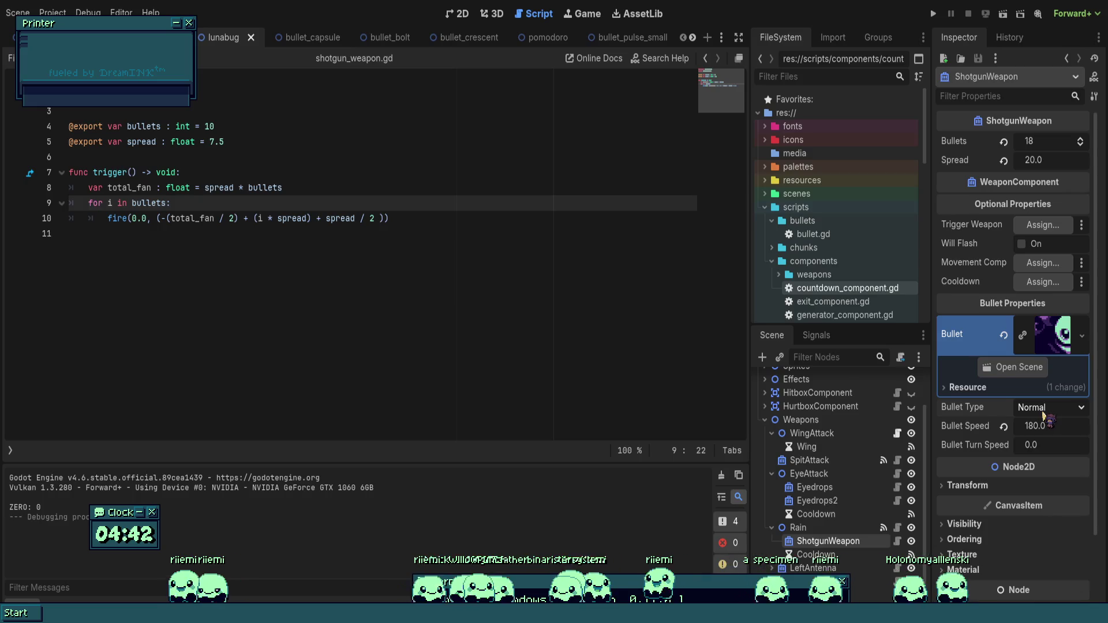
Compare the Cooldown timer wait times of the Rain and EyeAttack attacks
{"action": "left_click", "coordinate": [1064, 352]}
{"action": "left_click", "coordinate": [1065, 346]}
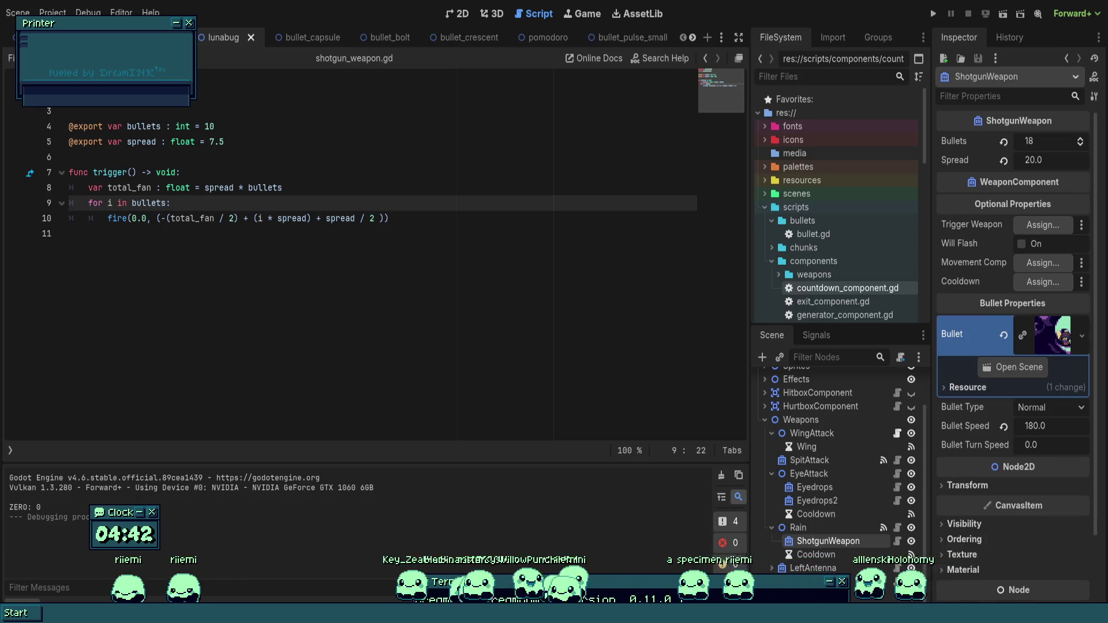
{"action": "left_click", "coordinate": [818, 555]}
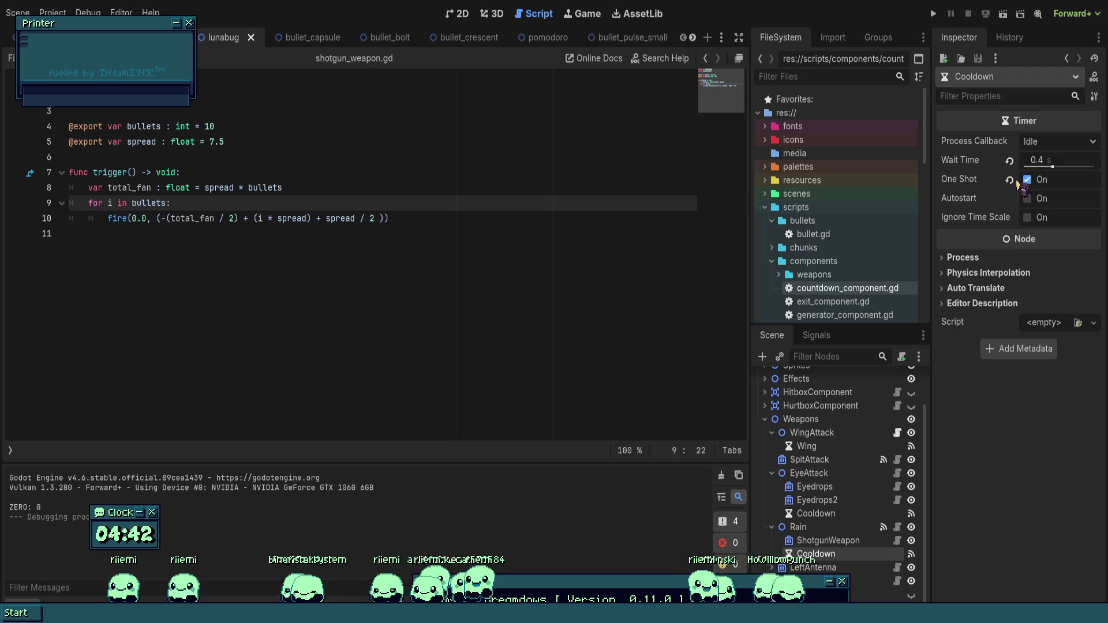
{"action": "left_click", "coordinate": [805, 514]}
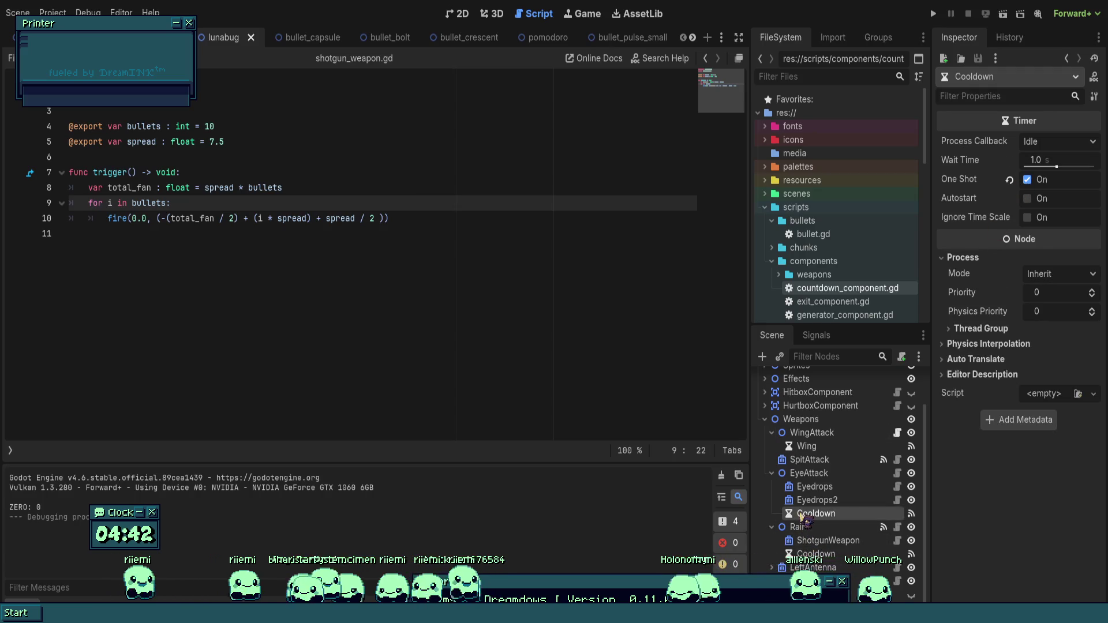
{"action": "left_click", "coordinate": [822, 555]}
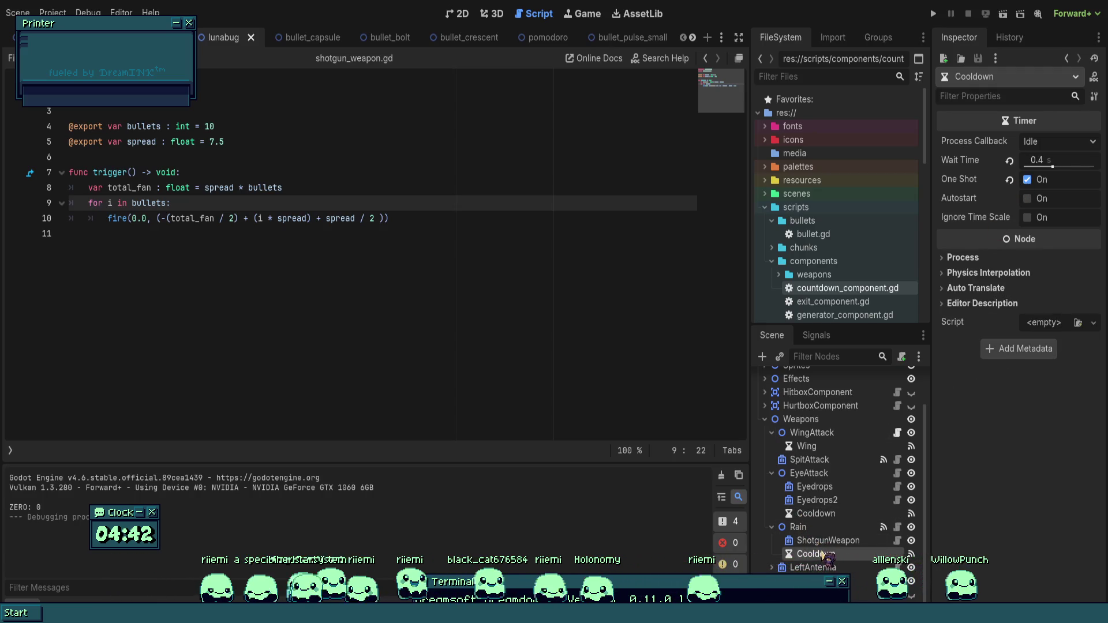
{"action": "left_click", "coordinate": [814, 514]}
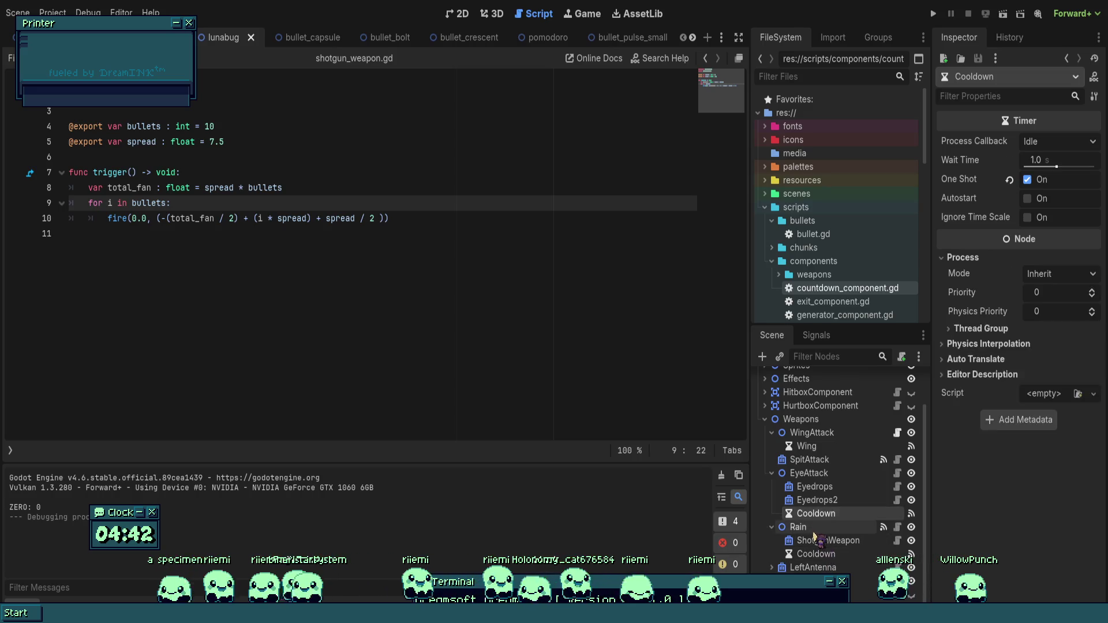
Change the Rain repeater's Repeats to 5 and bring up the Lunabug boss script
{"action": "left_click", "coordinate": [798, 528]}
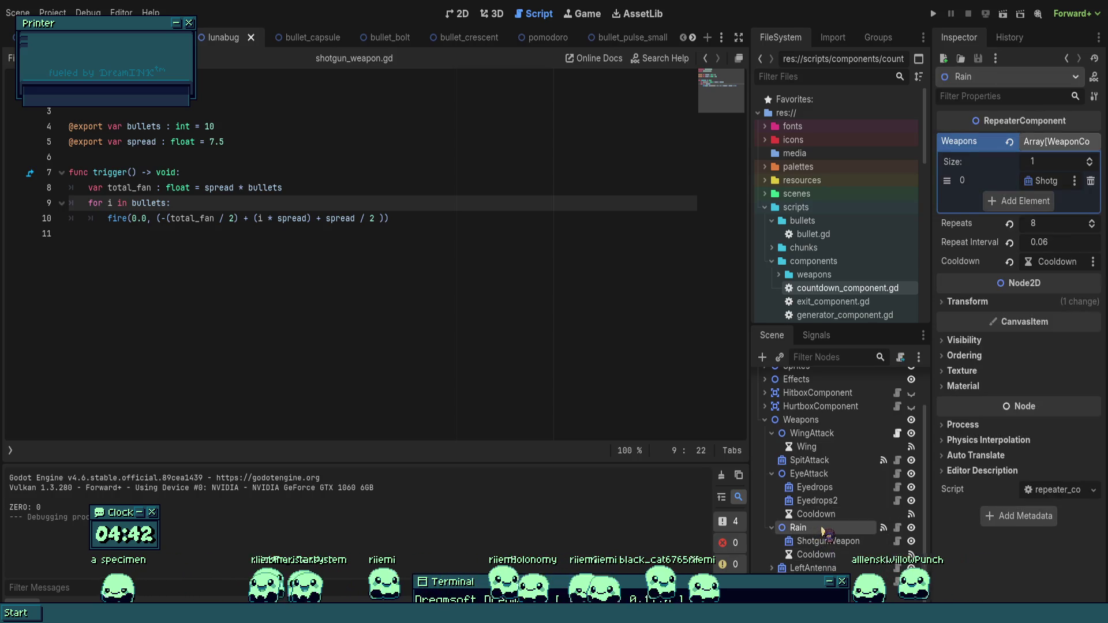
{"action": "type", "text": "5"}
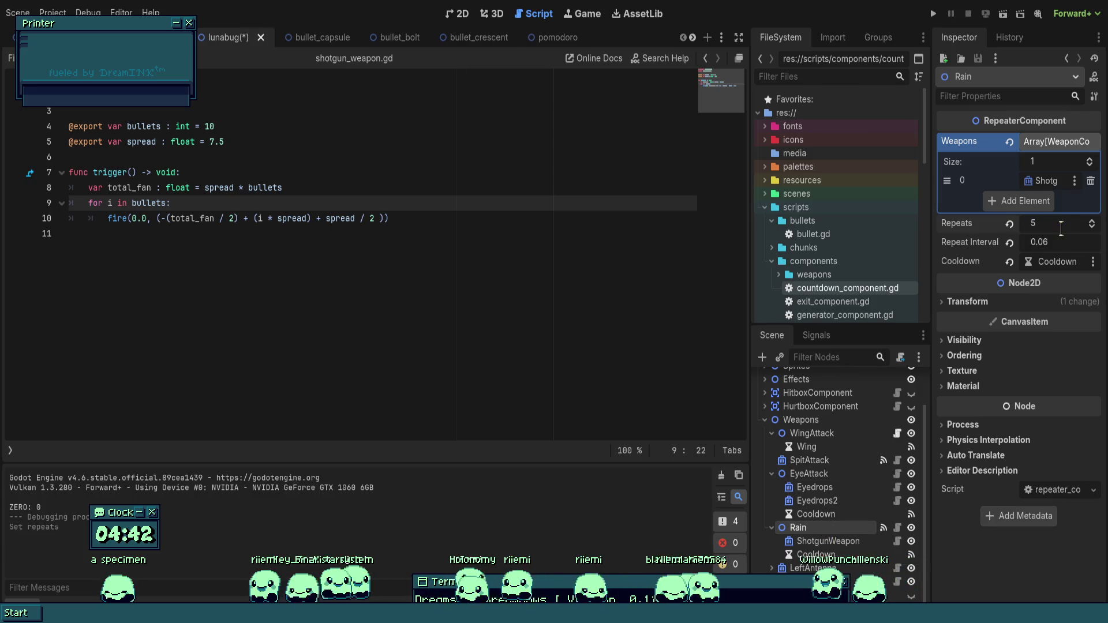
{"action": "left_click", "coordinate": [933, 13]}
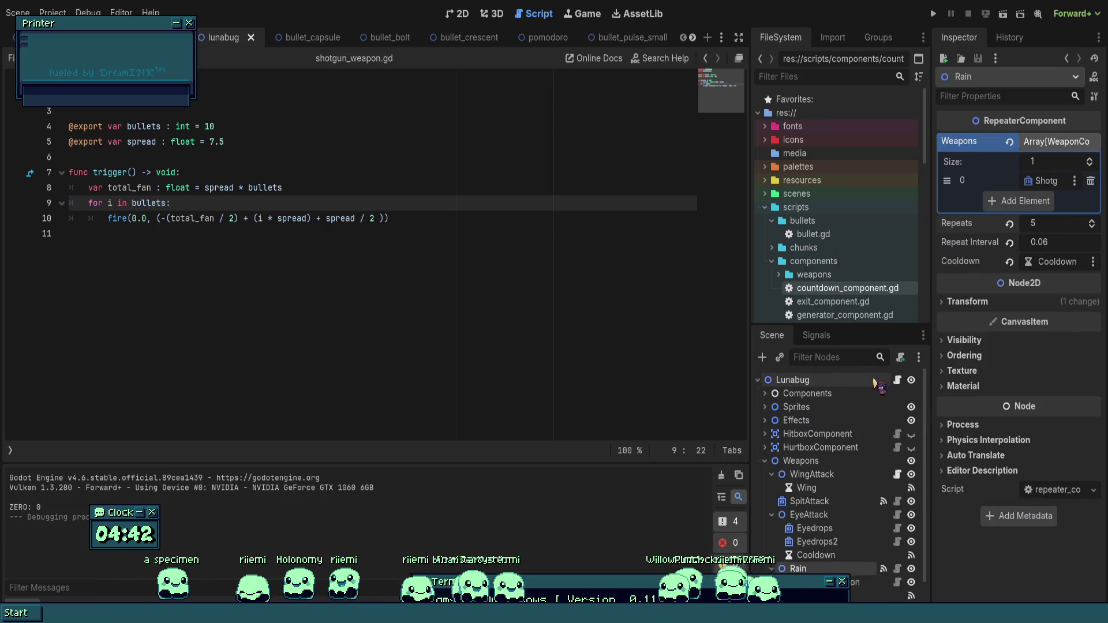
{"action": "left_click", "coordinate": [899, 381]}
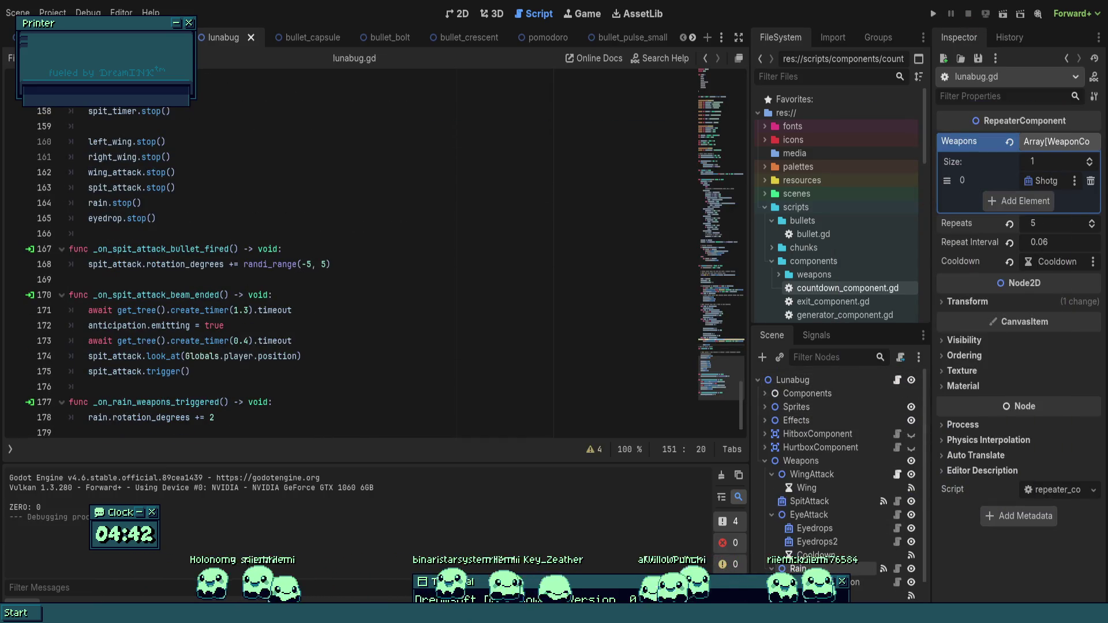
Scroll through lunabug.gd to review its rain-trigger code
{"action": "scroll", "coordinate": [384, 324], "scroll_direction": "up", "scroll_amount": 8}
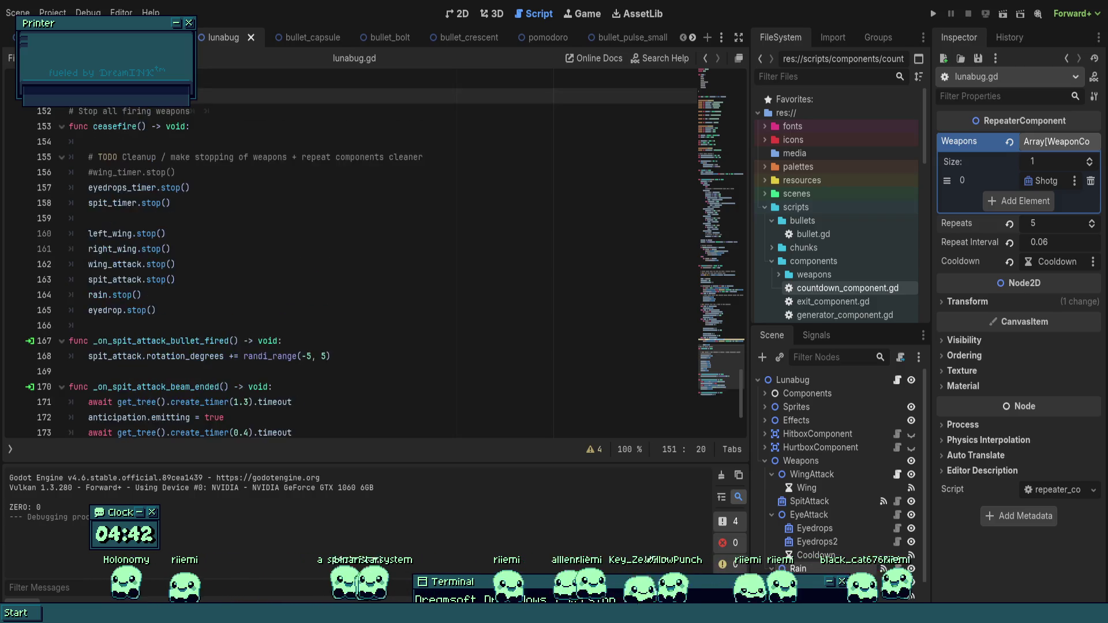
{"action": "scroll", "coordinate": [384, 325], "scroll_direction": "up", "scroll_amount": 4}
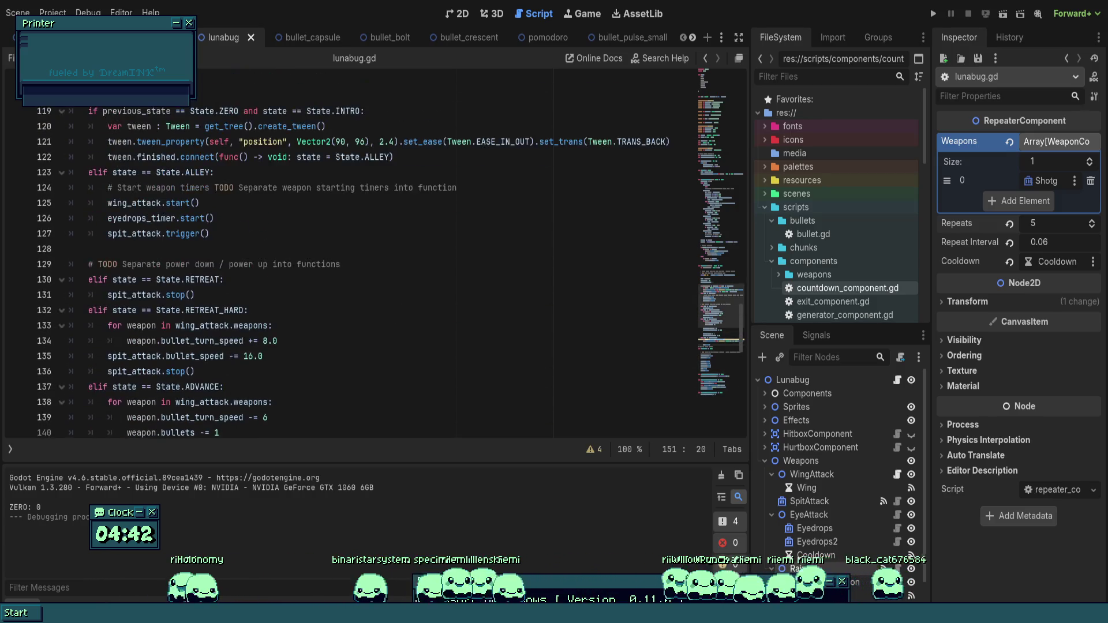
{"action": "scroll", "coordinate": [398, 315], "scroll_direction": "up", "scroll_amount": 15}
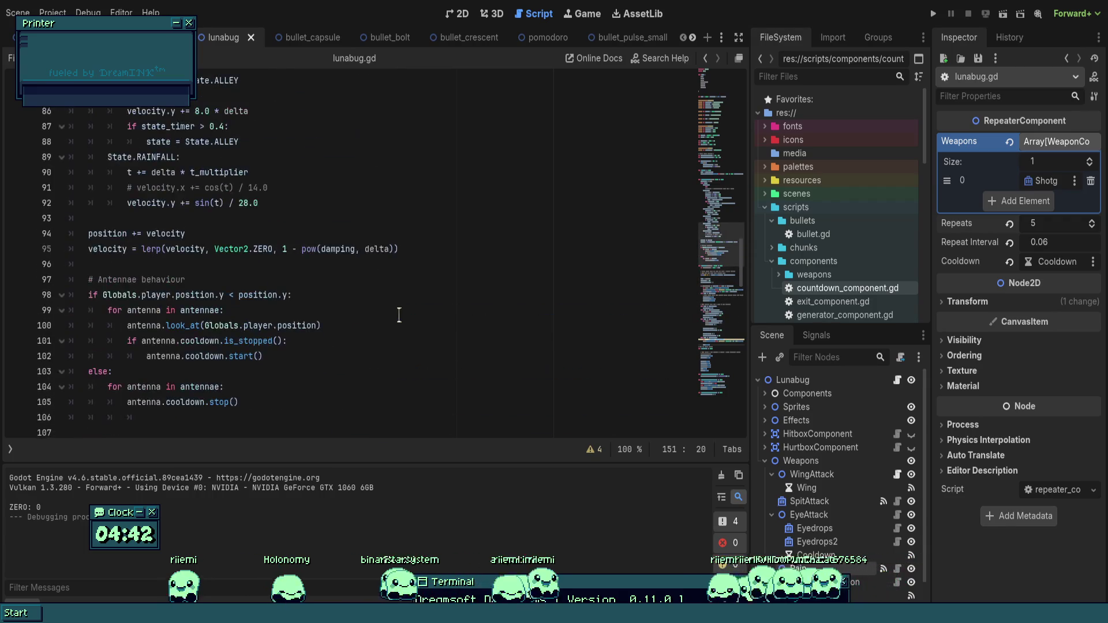
{"action": "scroll", "coordinate": [403, 315], "scroll_direction": "down", "scroll_amount": 8}
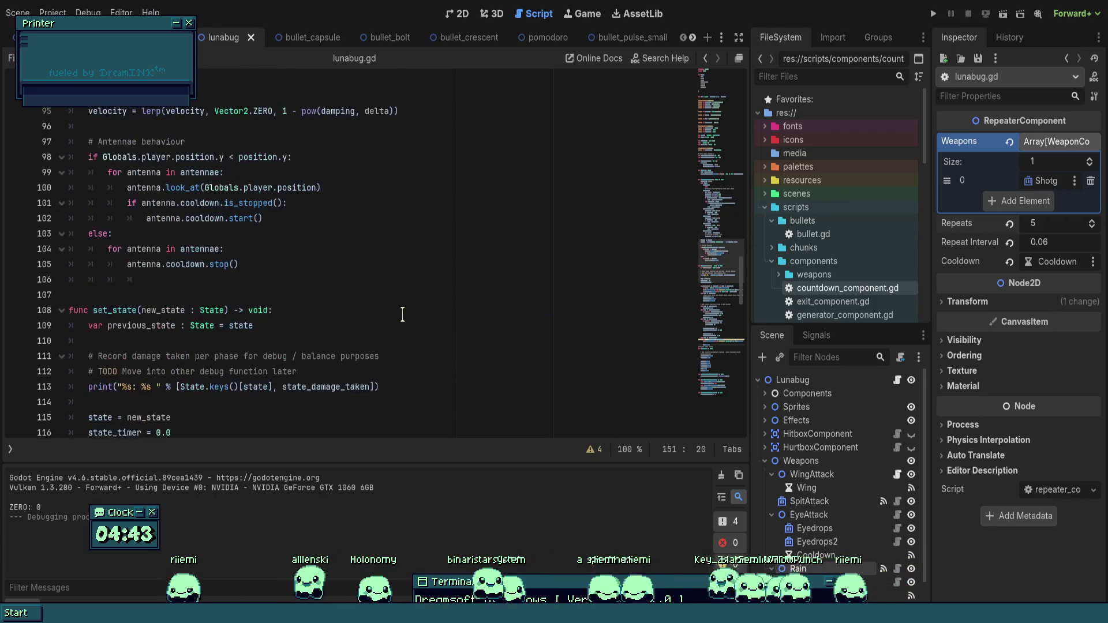
{"action": "scroll", "coordinate": [406, 314], "scroll_direction": "down", "scroll_amount": 7}
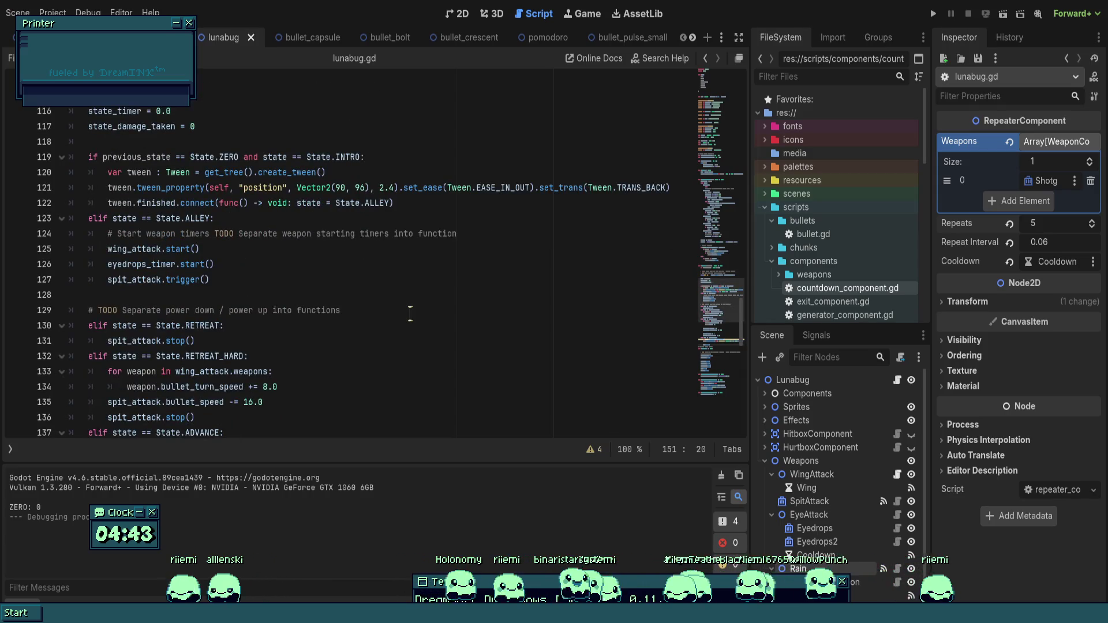
{"action": "scroll", "coordinate": [409, 313], "scroll_direction": "down", "scroll_amount": 5}
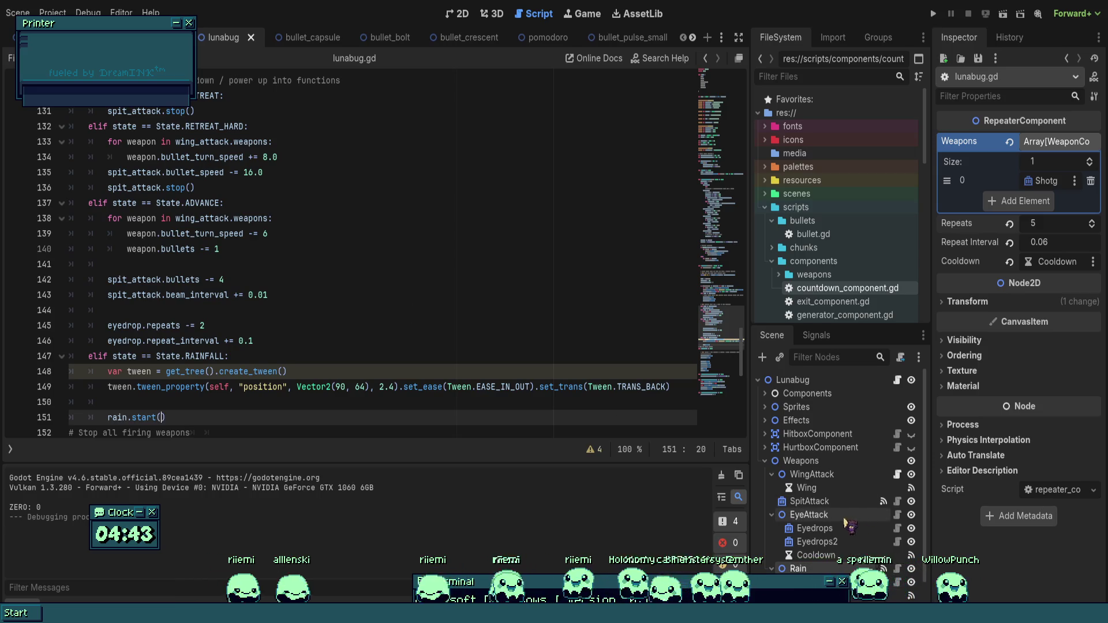
{"action": "scroll", "coordinate": [848, 523], "scroll_direction": "down", "scroll_amount": 3}
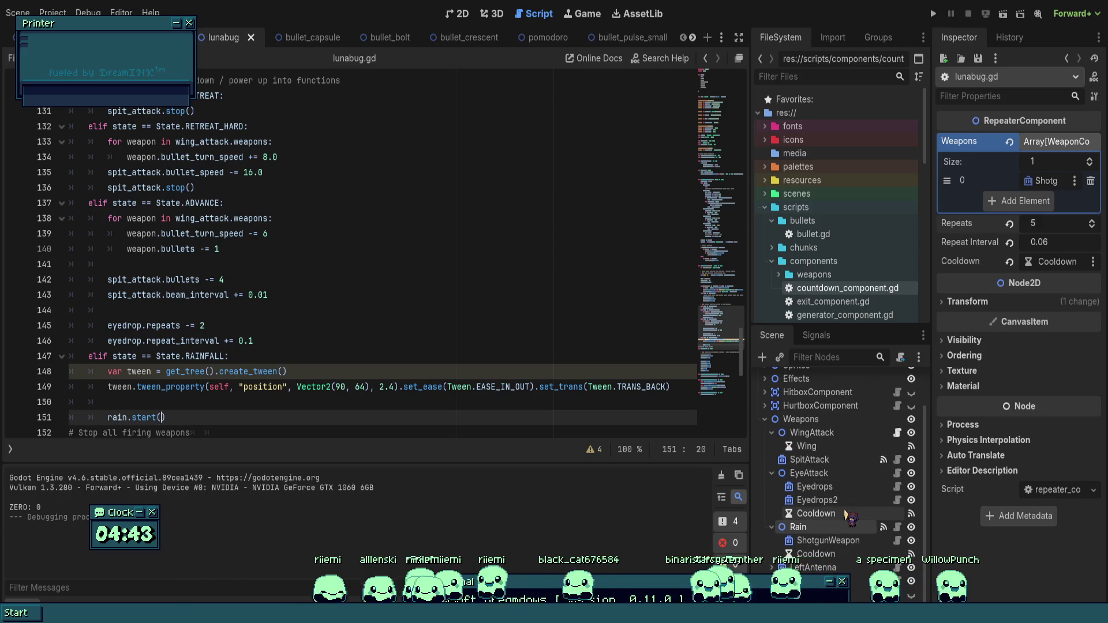
Select the Rain repeater, test-run the RAINFALL attack, and open repeater_component.gd
{"action": "left_click", "coordinate": [826, 515]}
{"action": "left_click", "coordinate": [821, 528]}
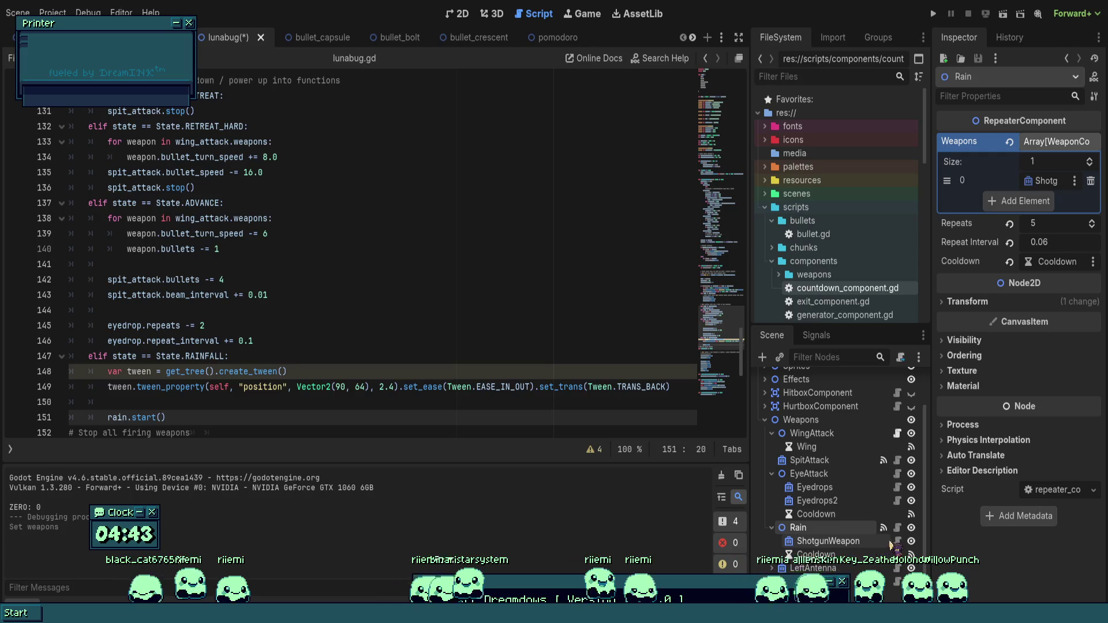
{"action": "left_click", "coordinate": [933, 13]}
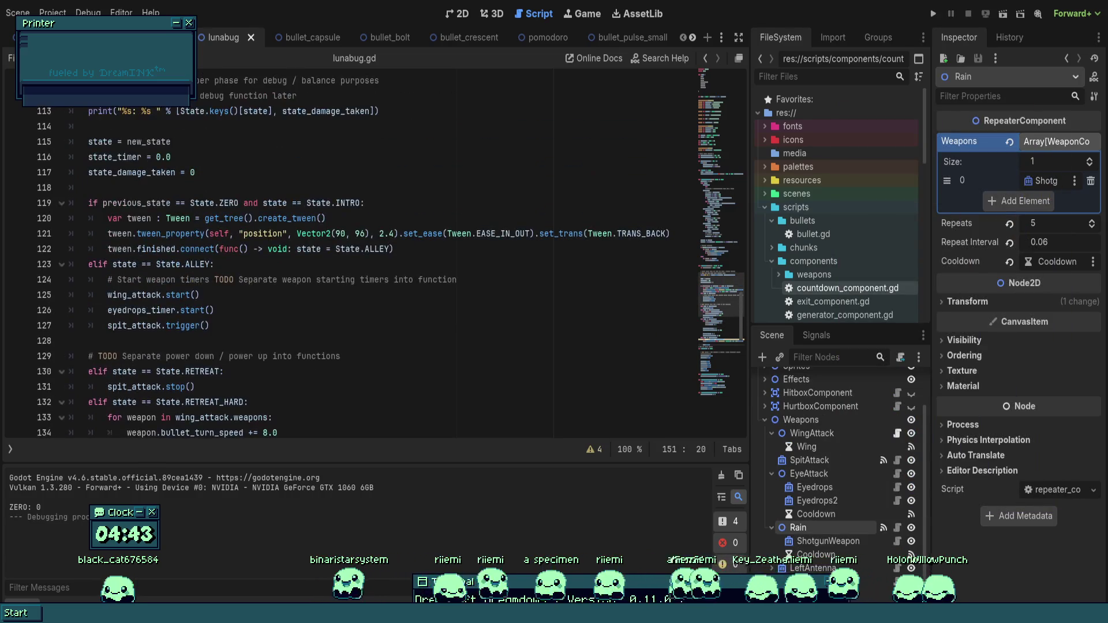
{"action": "left_click", "coordinate": [898, 528]}
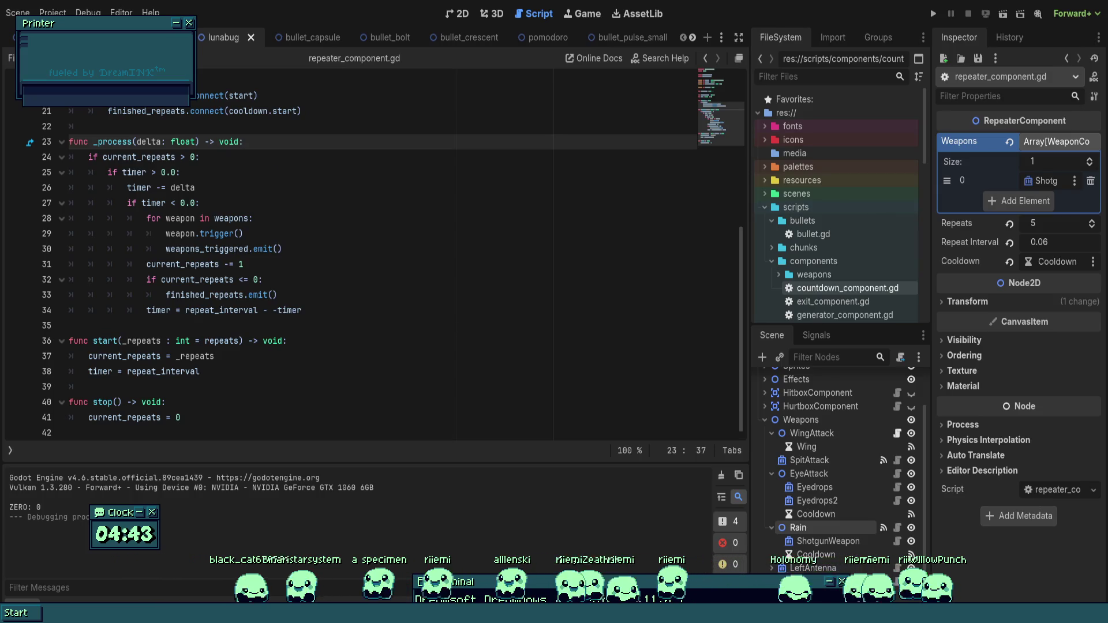
Test the print("burgers") debug line in the weapon loop, then delete it and save
{"action": "left_click", "coordinate": [294, 224]}
{"action": "key", "text": "Return"}
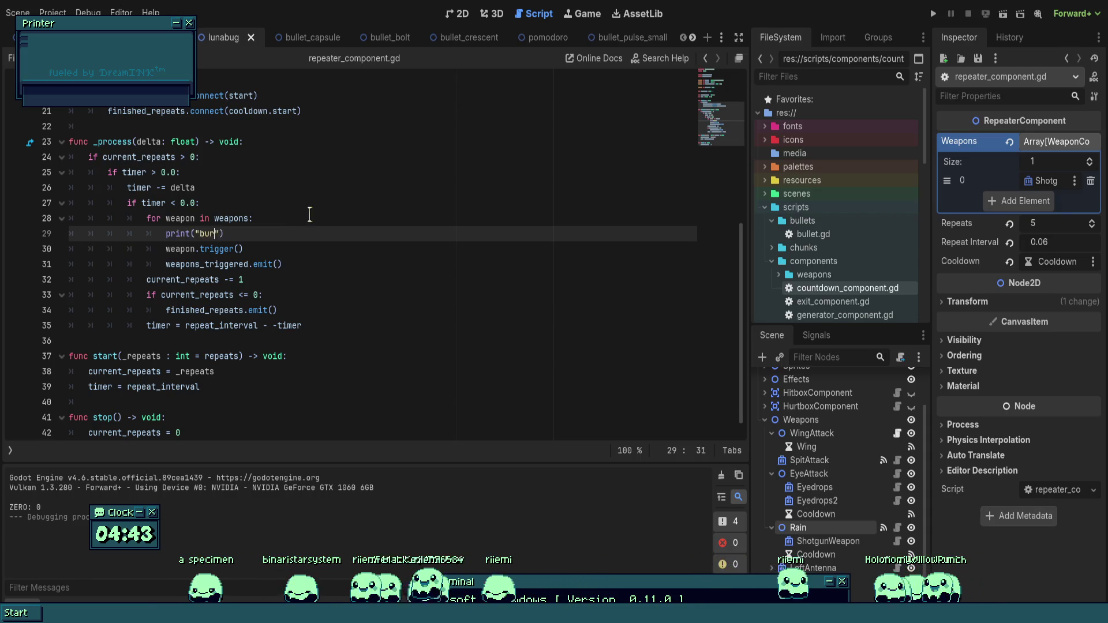
{"action": "left_click", "coordinate": [933, 13]}
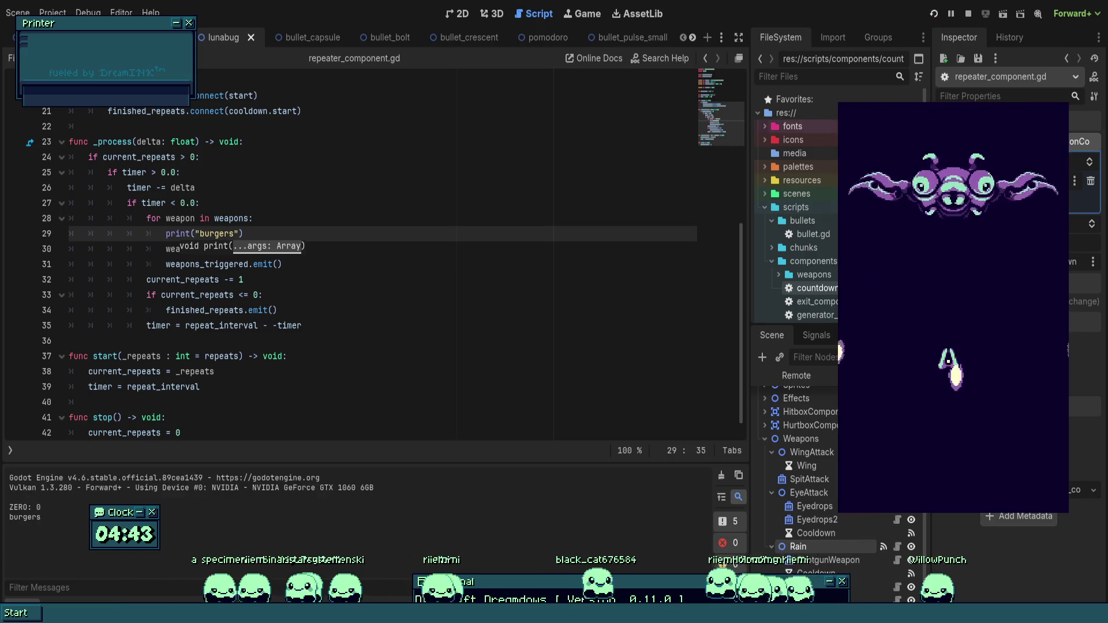
{"action": "key", "text": "F8"}
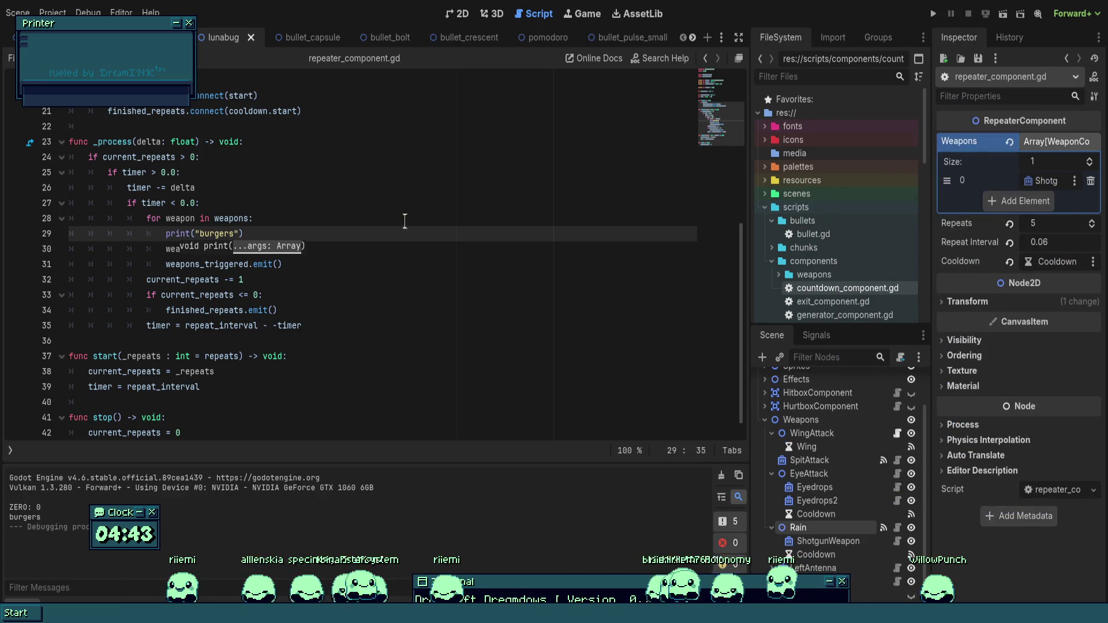
{"action": "left_click_drag", "start_coordinate": [244, 233], "coordinate": [56, 233]}
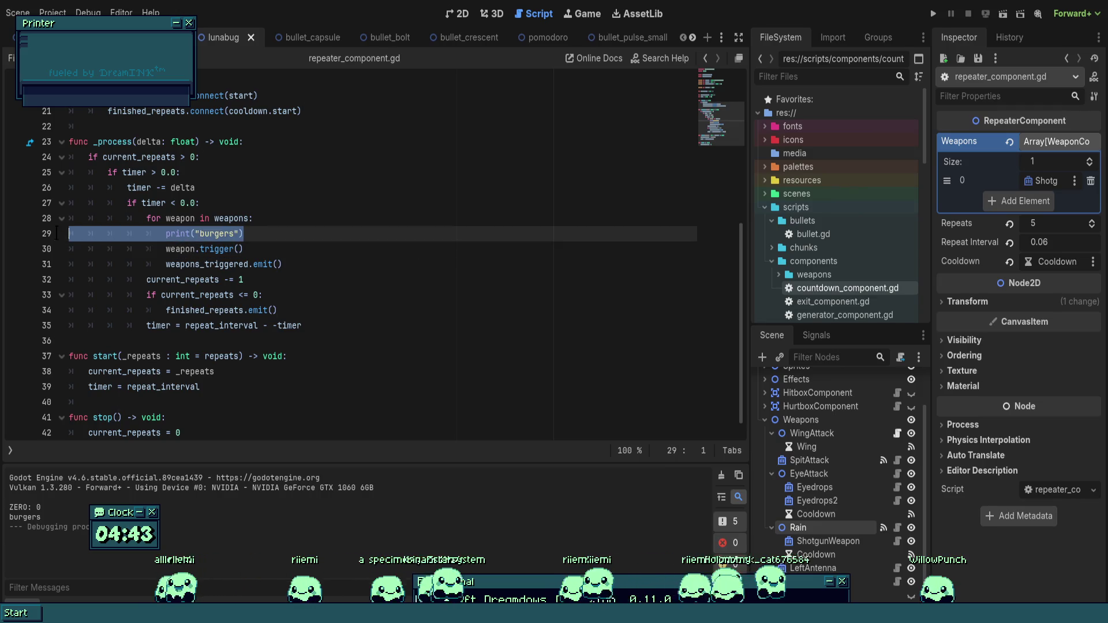
{"action": "key", "text": "BackSpace"}
{"action": "key", "text": "BackSpace"}
{"action": "key", "text": "ctrl+s"}
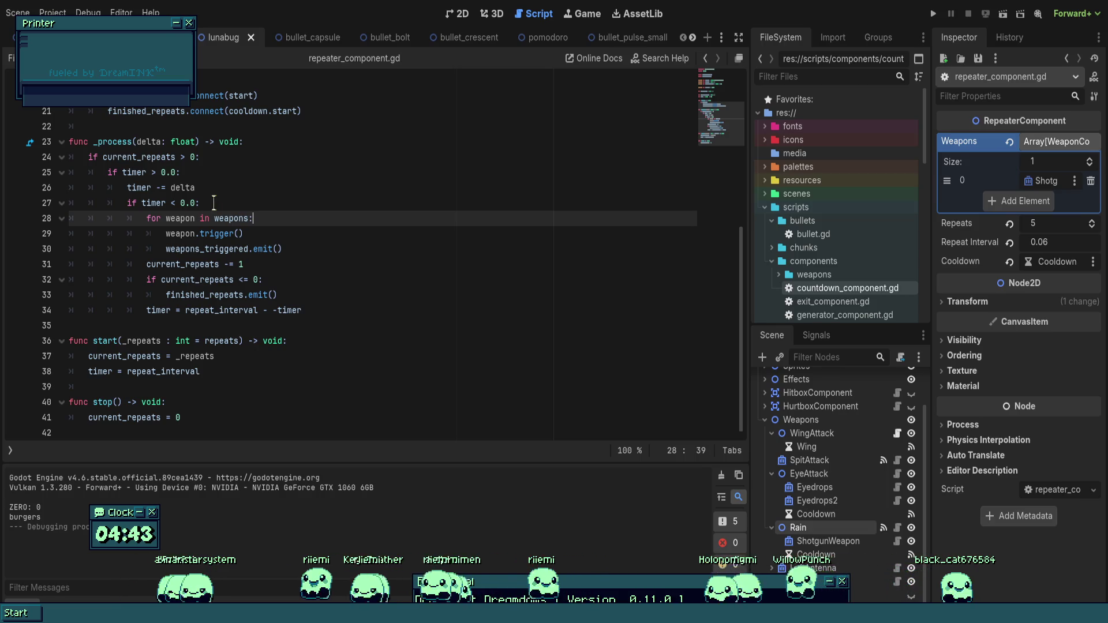
Set the Rain repeater's Repeat Interval to 0.5 and test-run the slower firing
{"action": "left_click", "coordinate": [1059, 242]}
{"action": "type", "text": "0.5"}
{"action": "key", "text": "Return"}
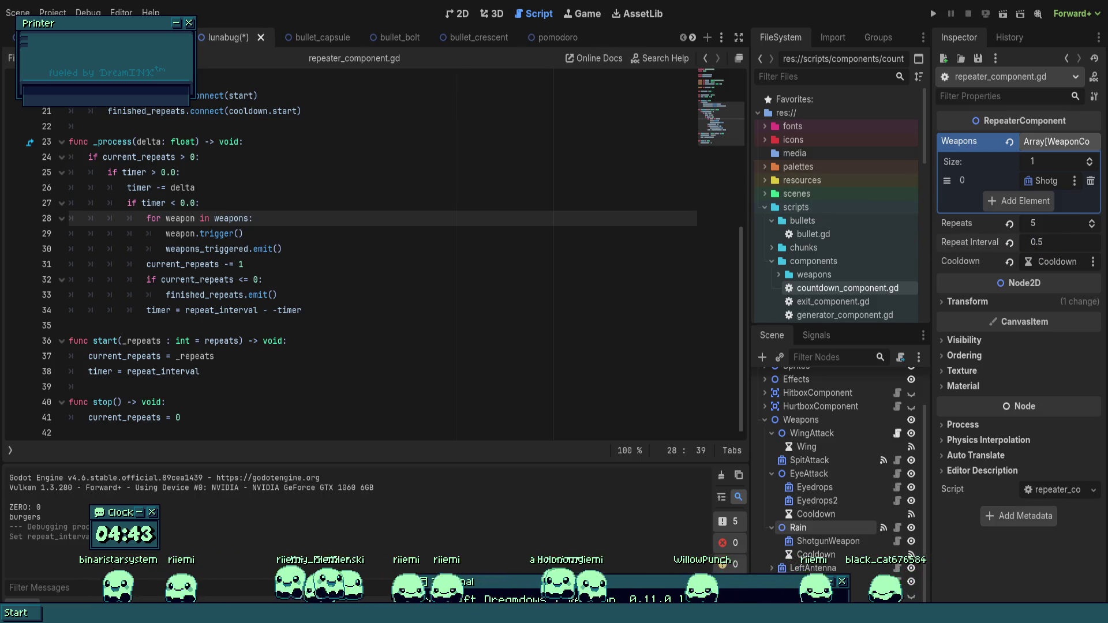
{"action": "left_click", "coordinate": [932, 15]}
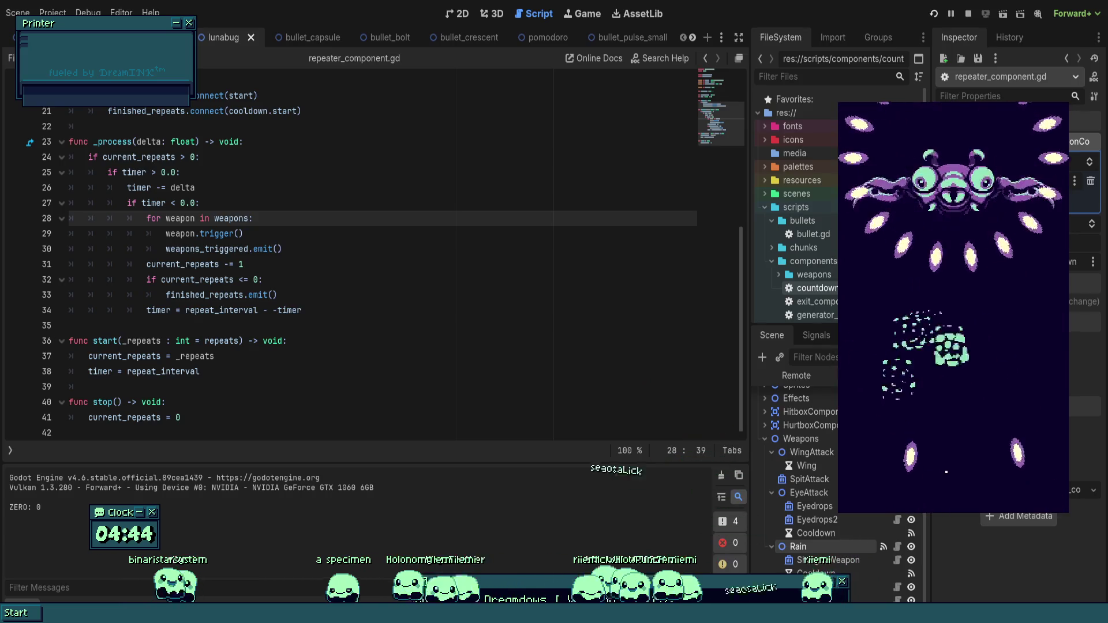
{"action": "key", "text": "F8"}
Restore the Repeat Interval to 0.06, save the lunabug scene, and test-run again
{"action": "left_click", "coordinate": [1067, 242]}
{"action": "key", "text": "Return"}
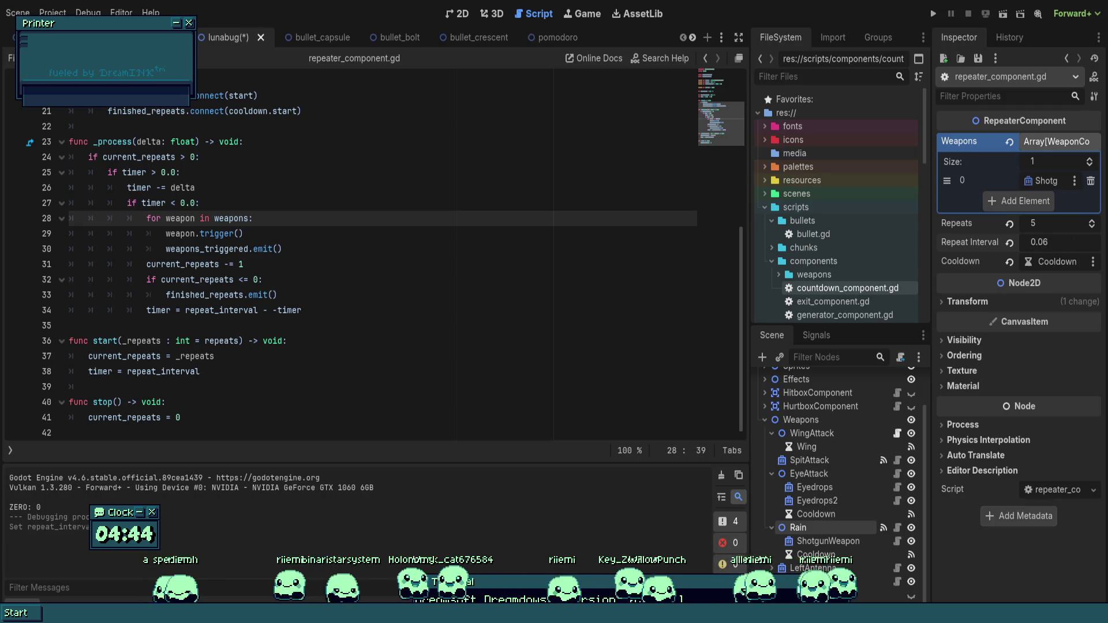
{"action": "key", "text": "ctrl+s"}
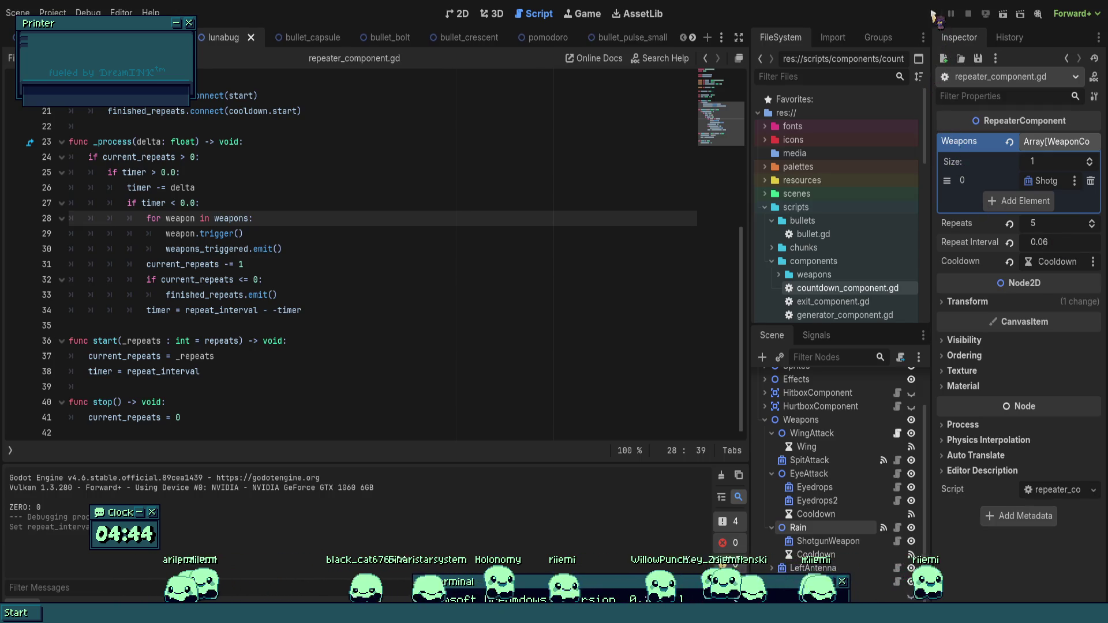
{"action": "left_click", "coordinate": [933, 13]}
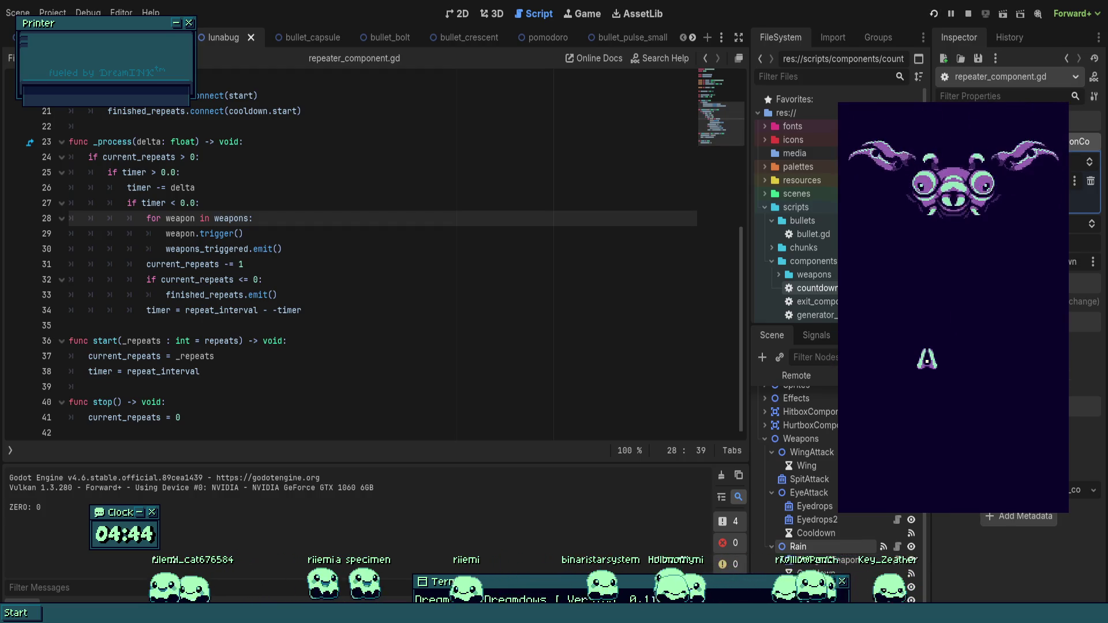
{"action": "key", "text": "F8"}
Add a print(timer) line under the timer check and run the game to log values
{"action": "left_click", "coordinate": [195, 188]}
{"action": "key", "text": "Up"}
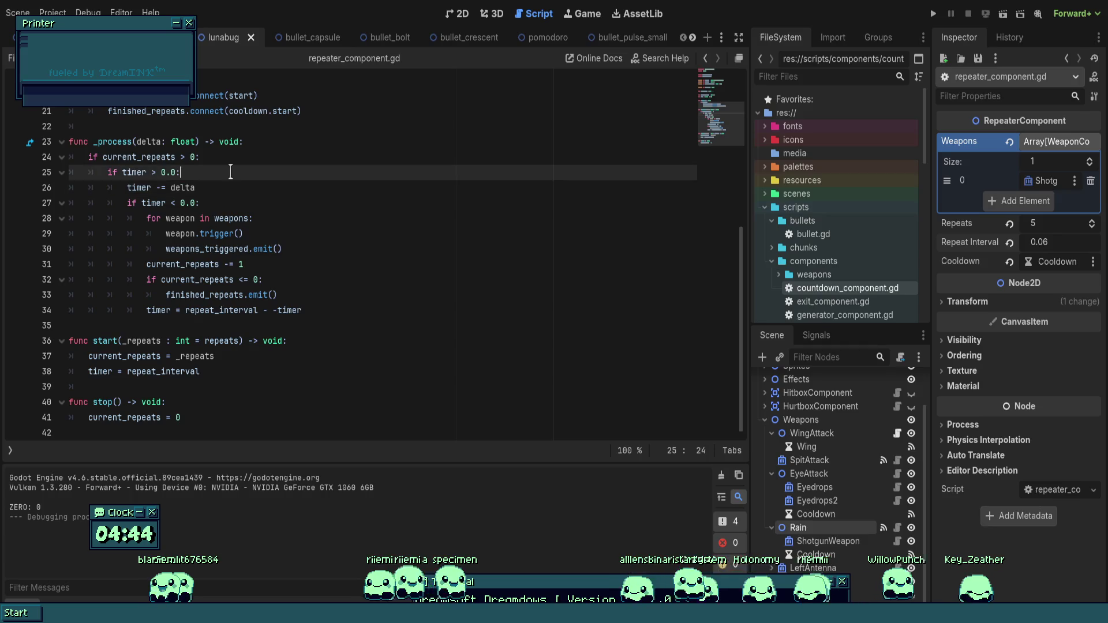
{"action": "key", "text": "Return"}
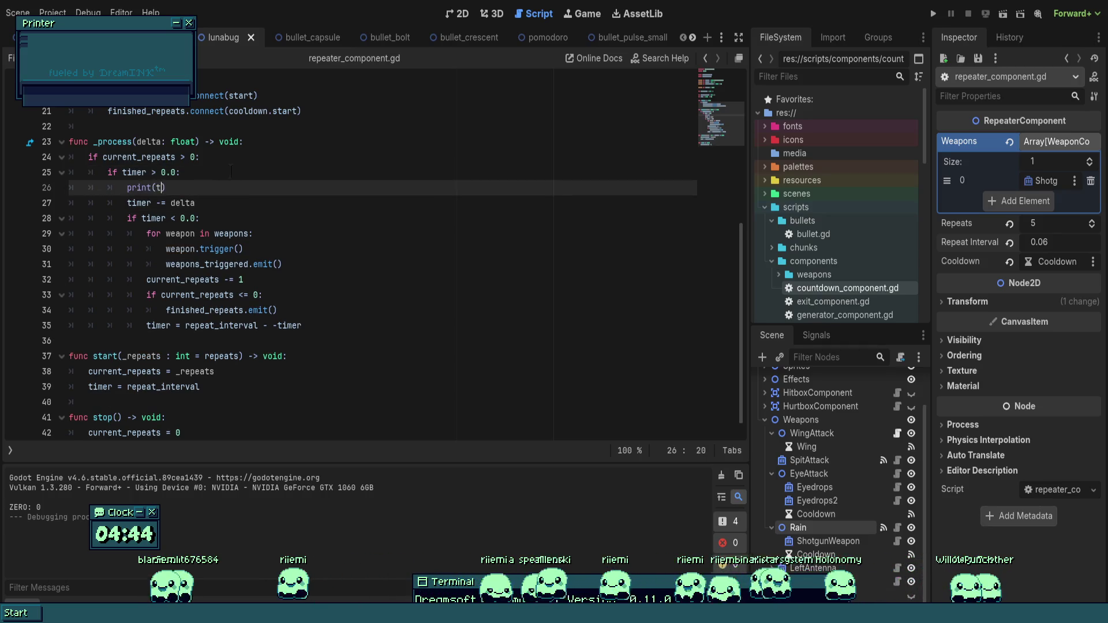
{"action": "key", "text": "F5"}
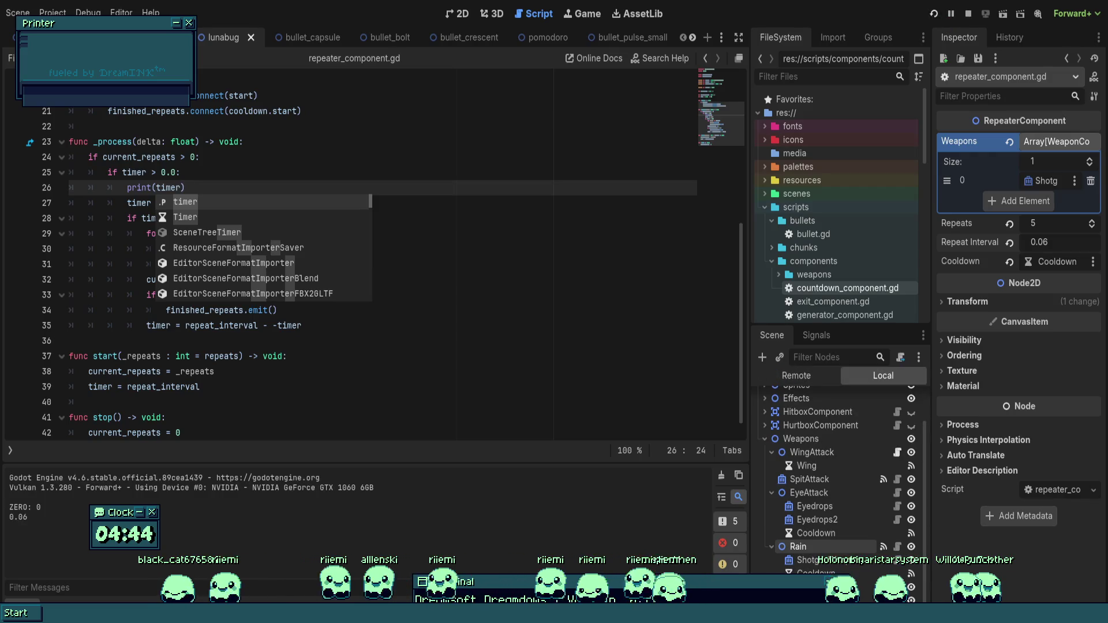
Move the timer print below the timer decrement and restart the game
{"action": "left_click", "coordinate": [204, 157]}
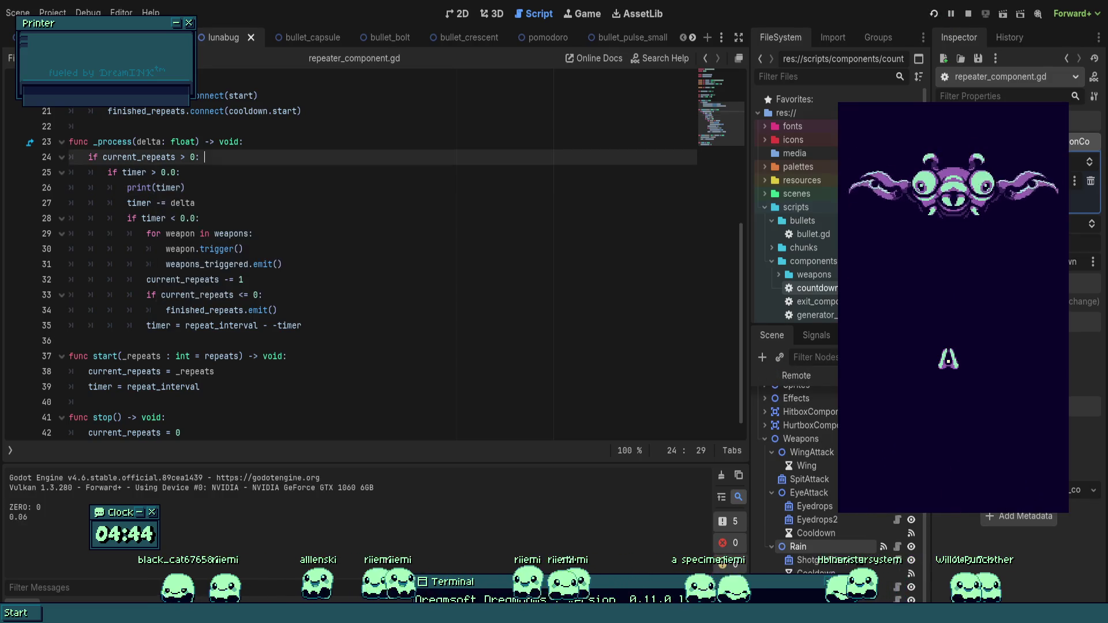
{"action": "left_click_drag", "start_coordinate": [210, 188], "coordinate": [143, 190]}
{"action": "key", "text": "BackSpace"}
{"action": "left_click", "coordinate": [211, 204]}
{"action": "key", "text": "Return"}
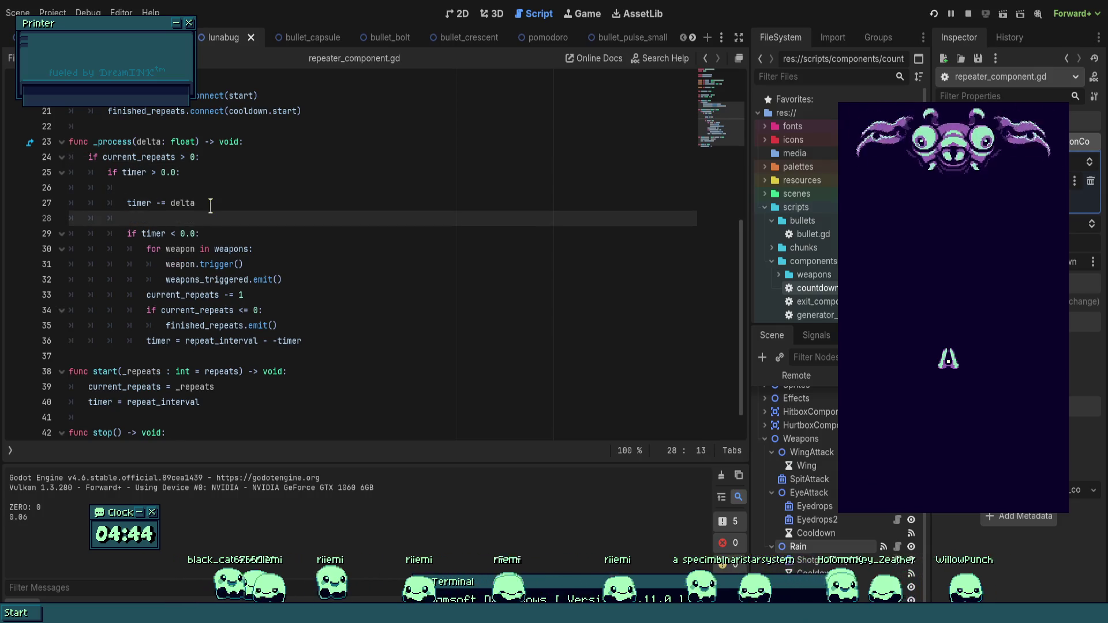
{"action": "key", "text": "Up"}
{"action": "key", "text": "Up"}
{"action": "key", "text": "Up"}
{"action": "key", "text": "Down"}
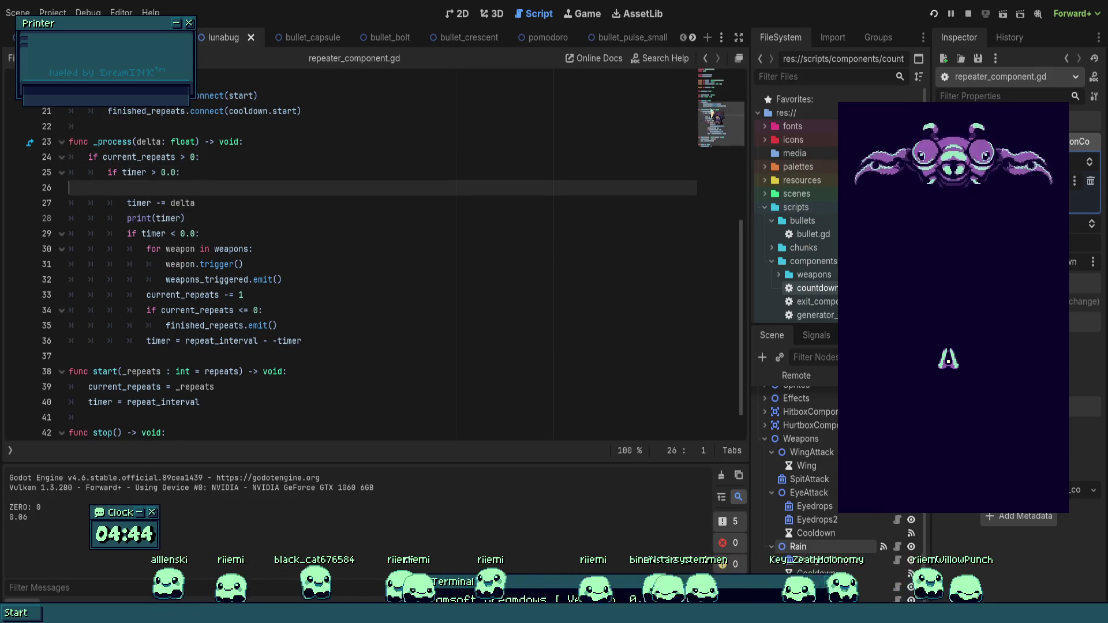
{"action": "key", "text": "BackSpace"}
{"action": "left_click", "coordinate": [935, 14]}
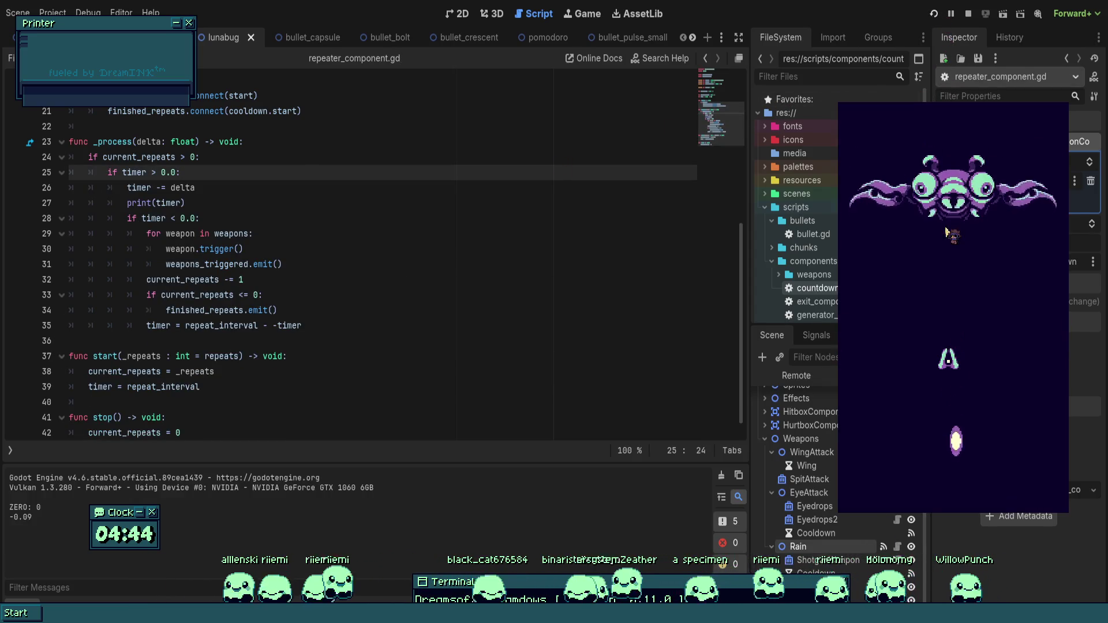
Undo the move so the timer print sits above the timer check, then rerun
{"action": "left_click", "coordinate": [227, 217]}
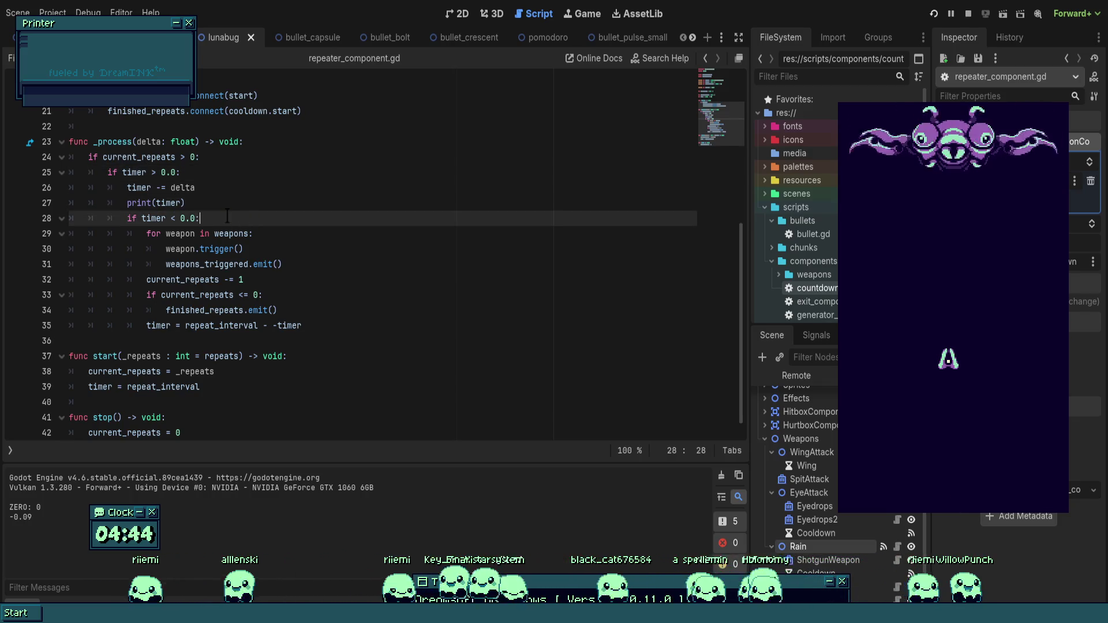
{"action": "left_click", "coordinate": [238, 186]}
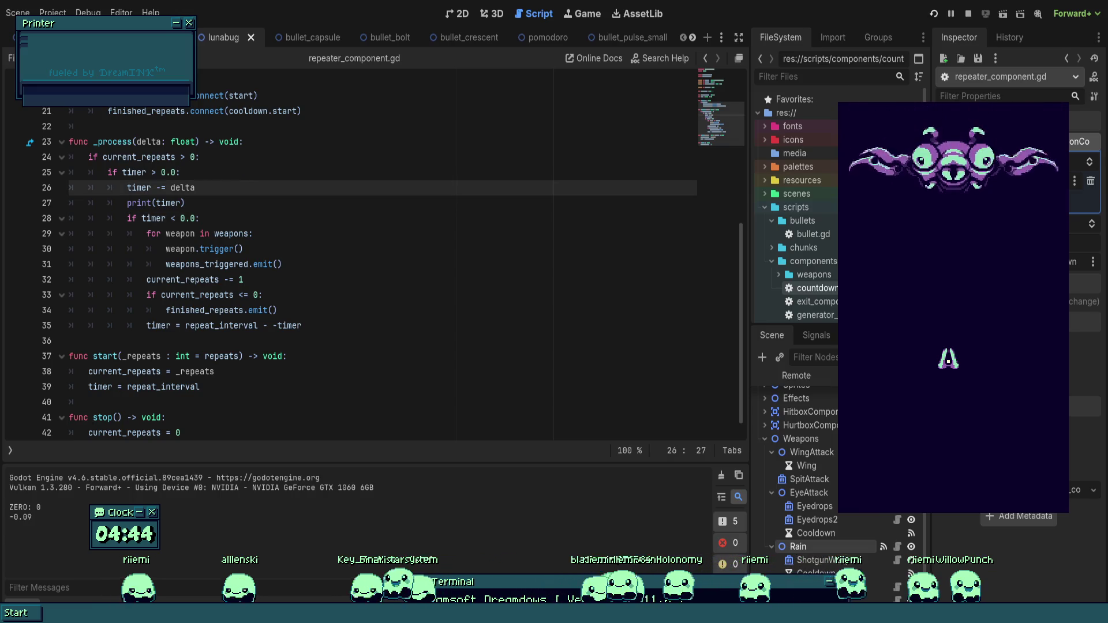
{"action": "key", "text": "ctrl+z"}
{"action": "key", "text": "ctrl+z"}
{"action": "key", "text": "ctrl+z"}
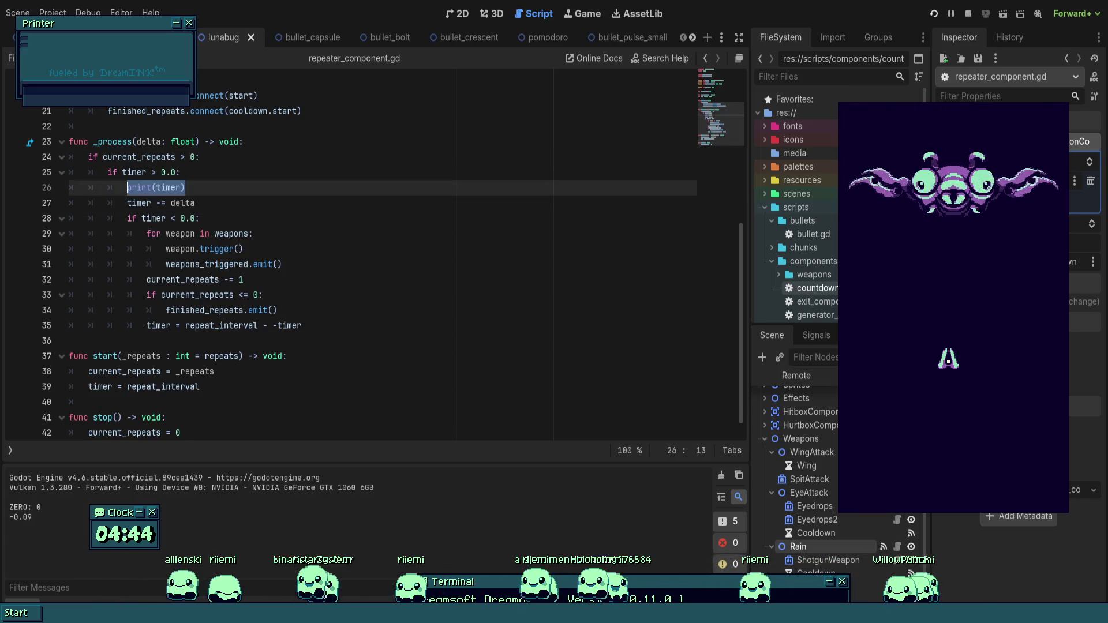
{"action": "key", "text": "ctrl+z"}
{"action": "key", "text": "ctrl+z"}
{"action": "key", "text": "ctrl+z"}
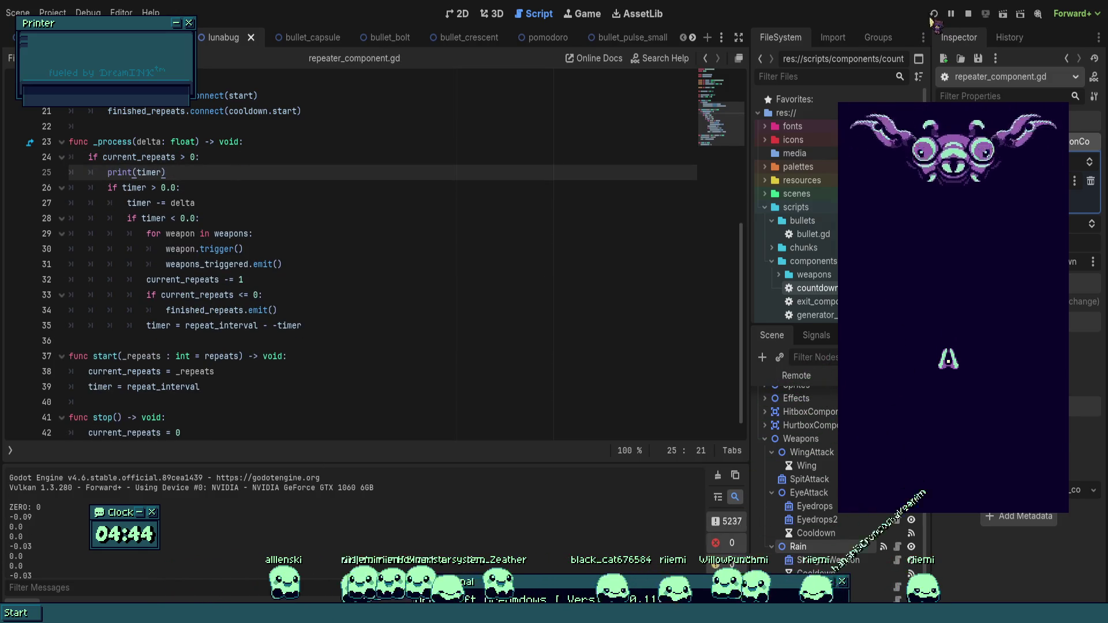
{"action": "left_click", "coordinate": [911, 36]}
{"action": "key", "text": "F5"}
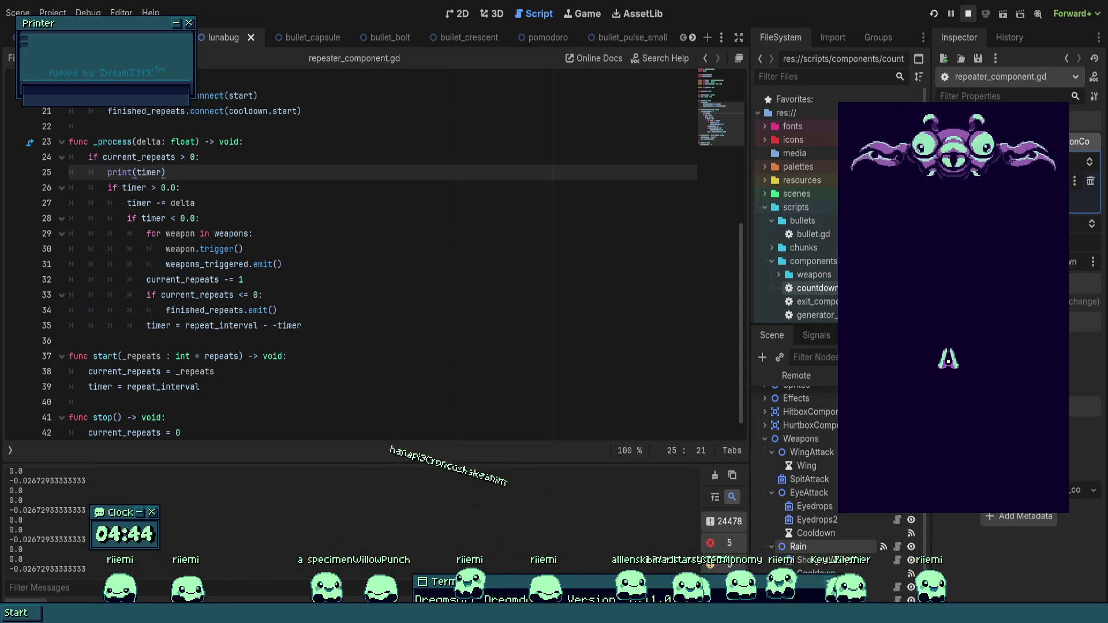
Stop the game, delete the print(timer) debug line, and save repeater_component.gd
{"action": "left_click", "coordinate": [968, 13]}
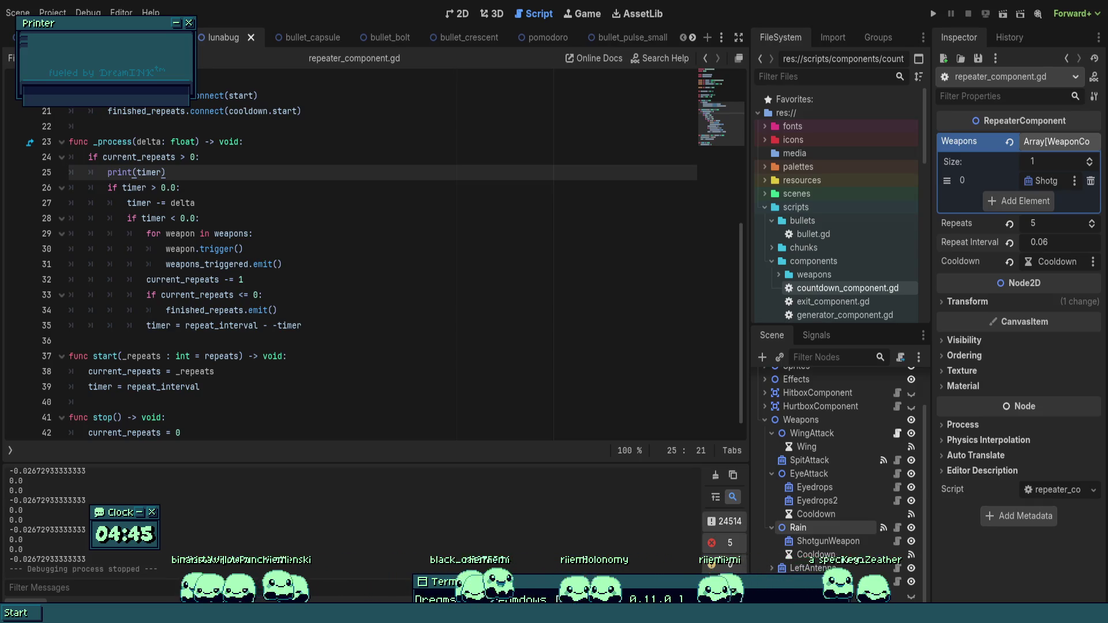
{"action": "left_click", "coordinate": [279, 218]}
{"action": "left_click_drag", "start_coordinate": [165, 172], "coordinate": [69, 172]}
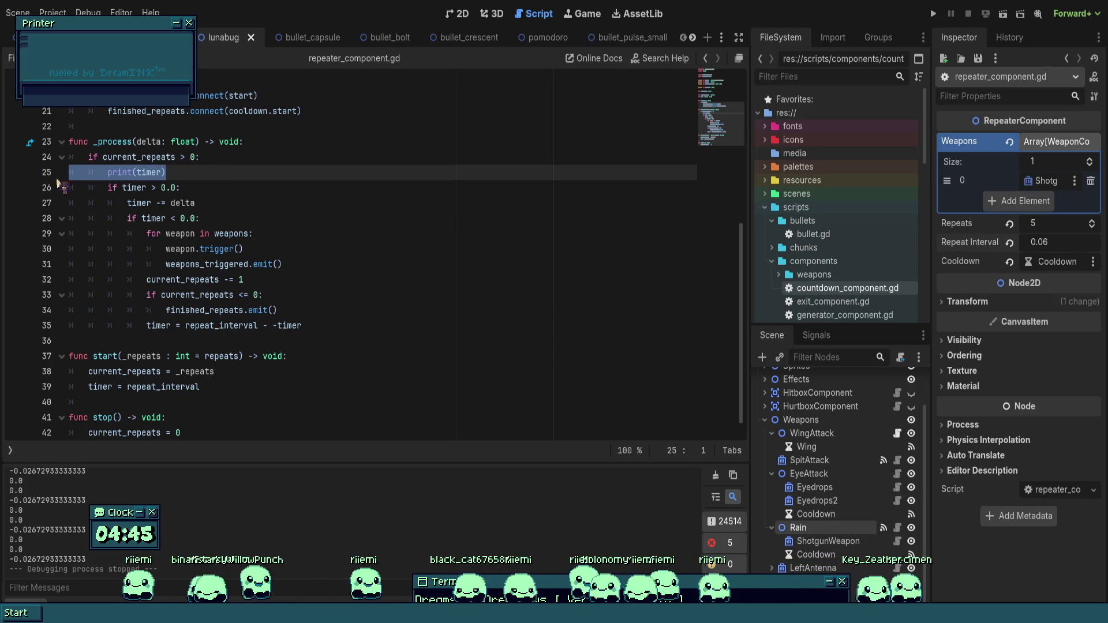
{"action": "key", "text": "BackSpace"}
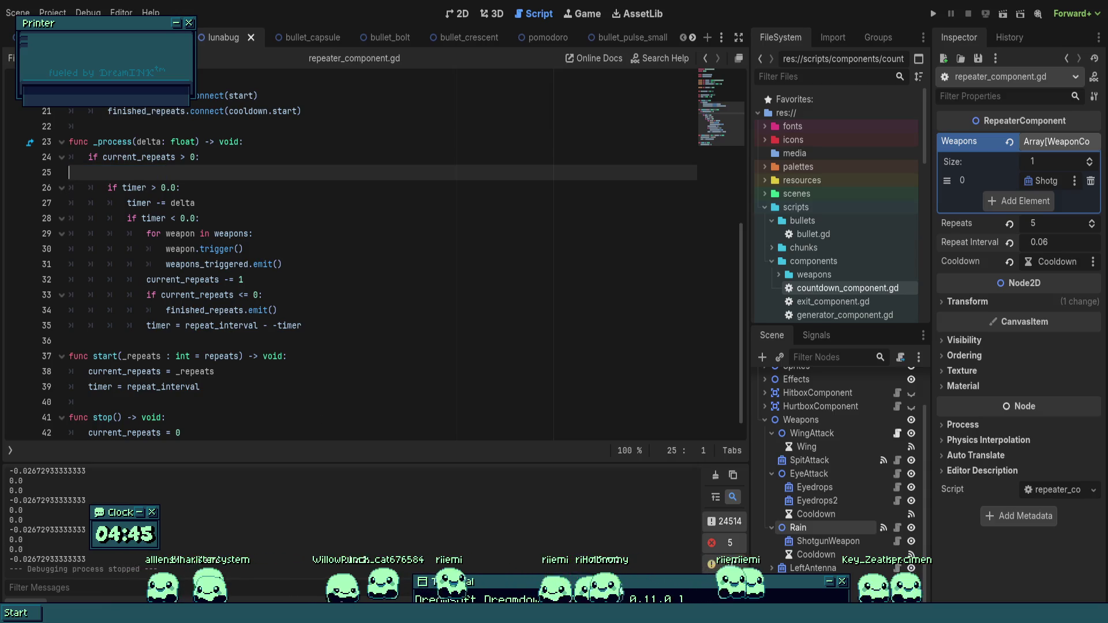
{"action": "key", "text": "BackSpace"}
{"action": "key", "text": "ctrl+s"}
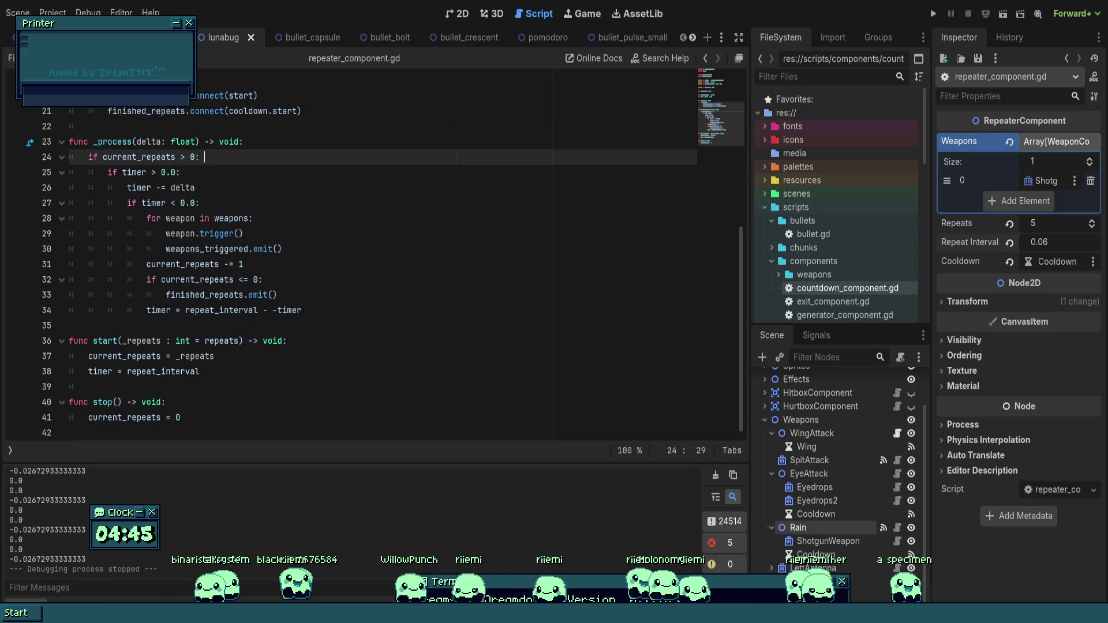
Change the condition 'timer < 0.0' to 'timer <= 0.0' and test-run the game
{"action": "left_click", "coordinate": [198, 218]}
{"action": "left_click", "coordinate": [181, 202]}
{"action": "type", "text": "="}
{"action": "left_click", "coordinate": [244, 142]}
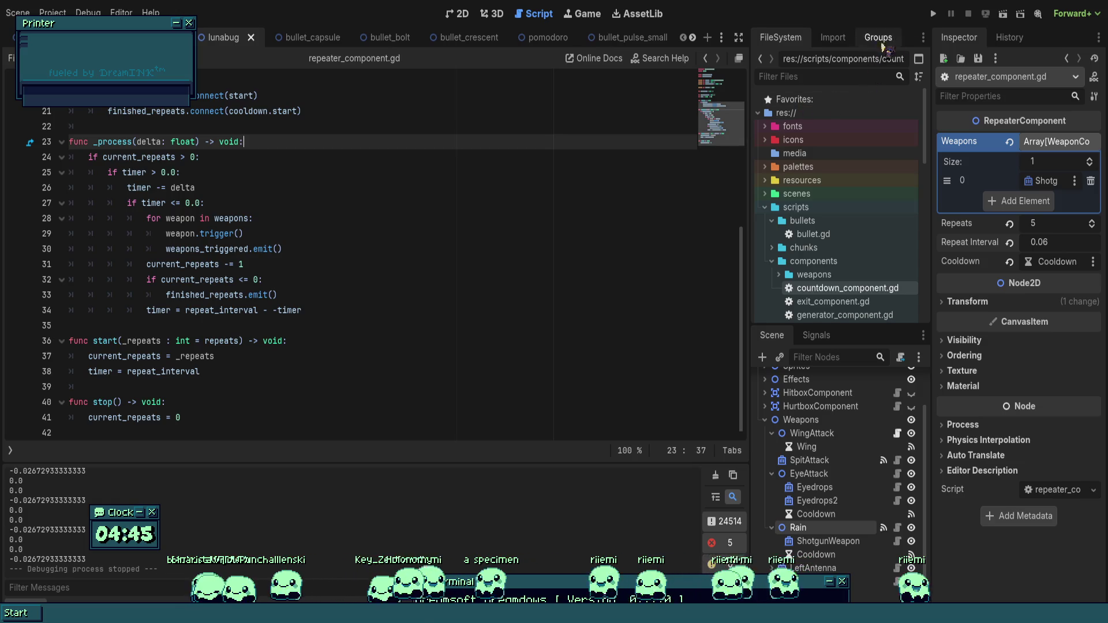
{"action": "left_click", "coordinate": [933, 13]}
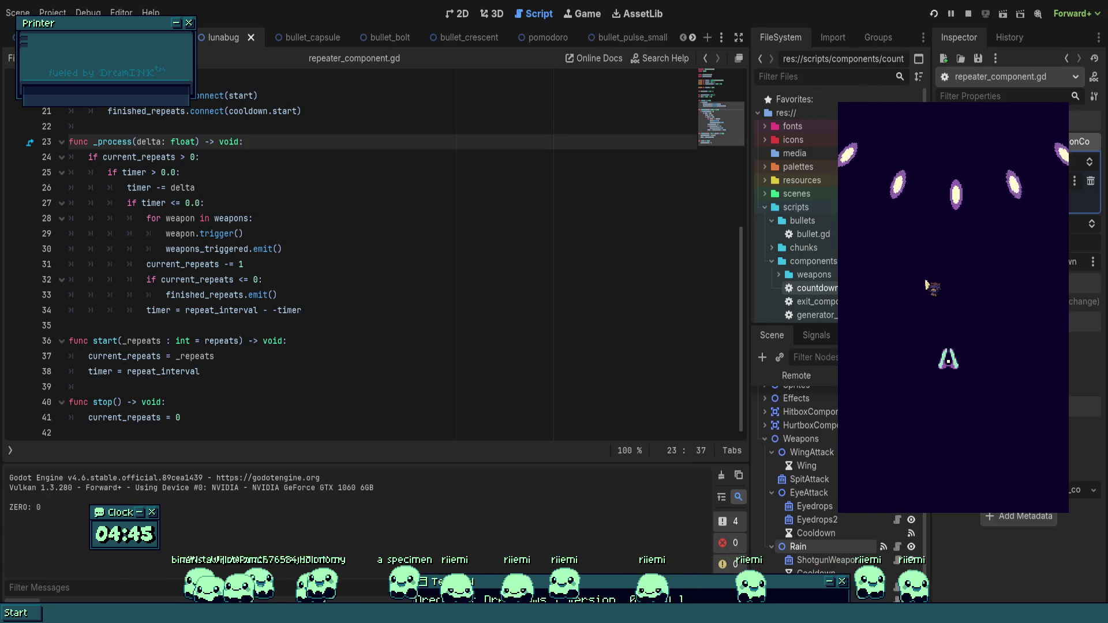
{"action": "key", "text": "Left"}
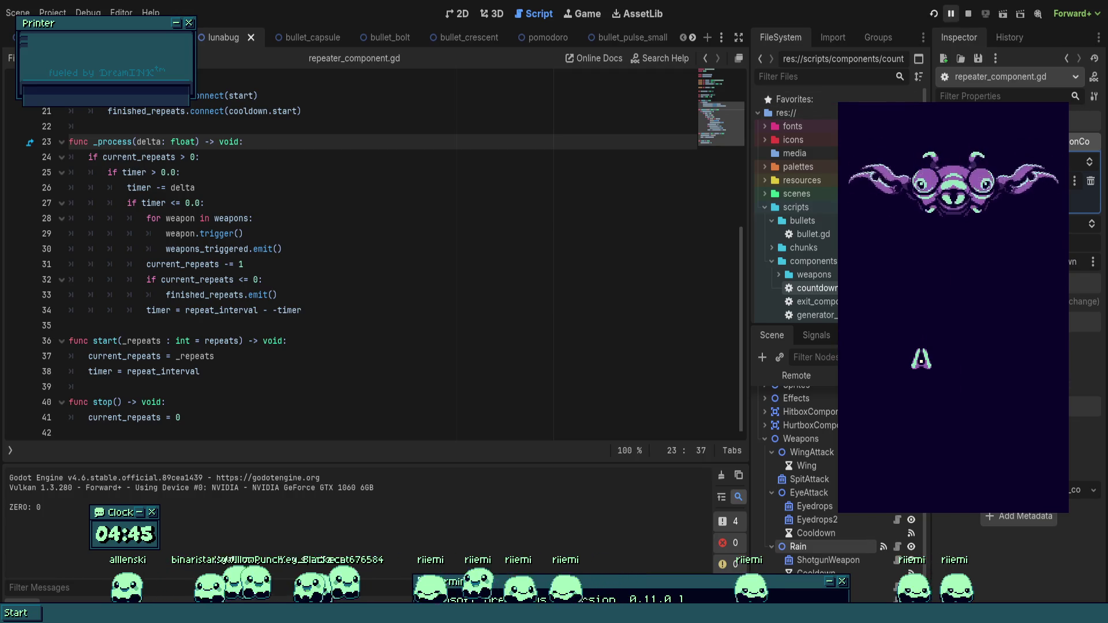
{"action": "key", "text": "F8"}
{"action": "key", "text": "Down"}
{"action": "key", "text": "Down"}
{"action": "key", "text": "Down"}
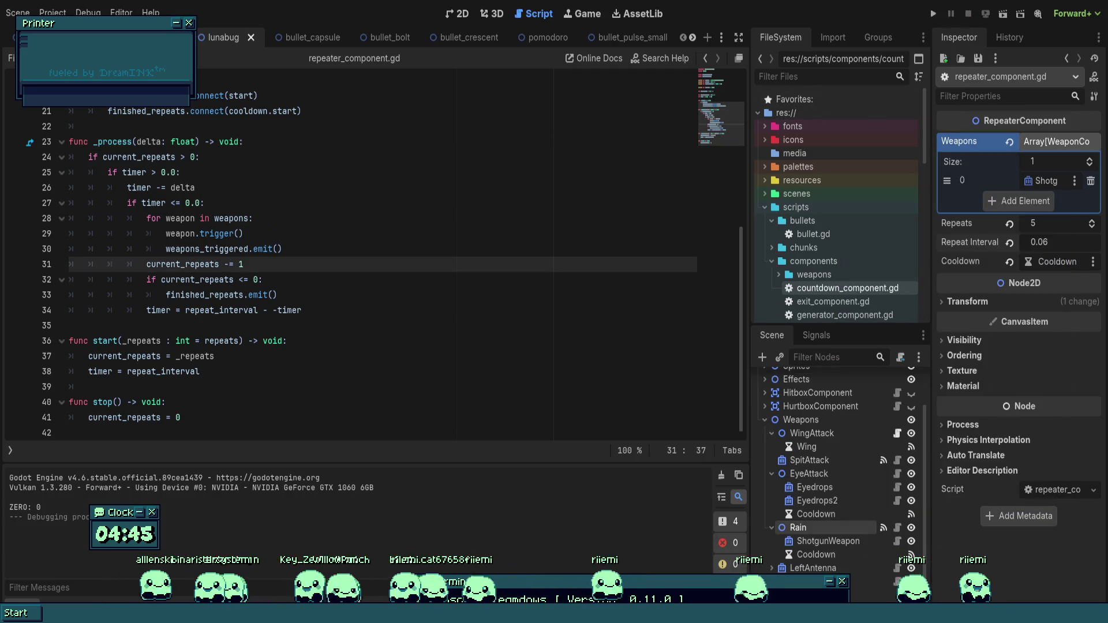
{"action": "left_click", "coordinate": [186, 311]}
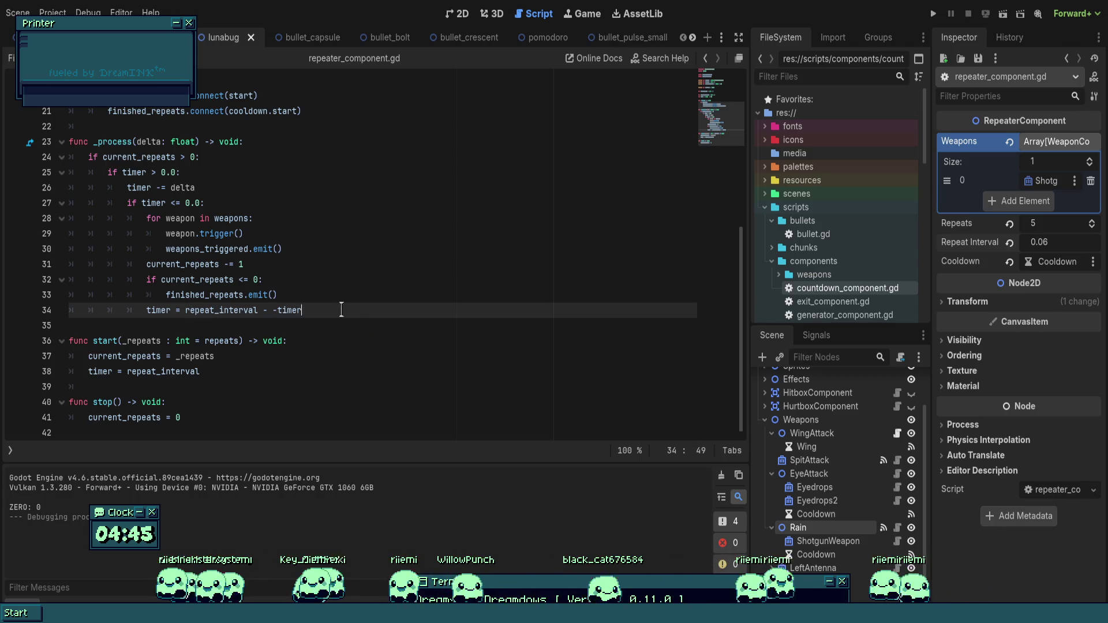
Run the game paused at the line 34 breakpoint and inspect the stack variables
{"action": "left_click", "coordinate": [933, 13]}
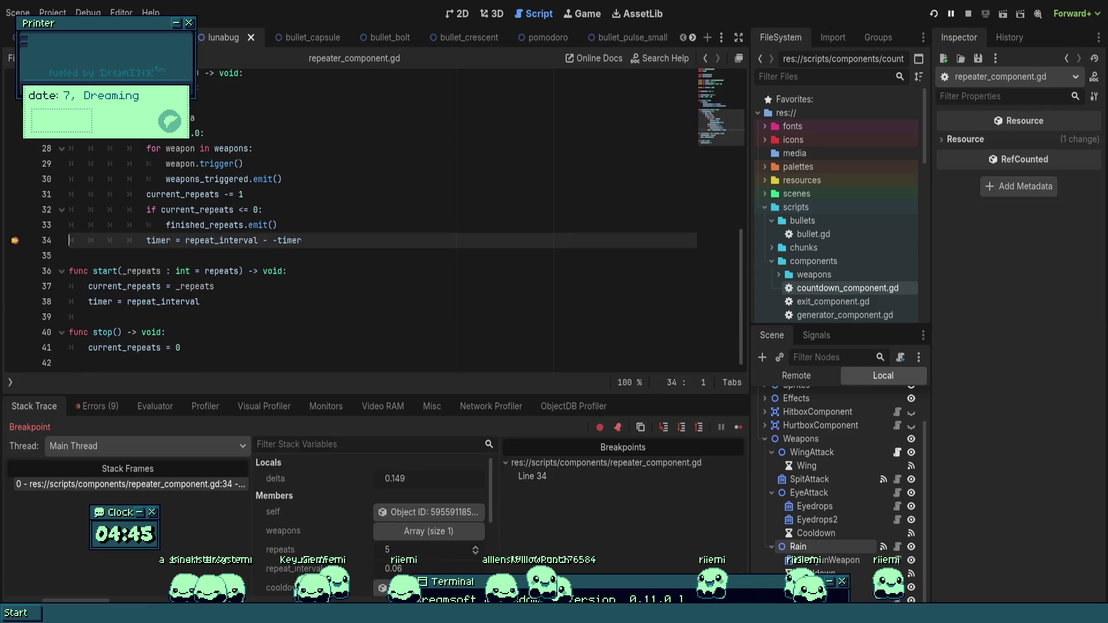
{"action": "scroll", "coordinate": [358, 528], "scroll_direction": "down", "scroll_amount": 5}
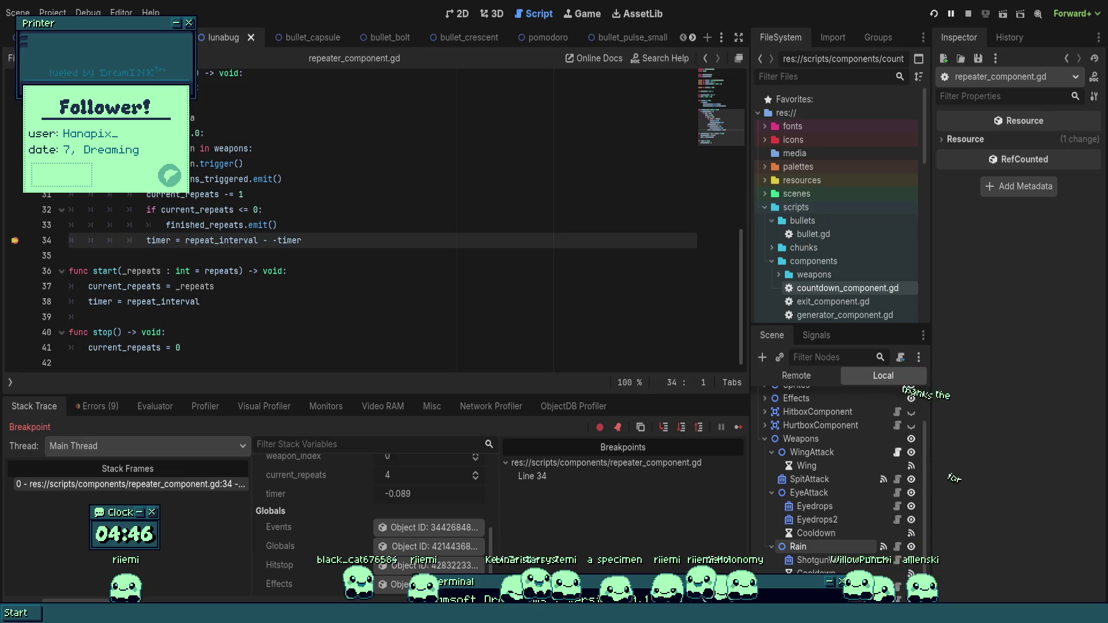
{"action": "left_click_drag", "start_coordinate": [150, 145], "coordinate": [1037, 79]}
{"action": "left_click_drag", "start_coordinate": [173, 30], "coordinate": [156, 20]}
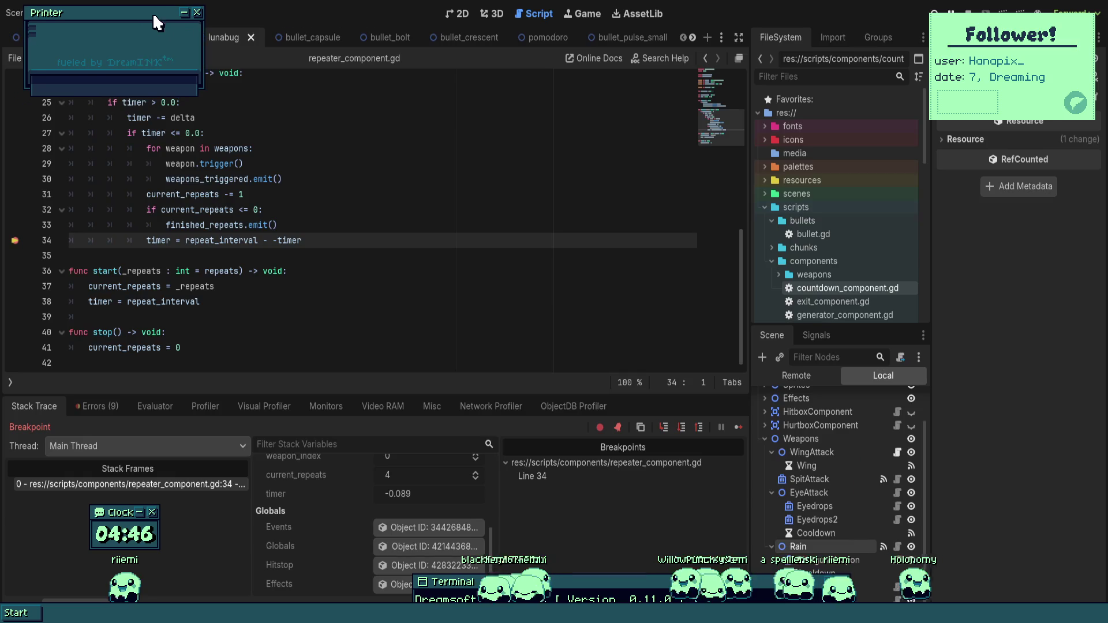
{"action": "mouse_move", "coordinate": [115, 526]}
{"action": "left_mouse_down"}
{"action": "mouse_move", "coordinate": [279, 56]}
{"action": "mouse_move", "coordinate": [222, 25]}
{"action": "left_mouse_up"}
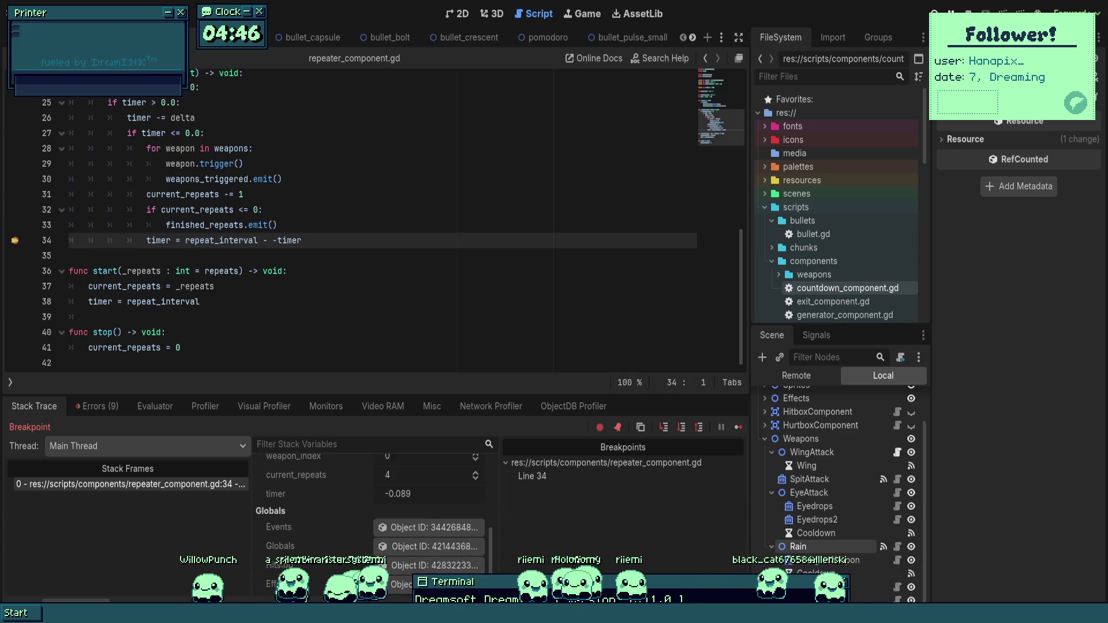
Unindent firing block lines 27–34 one level, remove the breakpoint, and resume the game
{"action": "left_click", "coordinate": [370, 286]}
{"action": "left_click", "coordinate": [372, 246]}
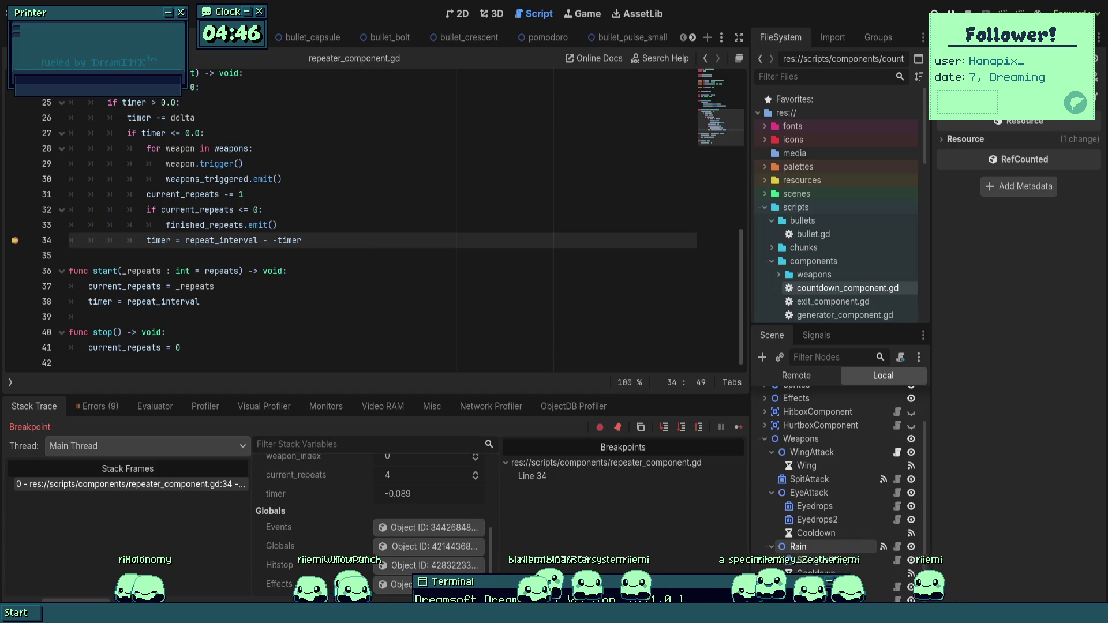
{"action": "left_click_drag", "start_coordinate": [128, 134], "coordinate": [303, 241]}
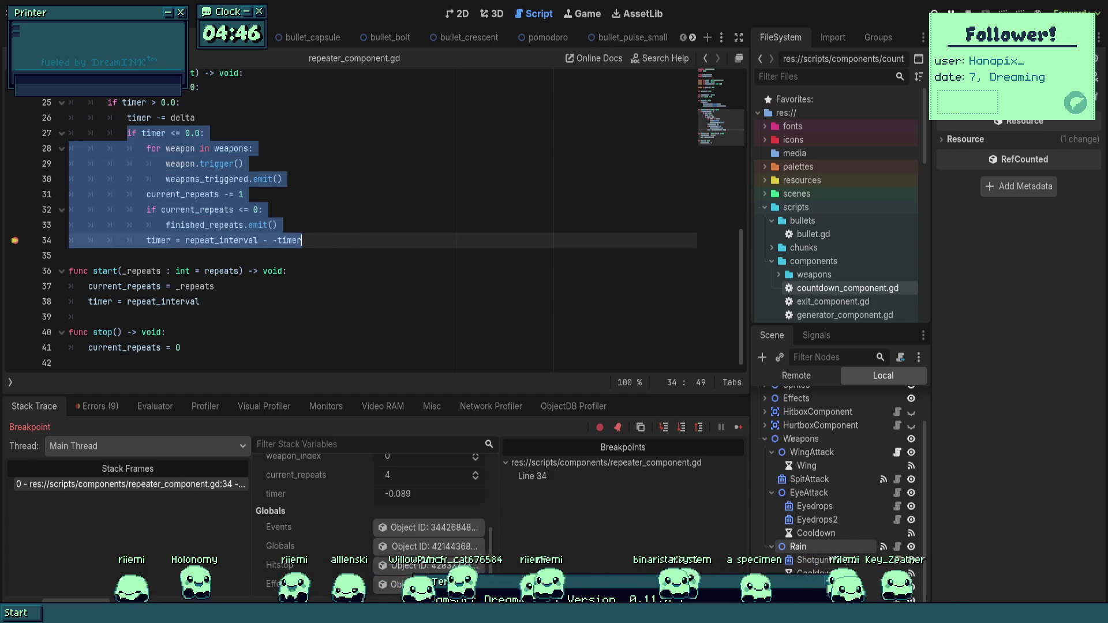
{"action": "key", "text": "shift+Tab"}
{"action": "left_click", "coordinate": [384, 187]}
{"action": "left_click", "coordinate": [15, 240]}
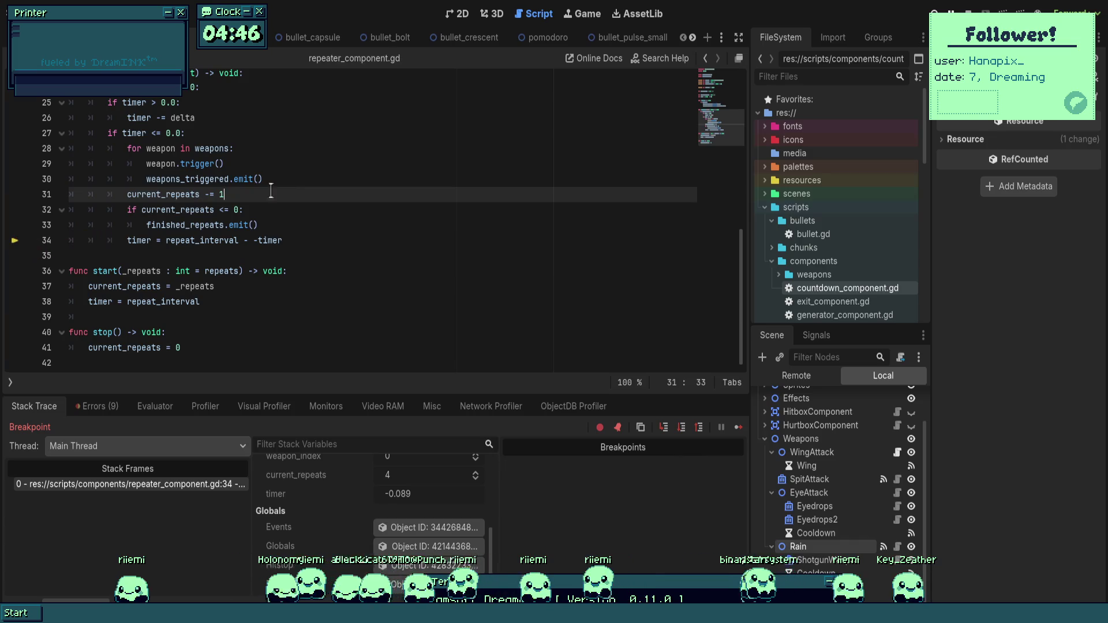
{"action": "left_click", "coordinate": [270, 180]}
{"action": "key", "text": "F12"}
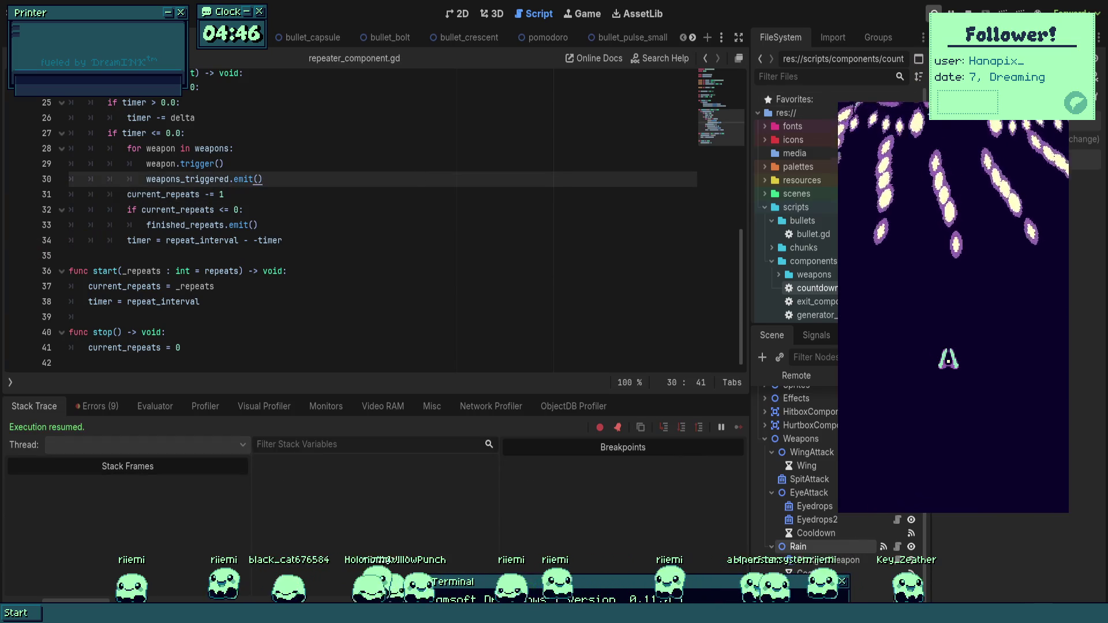
Stop the game, change '<=' back to '<' on line 27, and save
{"action": "key", "text": "F8"}
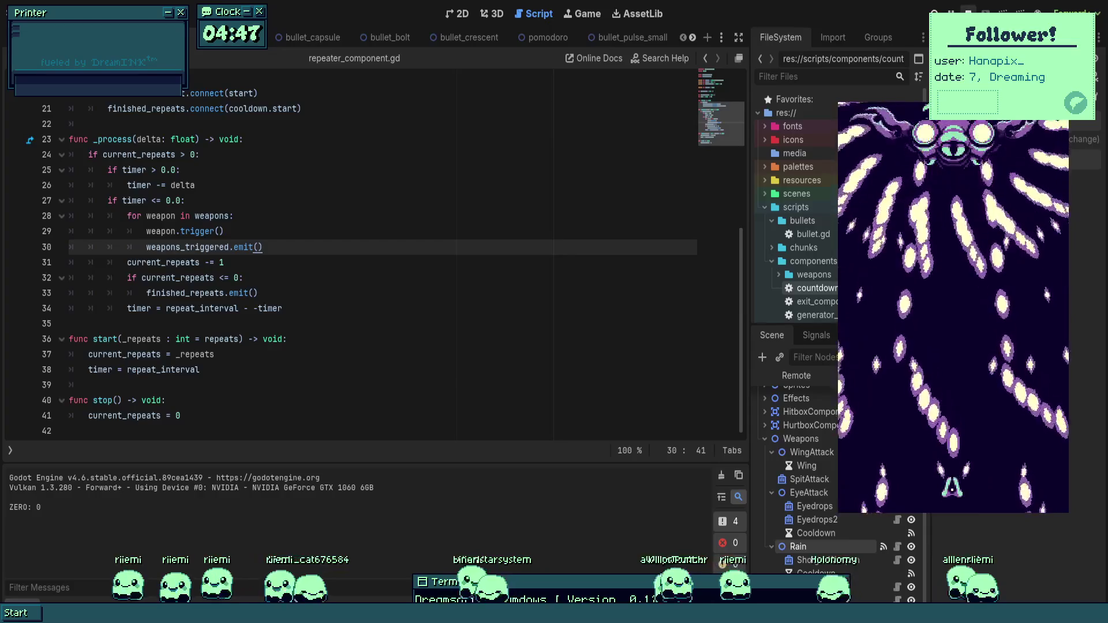
{"action": "key", "text": "F8"}
{"action": "left_click", "coordinate": [161, 200]}
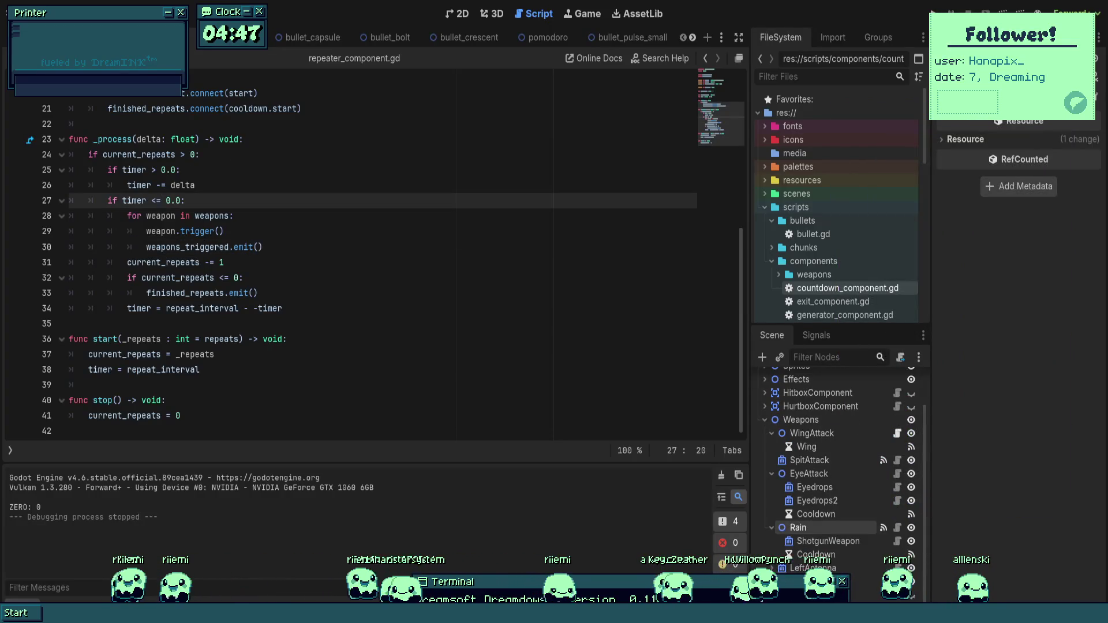
{"action": "key", "text": "ctrl+space"}
{"action": "key", "text": "BackSpace"}
{"action": "key", "text": "ctrl+s"}
Test-run the rain attack again, stop it, and save the scene and script
{"action": "left_click", "coordinate": [349, 216]}
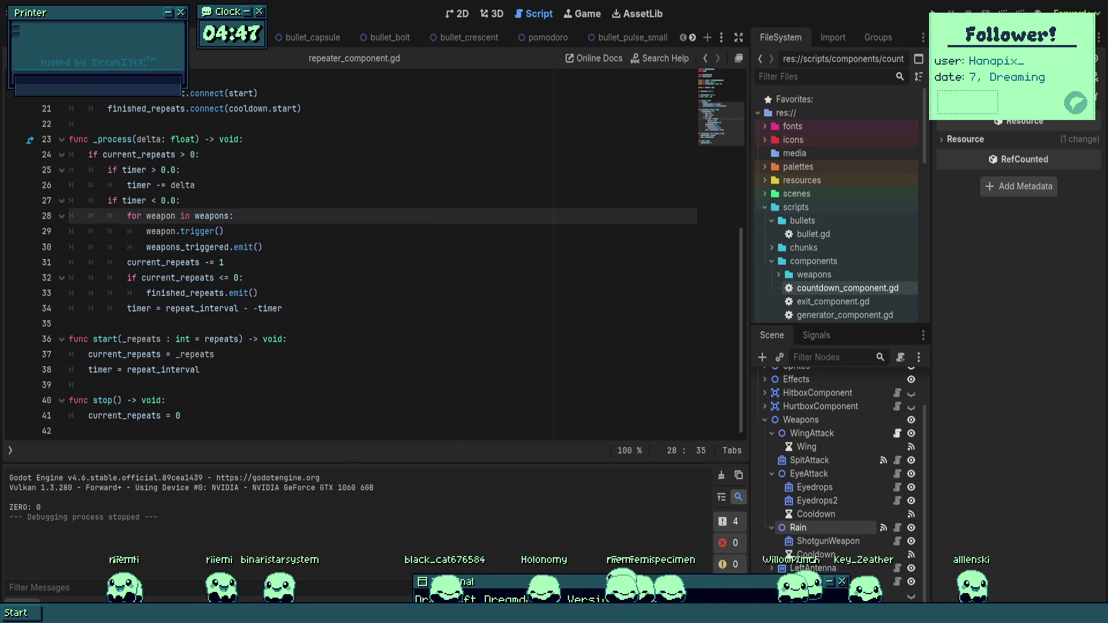
{"action": "key", "text": "F5"}
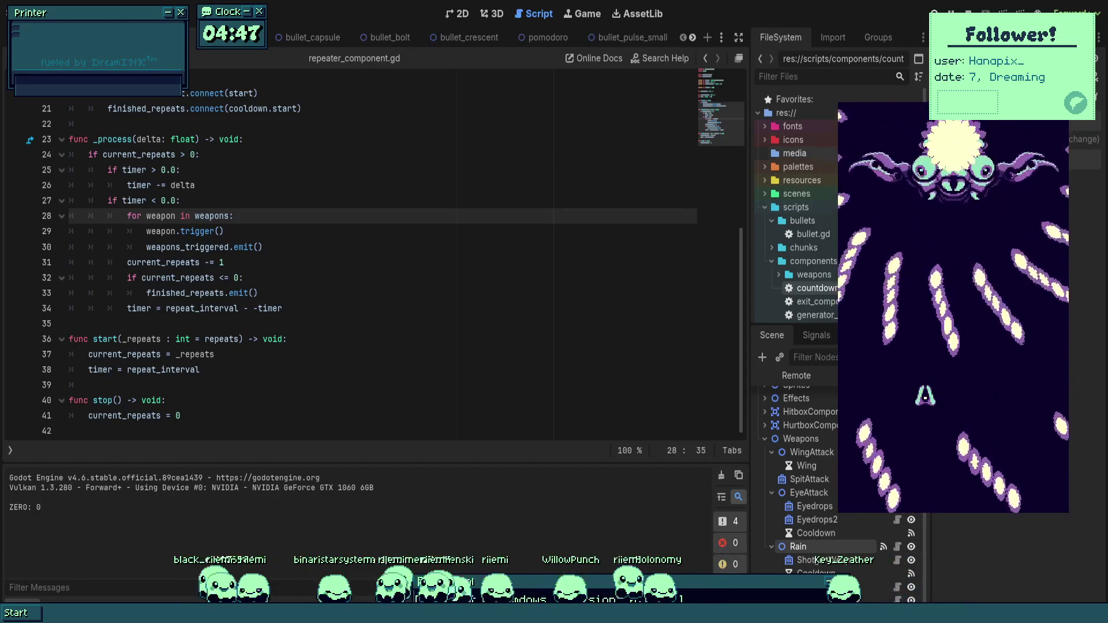
{"action": "key", "text": "F8"}
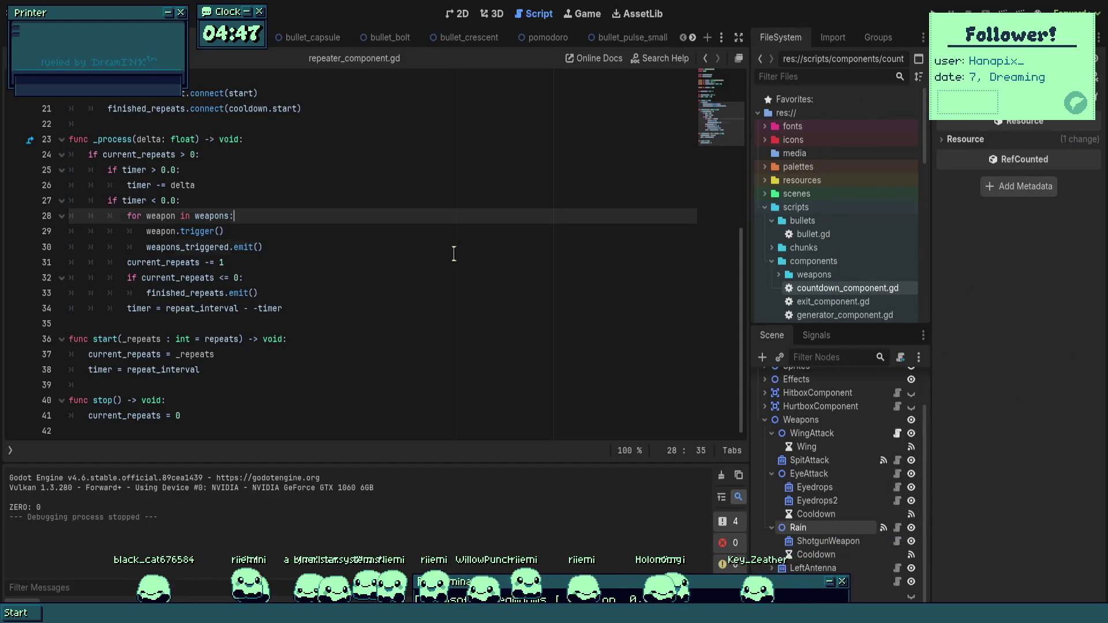
{"action": "left_click", "coordinate": [454, 253]}
{"action": "key", "text": "ctrl+s"}
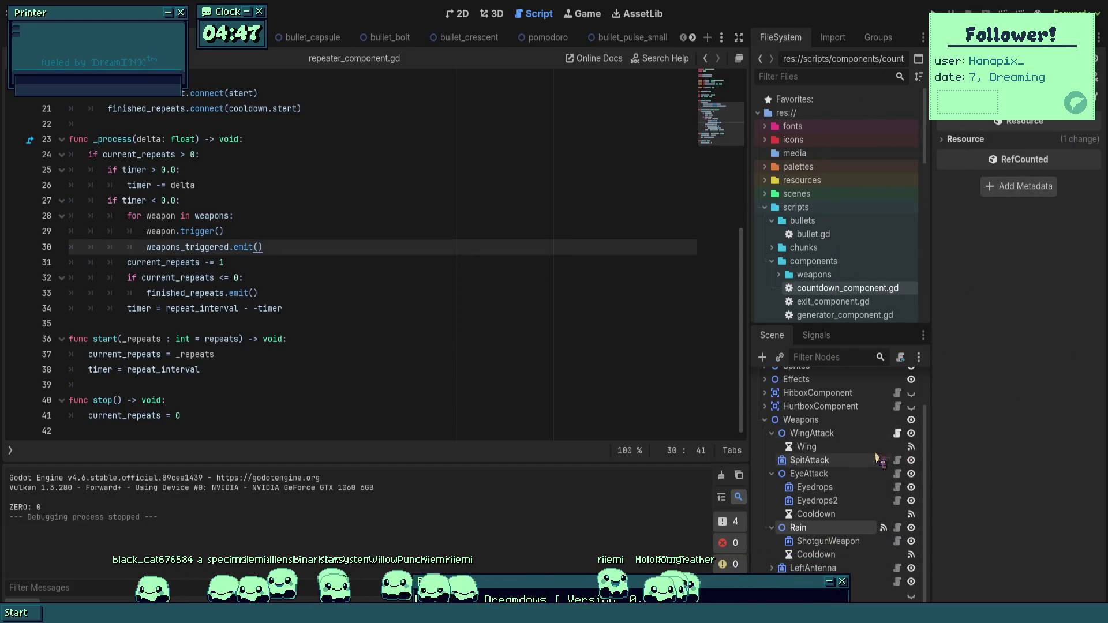
{"action": "scroll", "coordinate": [892, 422], "scroll_direction": "up", "scroll_amount": 2}
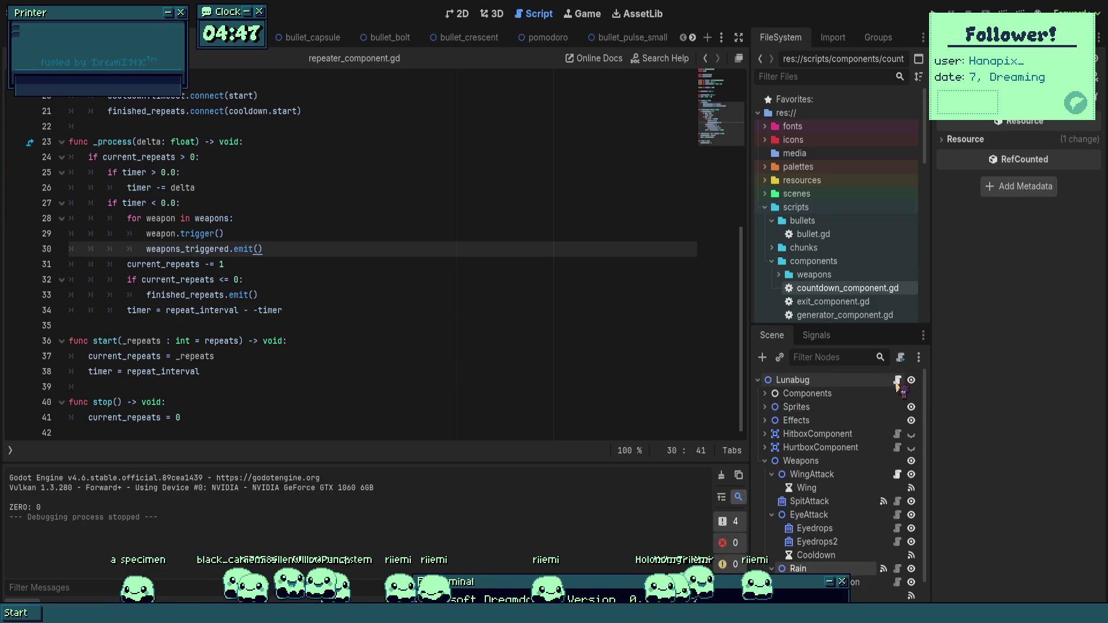
Open lunabug.gd and scroll to set_state's RAINFALL branch with its tween and rain.start() call
{"action": "left_click", "coordinate": [899, 381]}
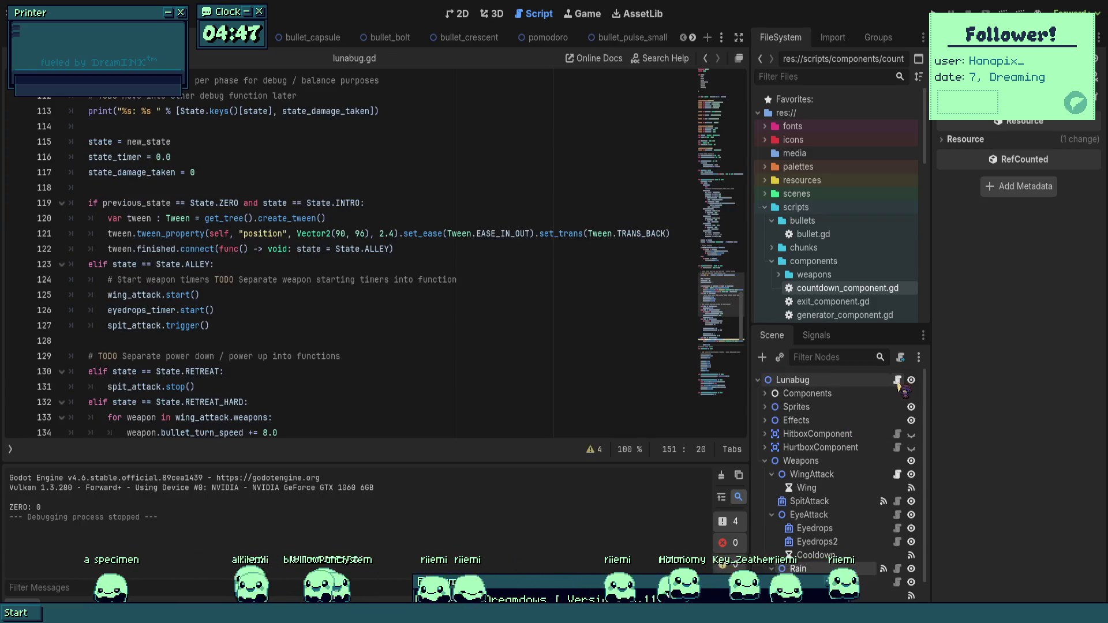
{"action": "scroll", "coordinate": [344, 270], "scroll_direction": "down", "scroll_amount": 1}
{"action": "scroll", "coordinate": [345, 270], "scroll_direction": "down", "scroll_amount": 1}
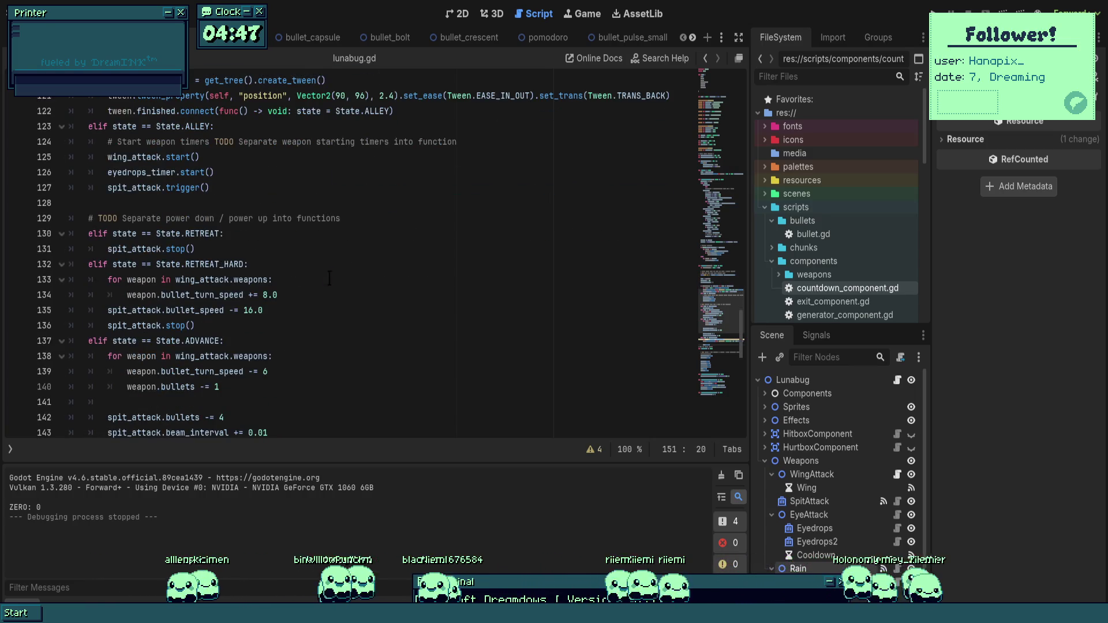
{"action": "scroll", "coordinate": [327, 278], "scroll_direction": "down", "scroll_amount": 3}
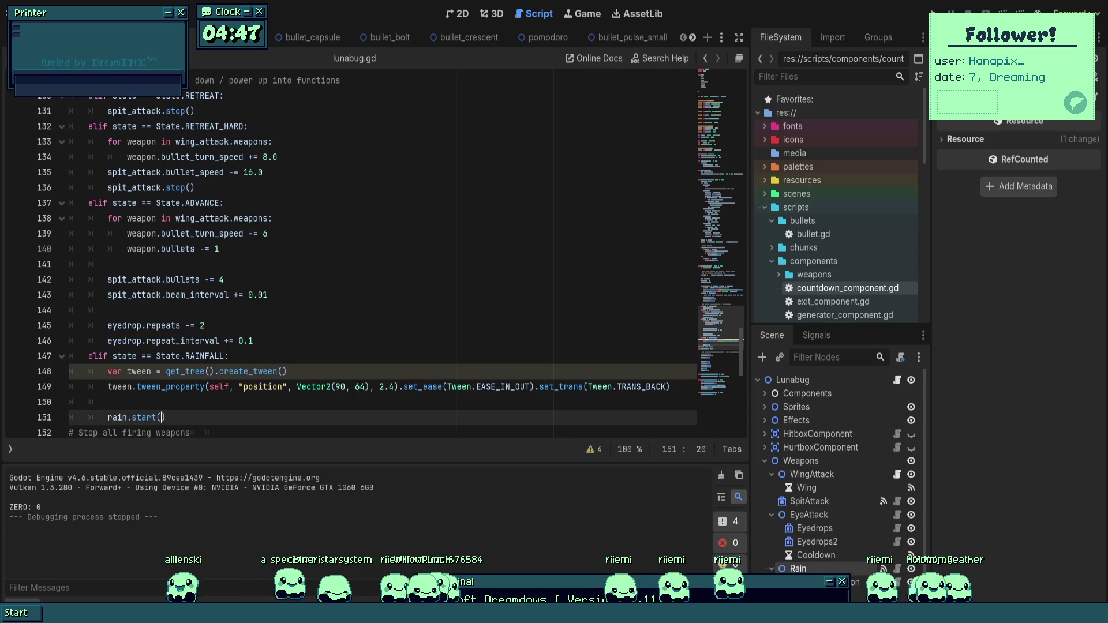
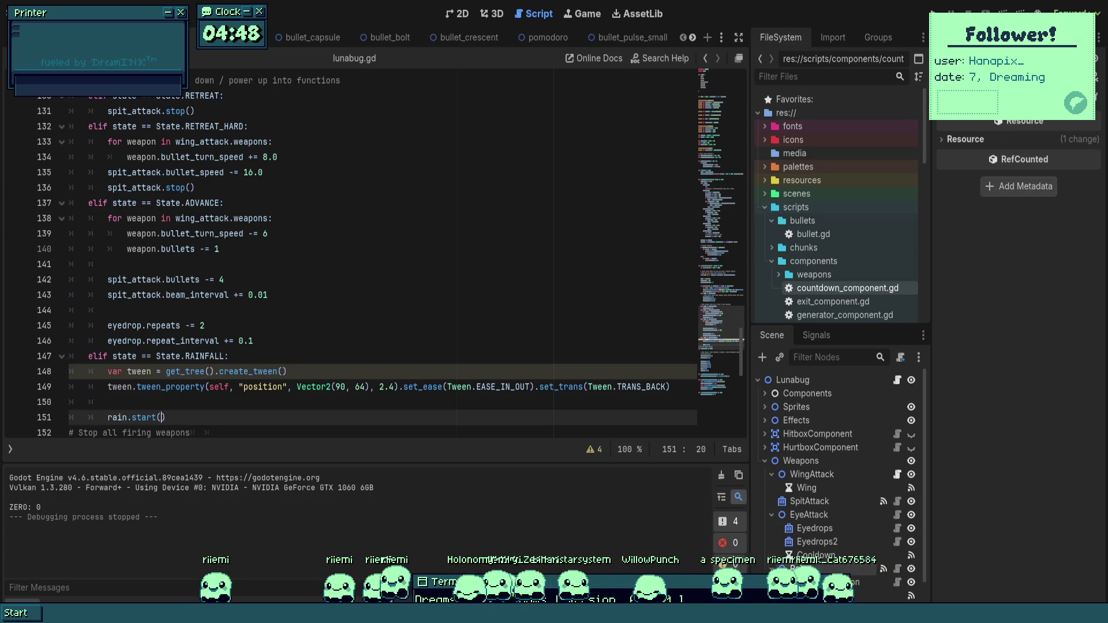
Add a blank line after rain.start() and select the 2 in the rain handler's rotation line
{"action": "scroll", "coordinate": [314, 283], "scroll_direction": "down", "scroll_amount": 3}
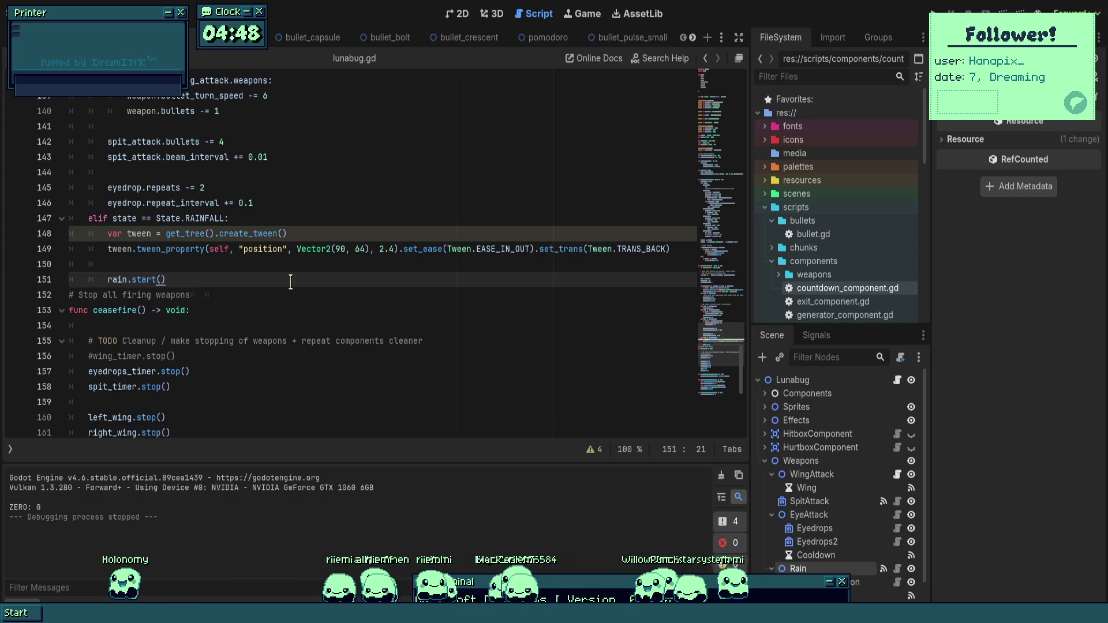
{"action": "key", "text": "Return"}
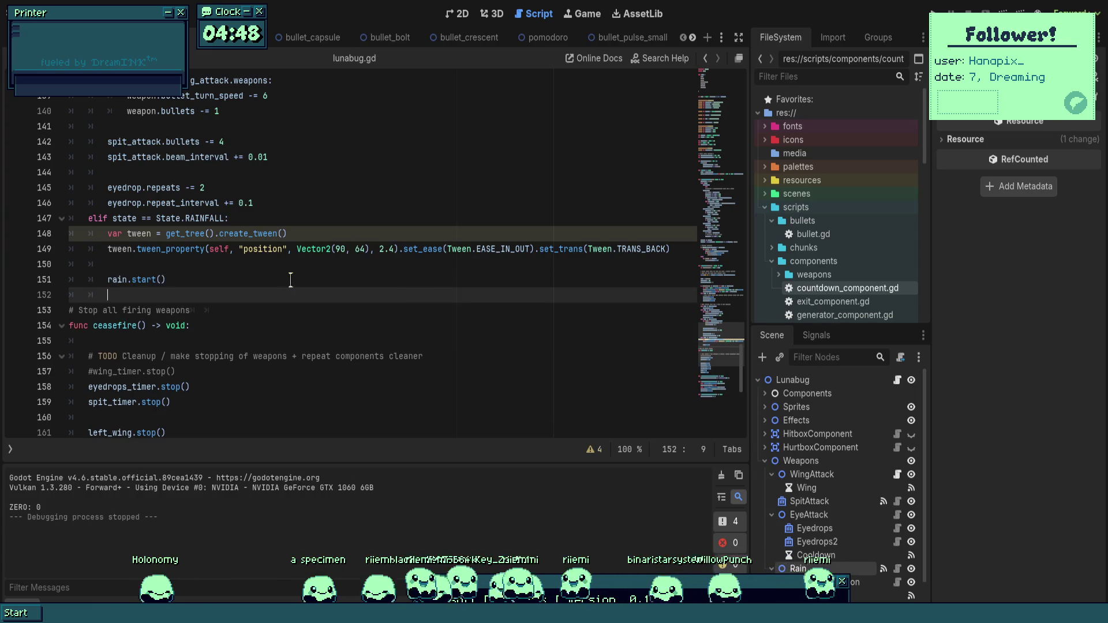
{"action": "scroll", "coordinate": [329, 305], "scroll_direction": "down", "scroll_amount": 2}
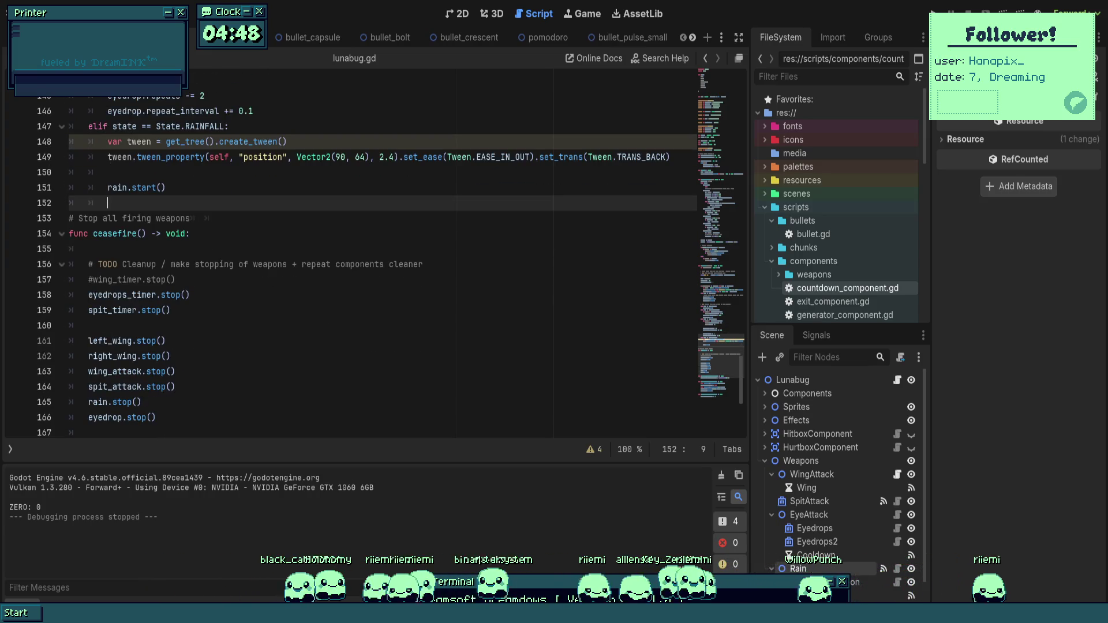
{"action": "scroll", "coordinate": [328, 307], "scroll_direction": "down", "scroll_amount": 4}
{"action": "left_click", "coordinate": [237, 415]}
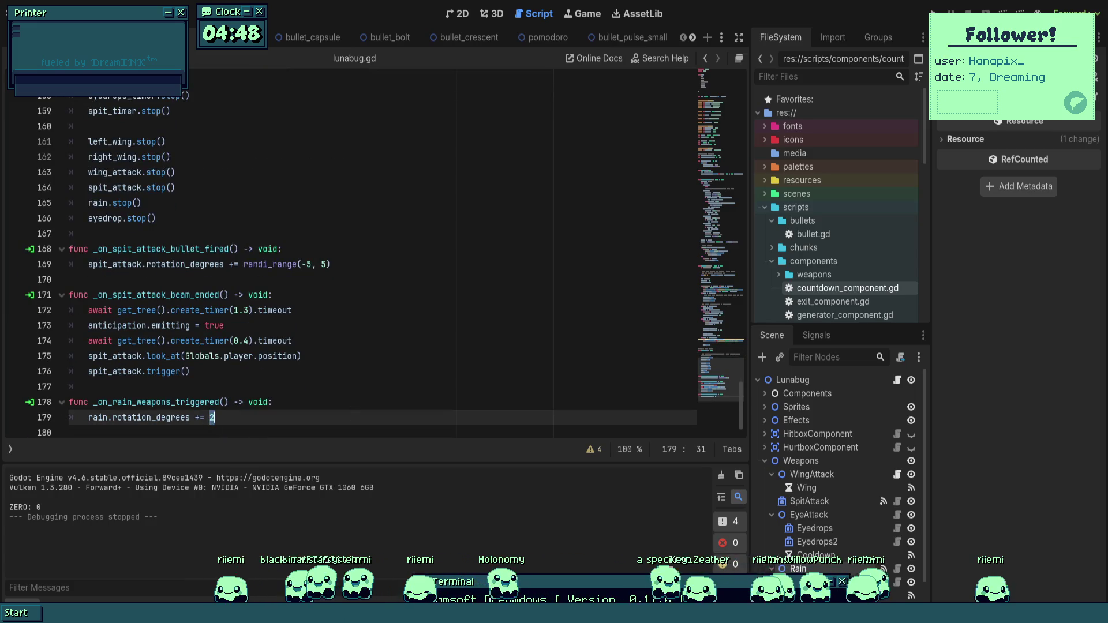
Change the rain rotation increment to 8 degrees and playtest the RAINFALL attack
{"action": "type", "text": "8"}
{"action": "left_click", "coordinate": [301, 356]}
{"action": "key", "text": "F5"}
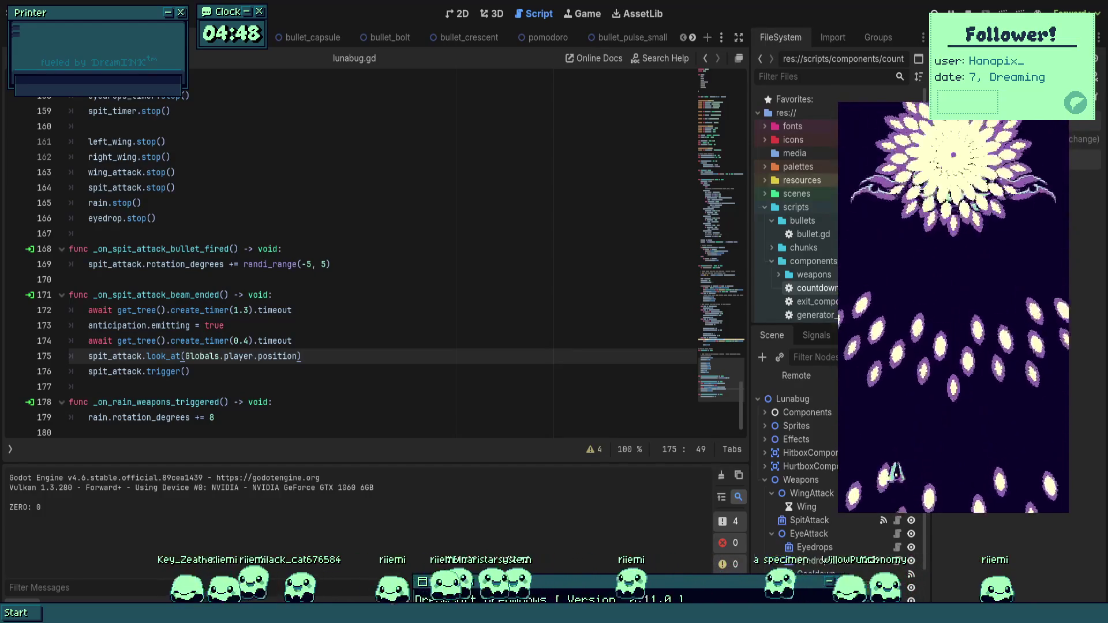
{"action": "key", "text": "Escape"}
Lower the rotation increment to 6 degrees and playtest, dodging the rain bullets
{"action": "key", "text": "Down"}
{"action": "key", "text": "Down"}
{"action": "key", "text": "Down"}
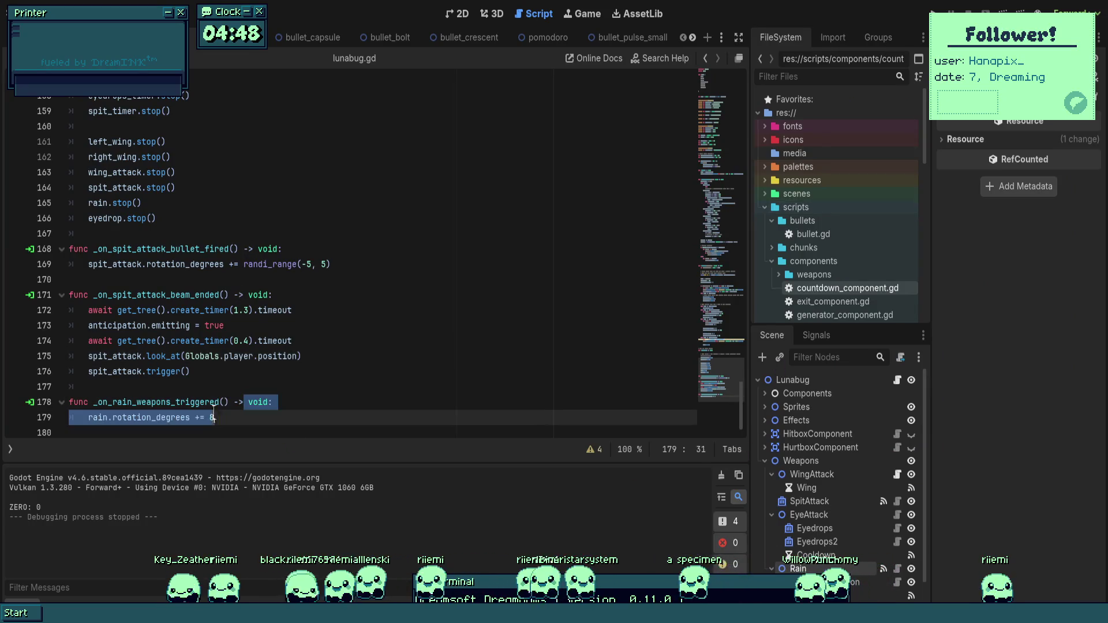
{"action": "key", "text": "shift+Left"}
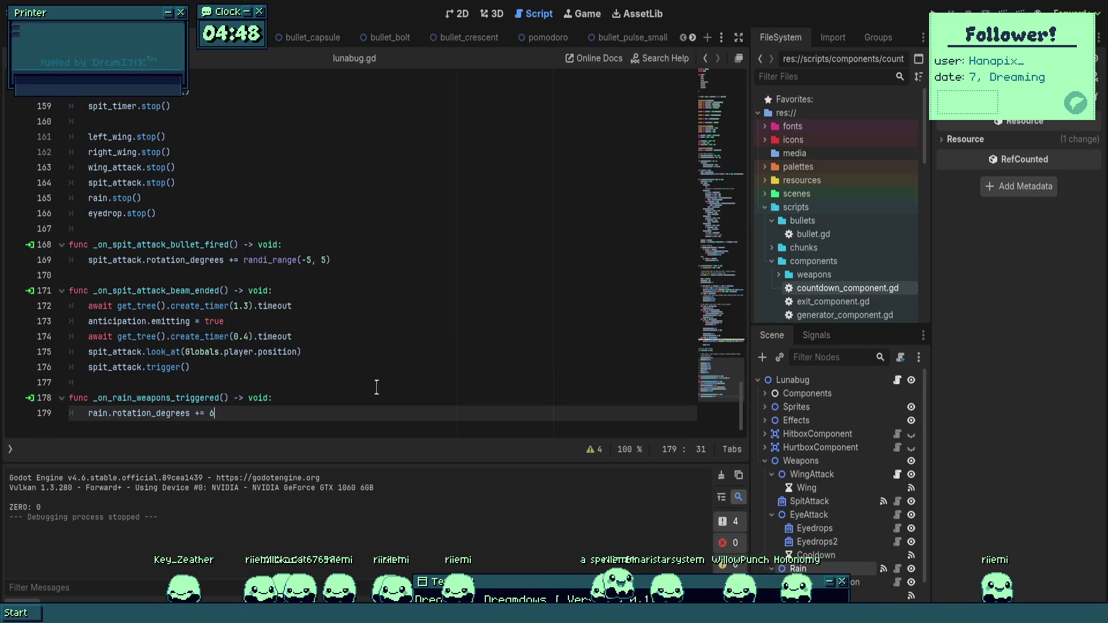
{"action": "key", "text": "F5"}
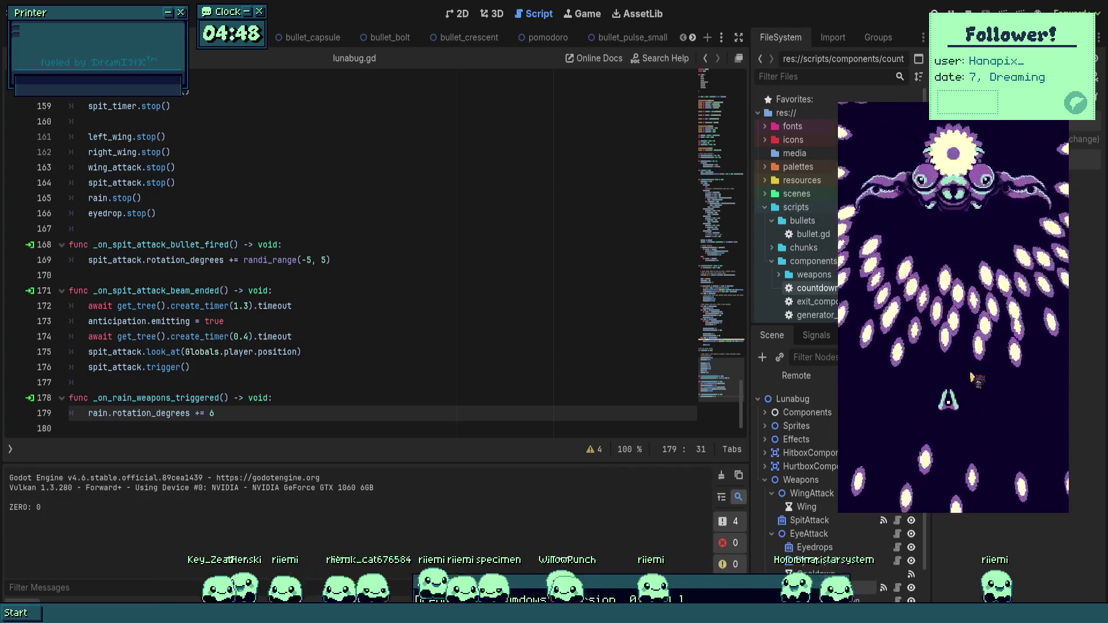
{"action": "key", "text": "Right"}
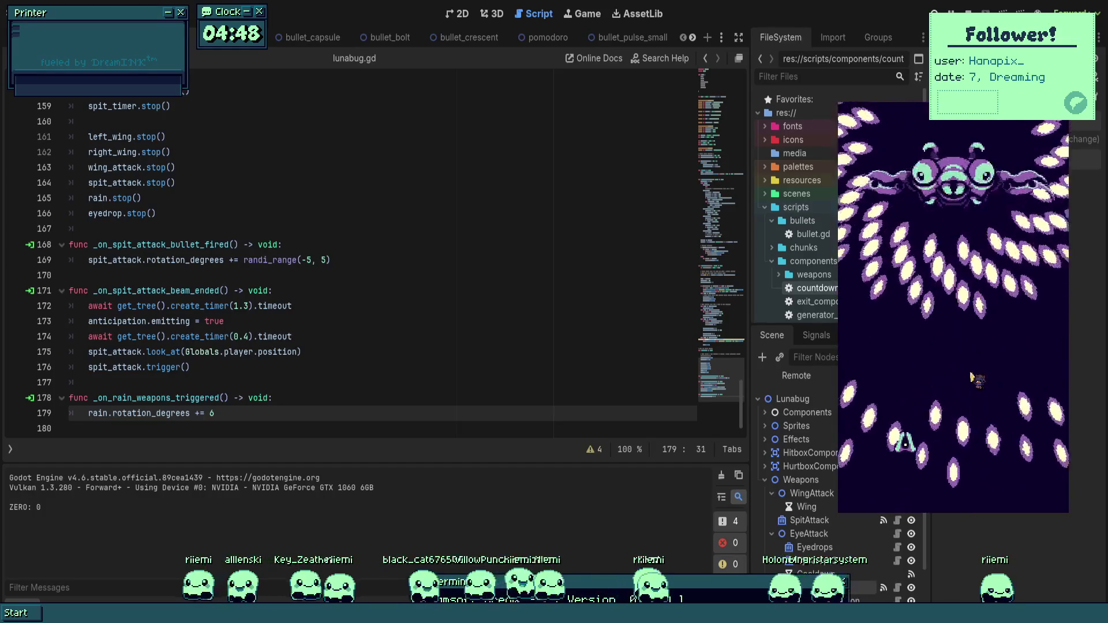
{"action": "key", "text": "Right"}
{"action": "key", "text": "Left"}
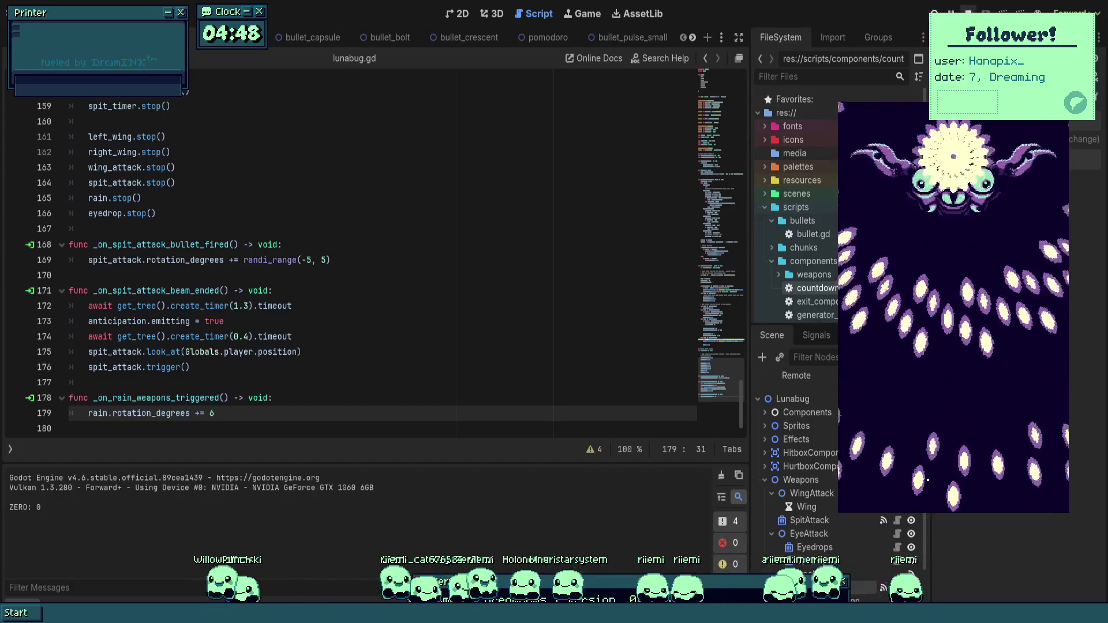
{"action": "key", "text": "F8"}
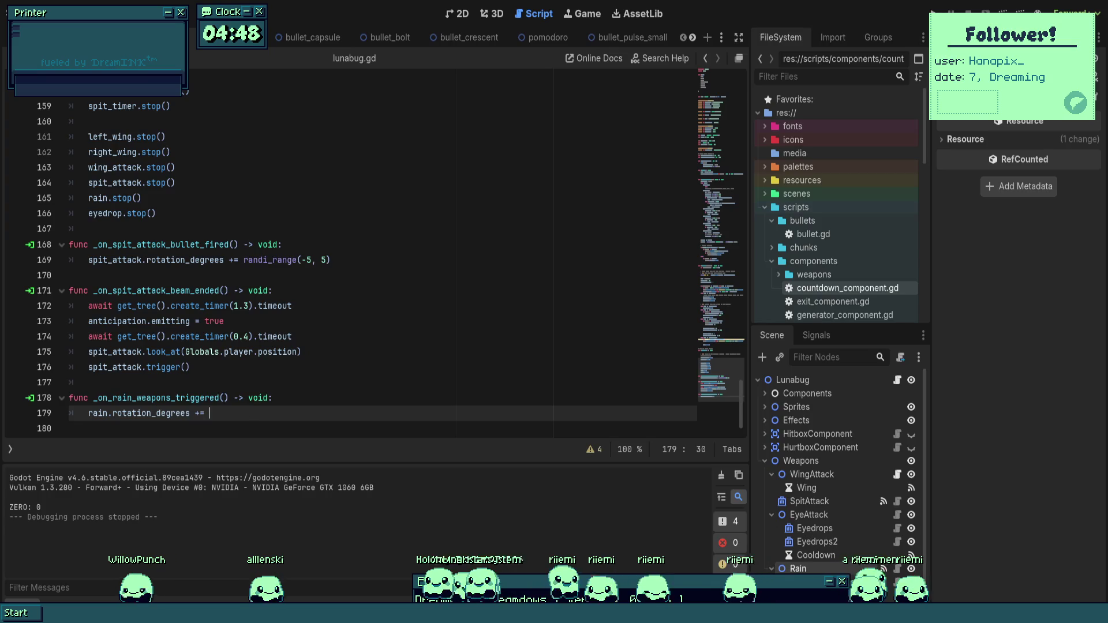
Set the rotation increment to 5 degrees and run the game again
{"action": "key", "text": "BackSpace"}
{"action": "type", "text": "5"}
{"action": "key", "text": "Return"}
{"action": "left_click", "coordinate": [934, 13]}
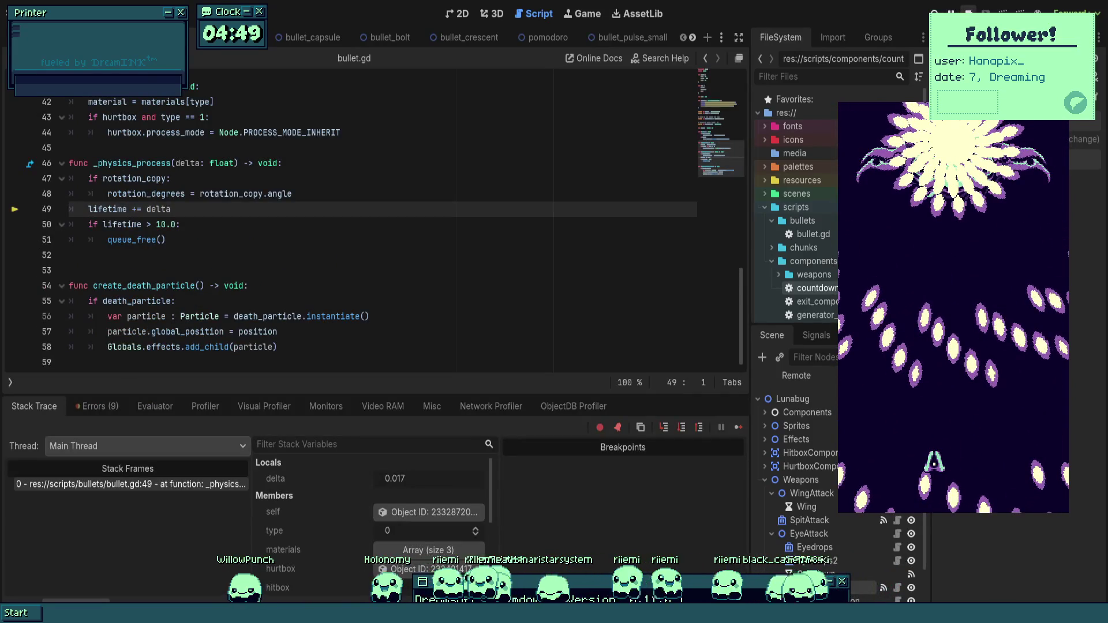
Set the ShotgunWeapon's Bullet Speed to 150 and save the scene
{"action": "key", "text": "F8"}
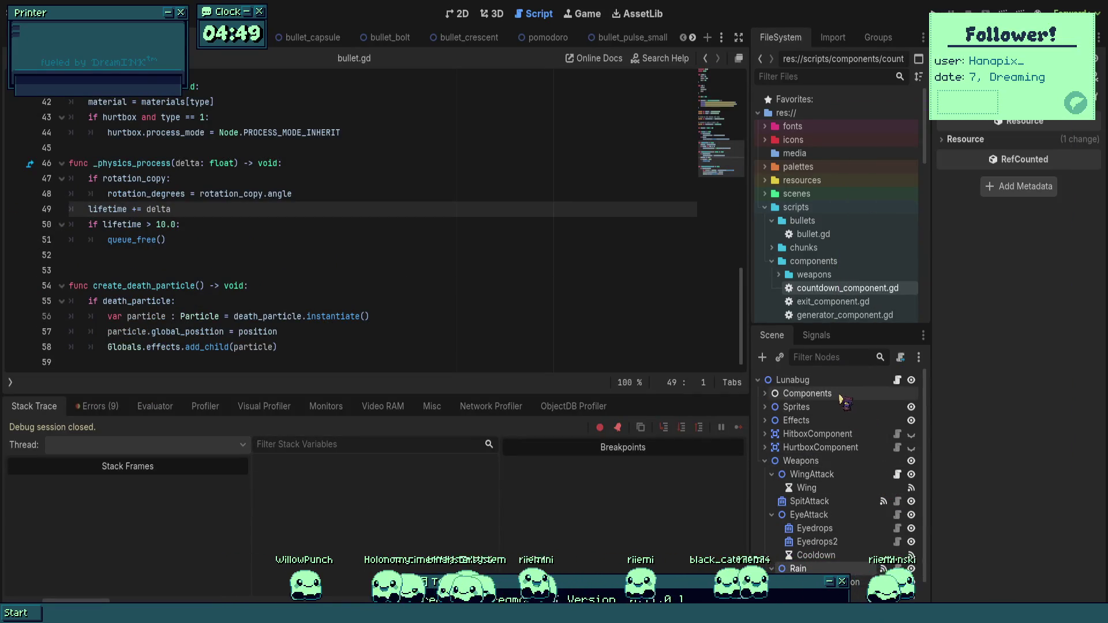
{"action": "left_click", "coordinate": [807, 488]}
{"action": "left_click", "coordinate": [817, 542]}
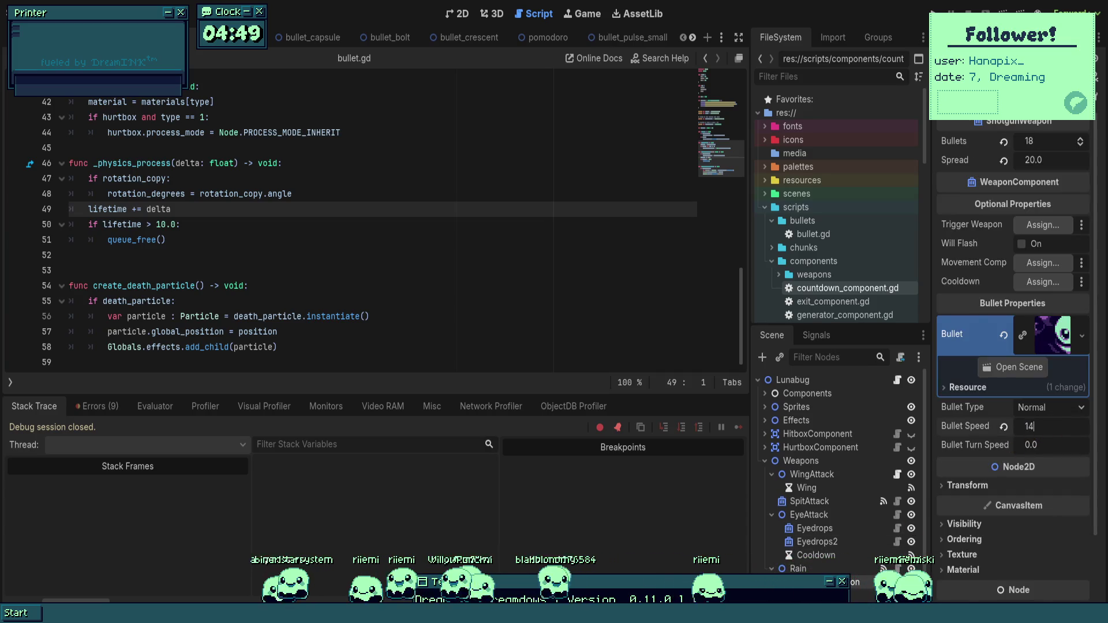
{"action": "type", "text": "50"}
{"action": "key", "text": "Return"}
{"action": "key", "text": "ctrl+s"}
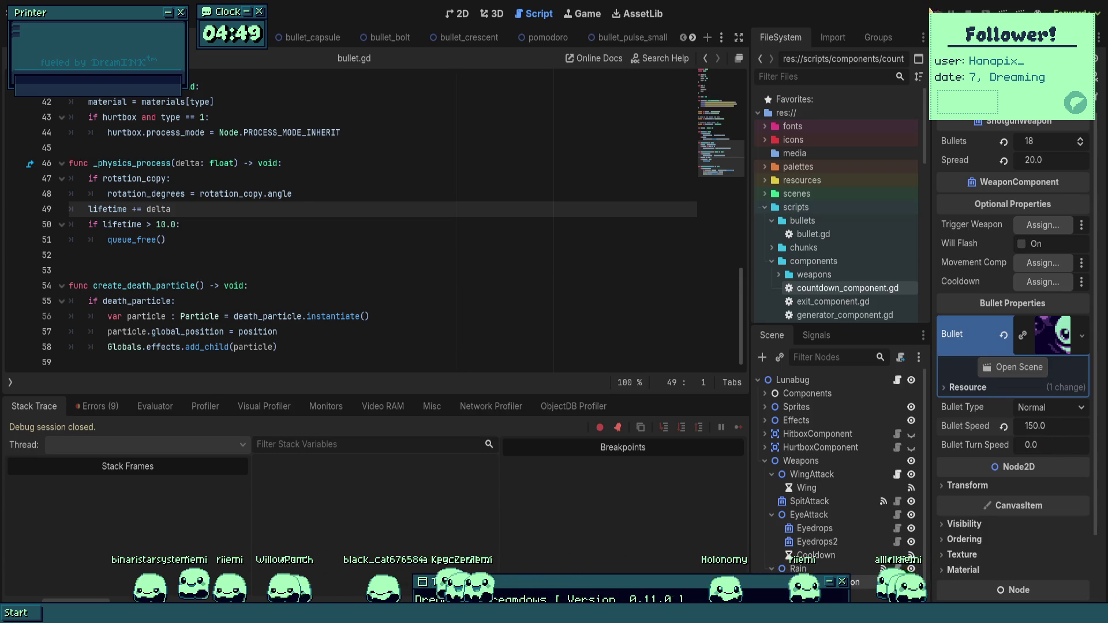
Playtest the faster shotgun bullets, then reopen lunabug.gd
{"action": "key", "text": "F5"}
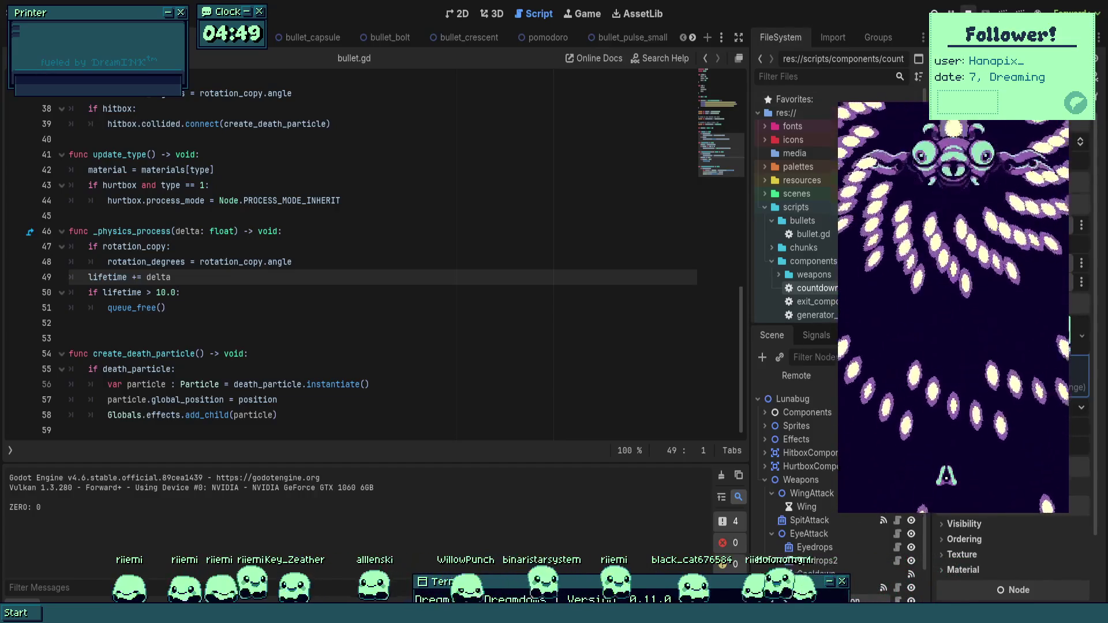
{"action": "key", "text": "F8"}
{"action": "left_click", "coordinate": [388, 325]}
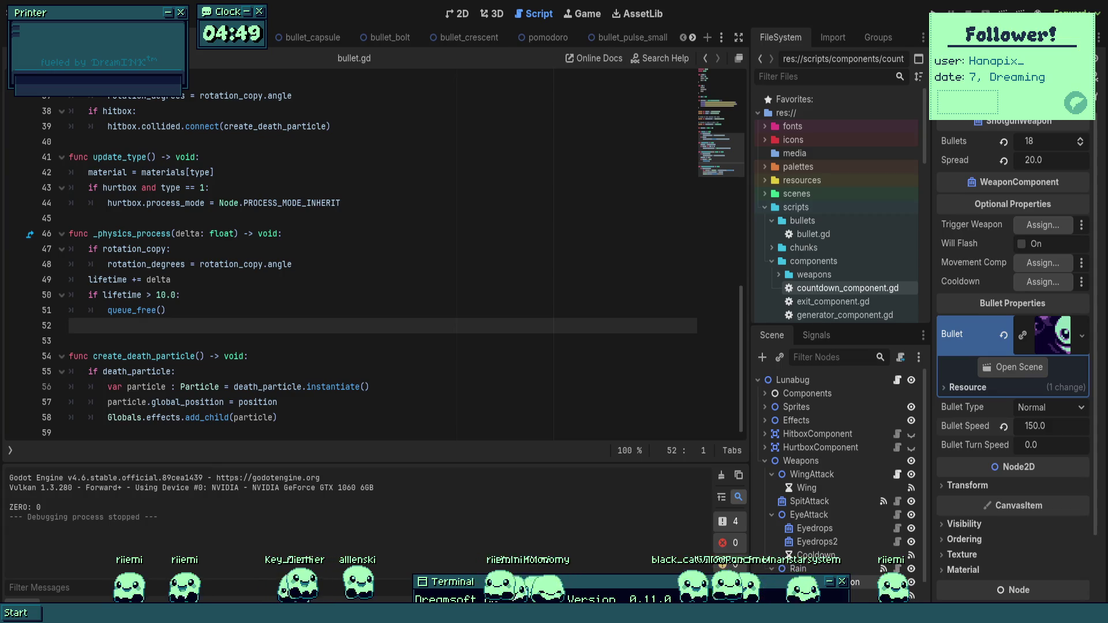
{"action": "left_click", "coordinate": [897, 380]}
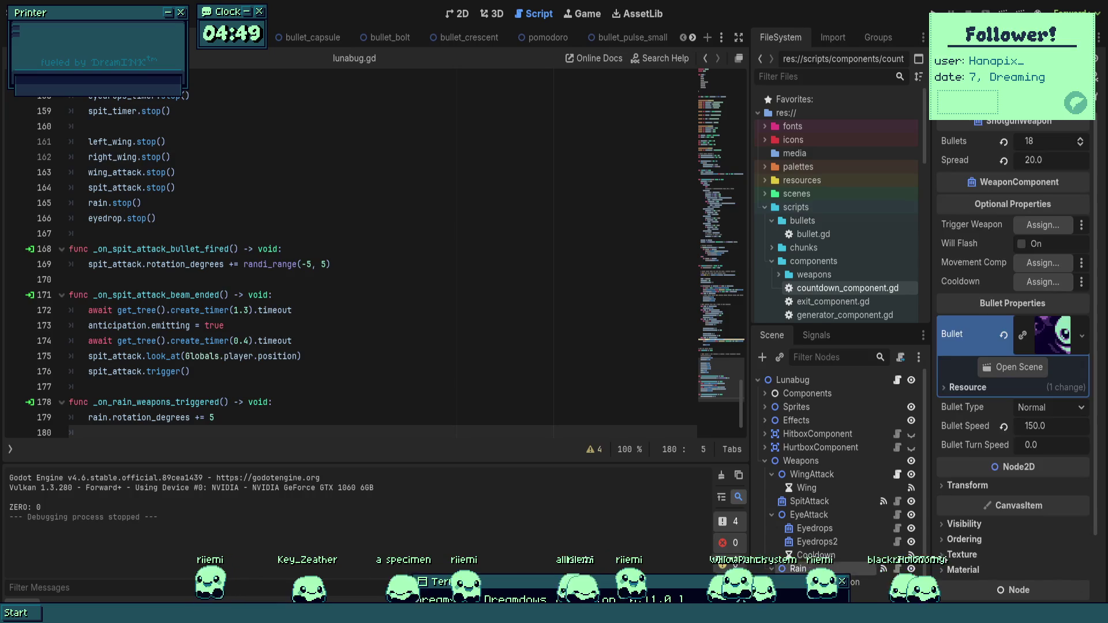
{"action": "left_click", "coordinate": [816, 336]}
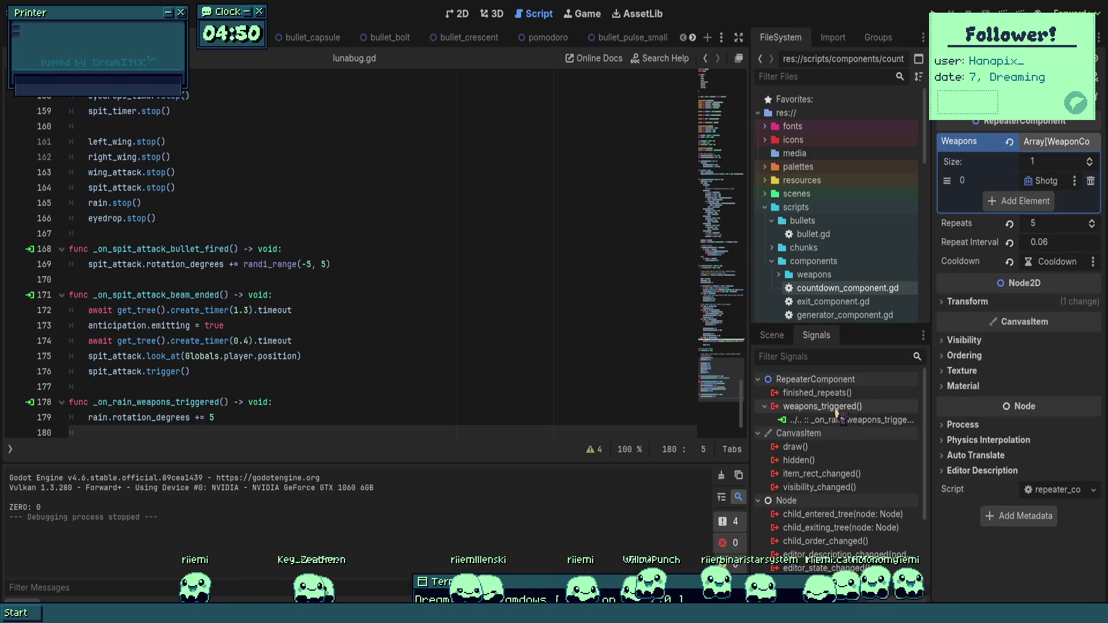
{"action": "left_click", "coordinate": [819, 393]}
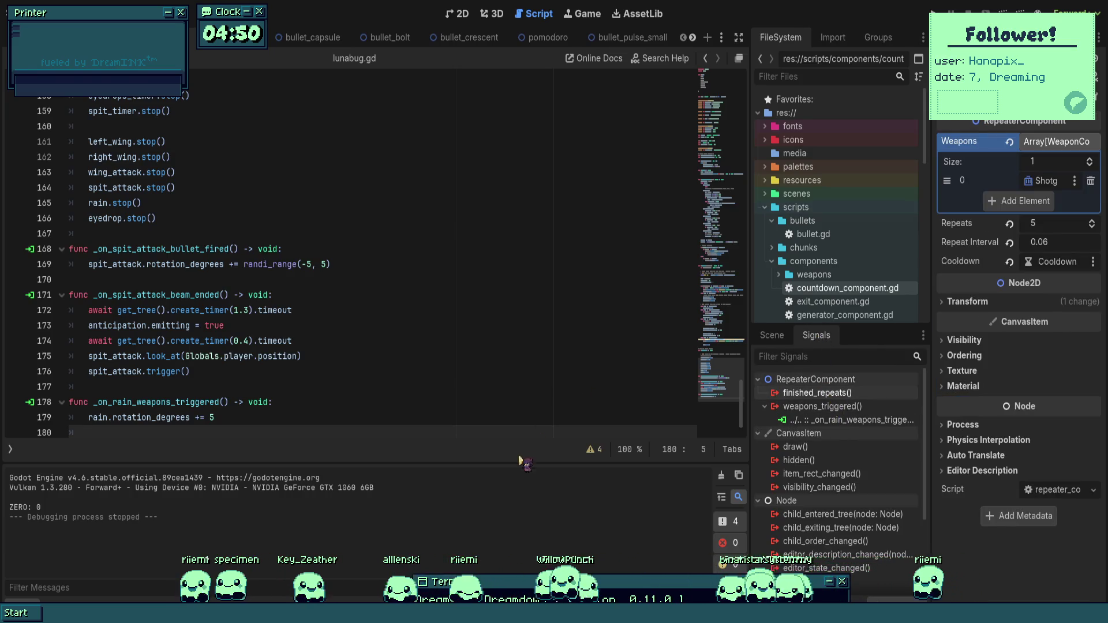
{"action": "left_click_drag", "start_coordinate": [520, 460], "coordinate": [226, 341]}
{"action": "left_click", "coordinate": [226, 341]}
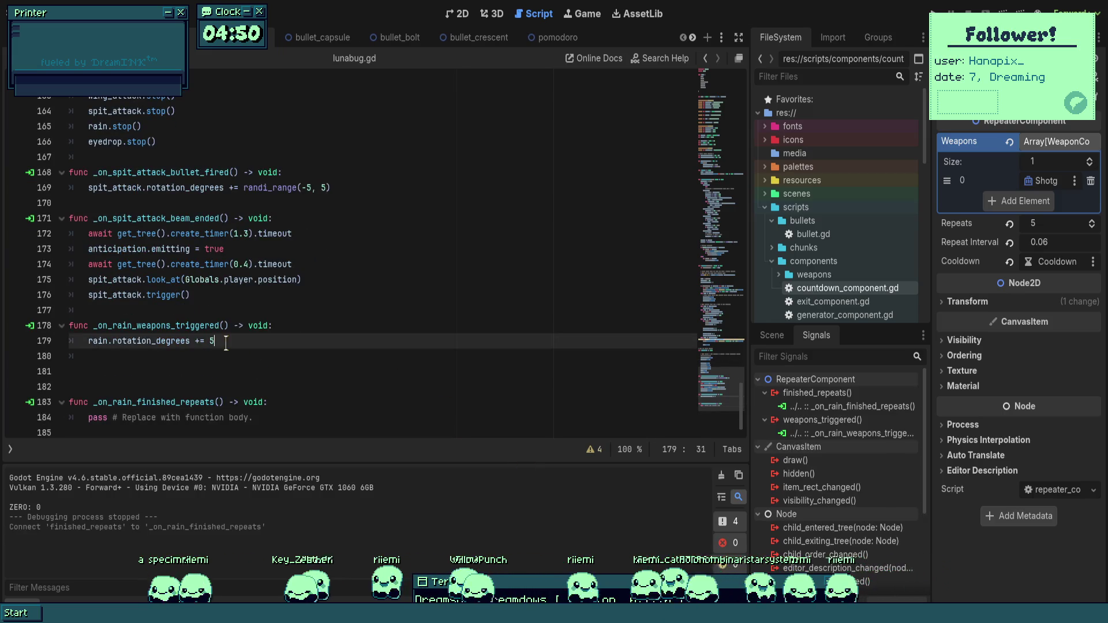
{"action": "scroll", "coordinate": [225, 342], "scroll_direction": "up", "scroll_amount": 20}
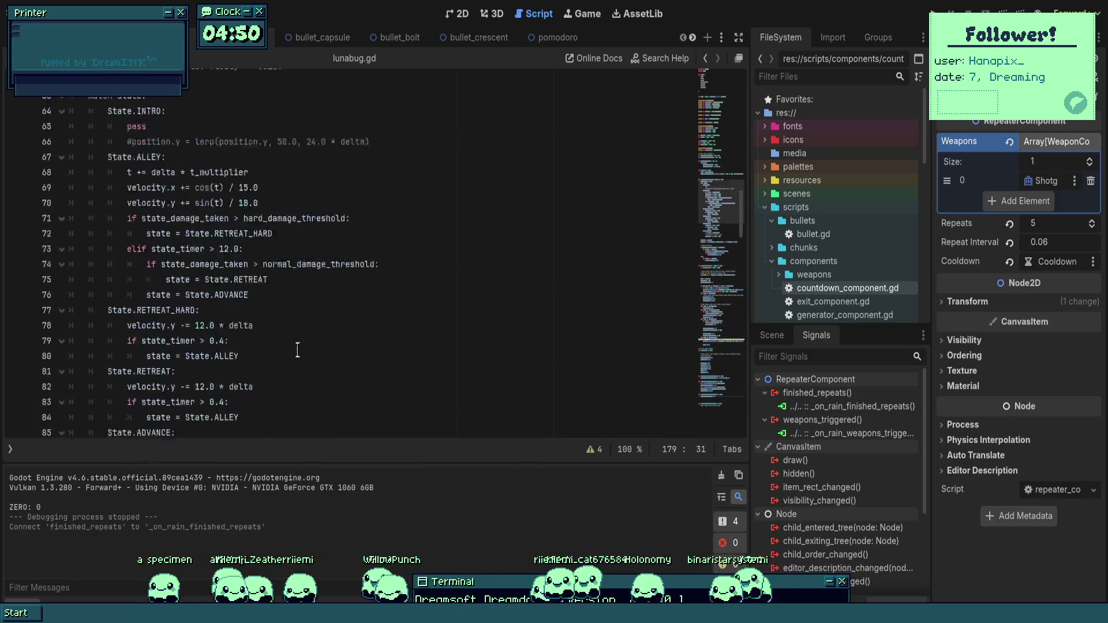
{"action": "scroll", "coordinate": [298, 351], "scroll_direction": "up", "scroll_amount": 9}
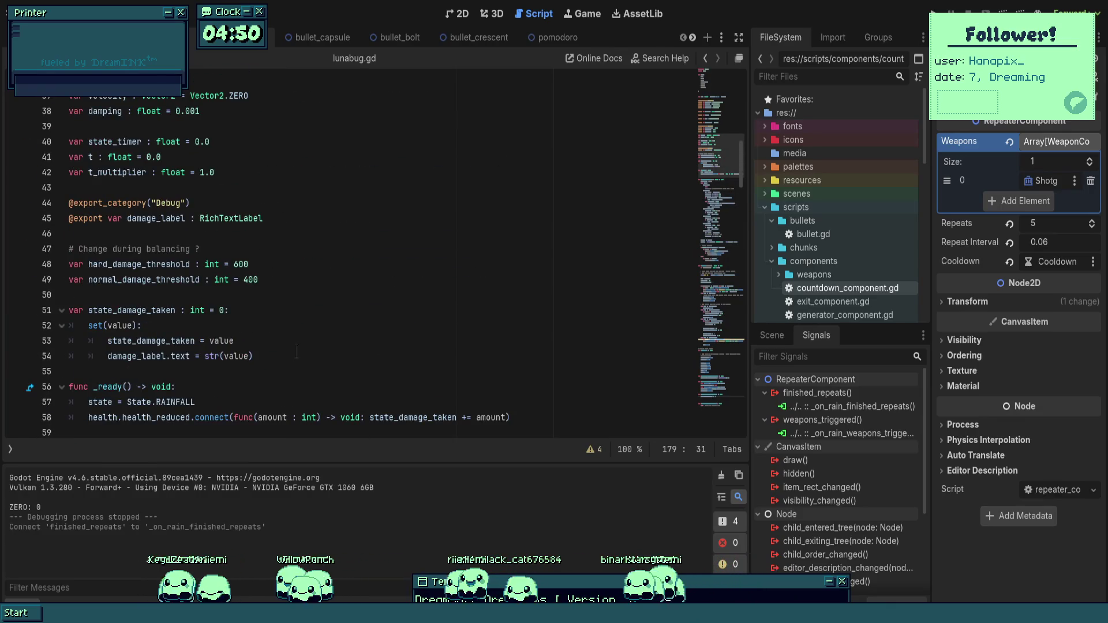
{"action": "scroll", "coordinate": [297, 351], "scroll_direction": "up", "scroll_amount": 1}
{"action": "scroll", "coordinate": [297, 350], "scroll_direction": "up", "scroll_amount": 2}
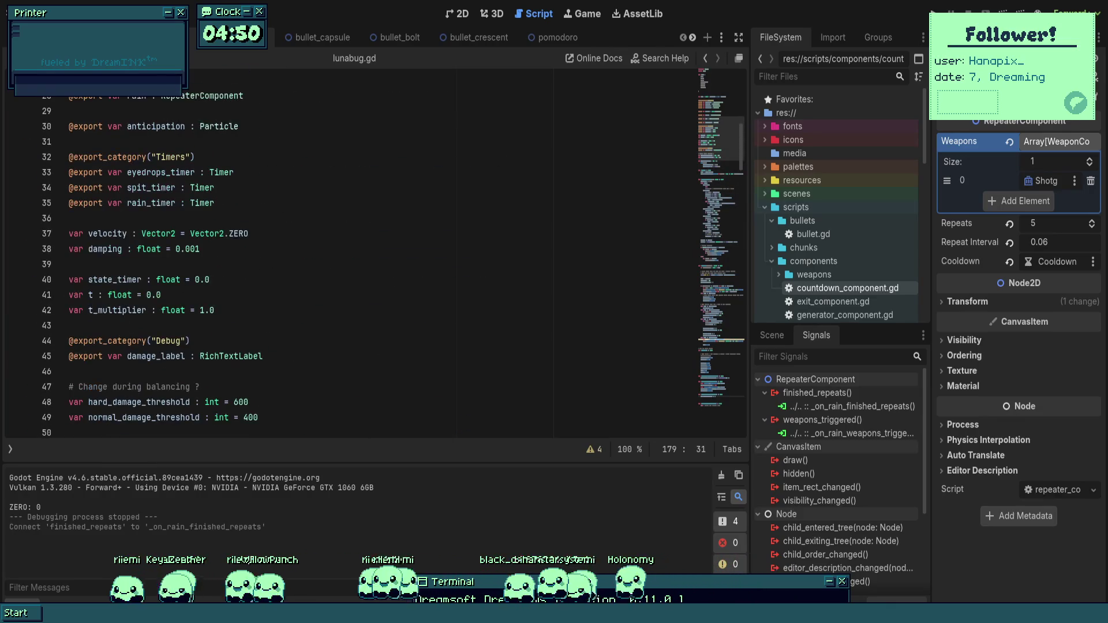
{"action": "scroll", "coordinate": [297, 350], "scroll_direction": "up", "scroll_amount": 5}
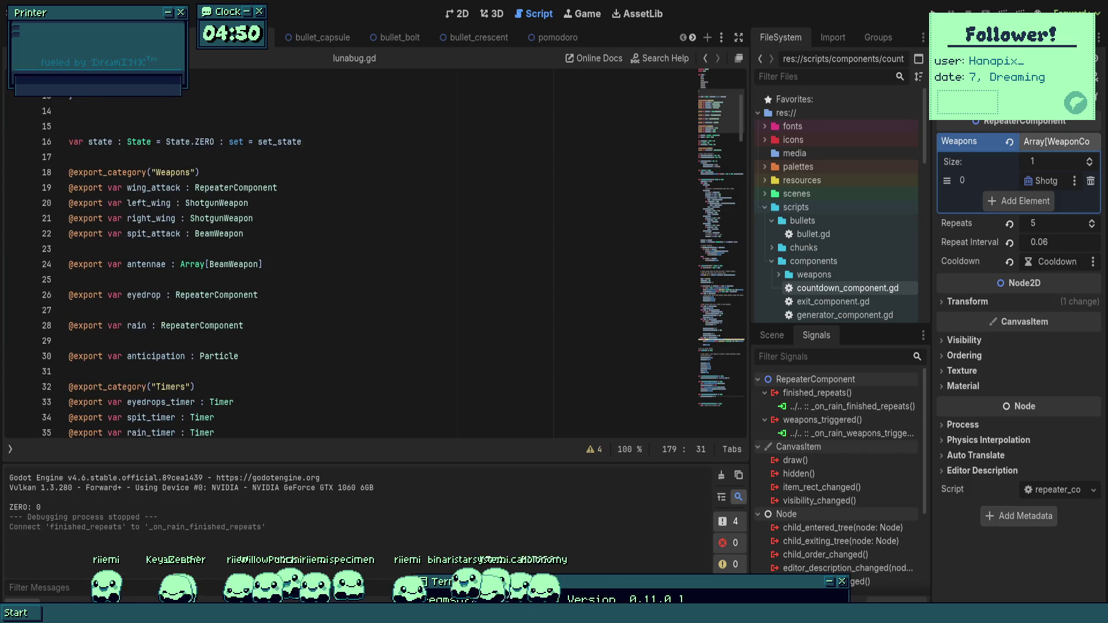
{"action": "scroll", "coordinate": [297, 351], "scroll_direction": "up", "scroll_amount": 4}
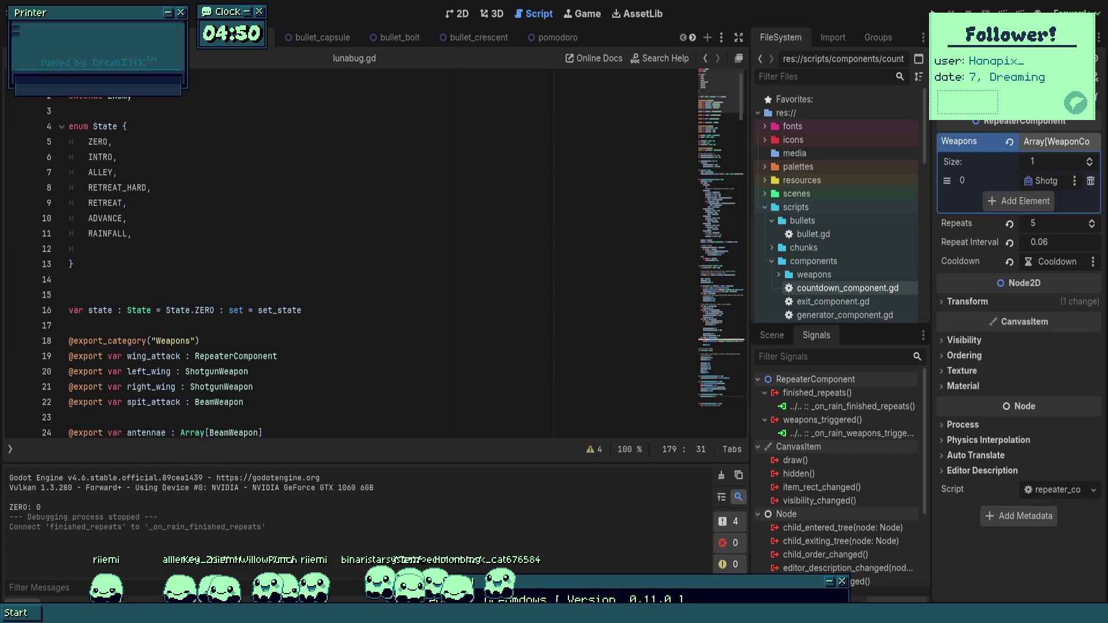
{"action": "scroll", "coordinate": [296, 348], "scroll_direction": "down", "scroll_amount": 4}
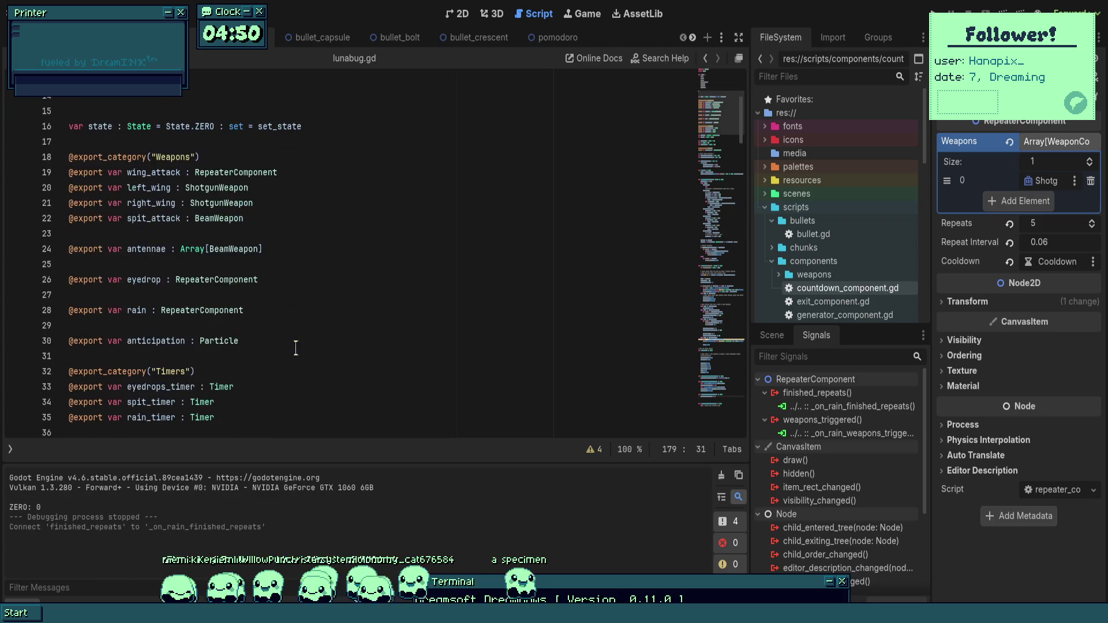
{"action": "left_click", "coordinate": [278, 356]}
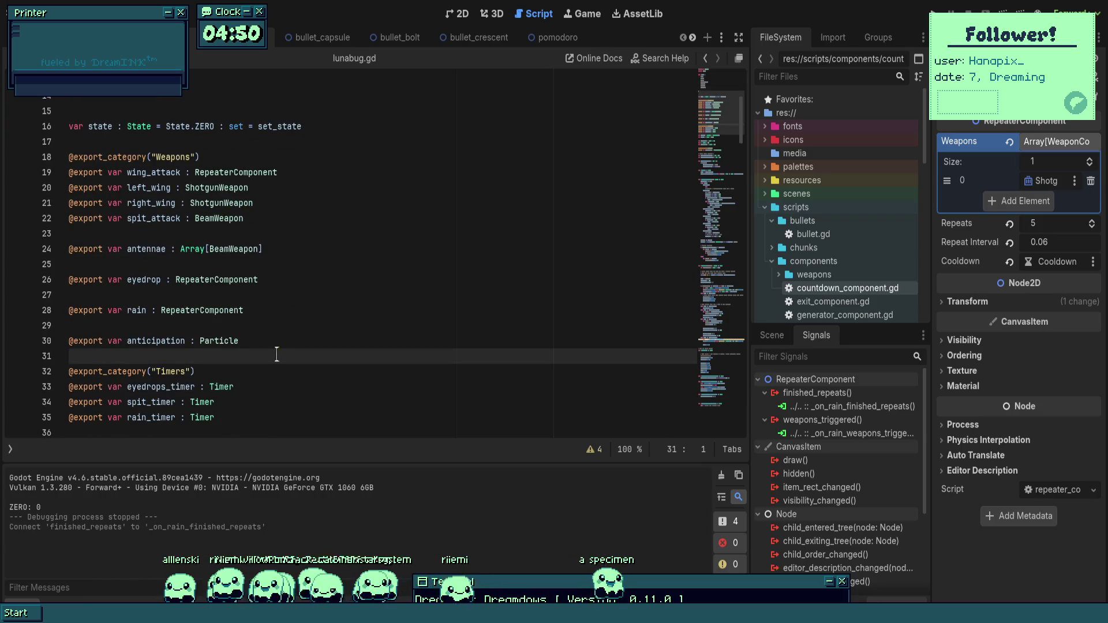
{"action": "scroll", "coordinate": [277, 355], "scroll_direction": "down", "scroll_amount": 5}
{"action": "scroll", "coordinate": [277, 355], "scroll_direction": "up", "scroll_amount": 3}
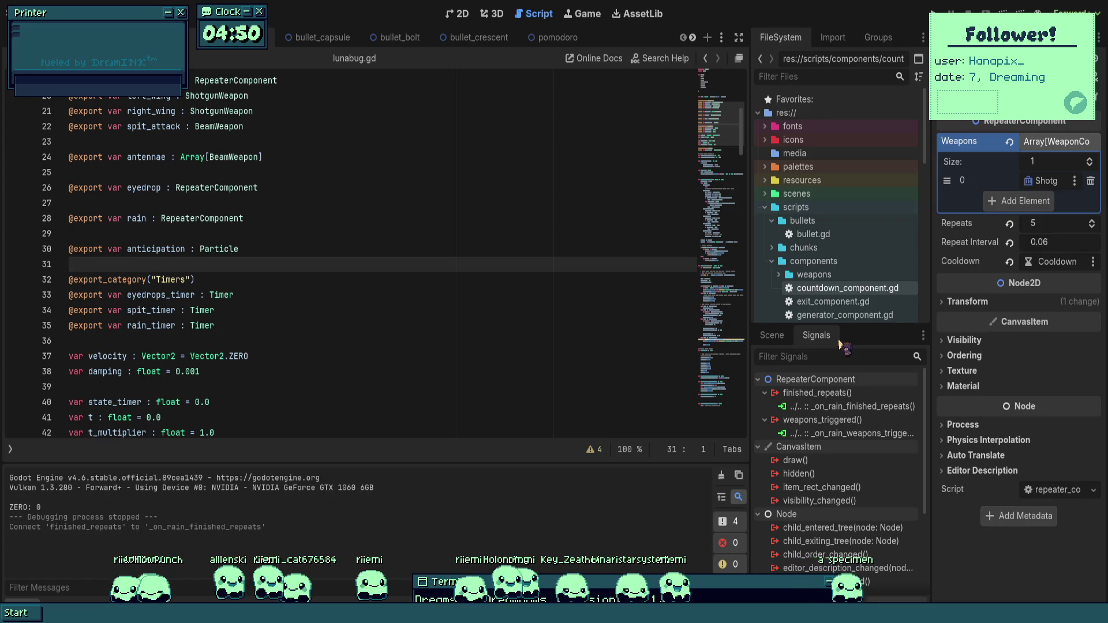
{"action": "left_click", "coordinate": [772, 335]}
{"action": "scroll", "coordinate": [840, 395], "scroll_direction": "up", "scroll_amount": 2}
{"action": "left_click", "coordinate": [826, 381]}
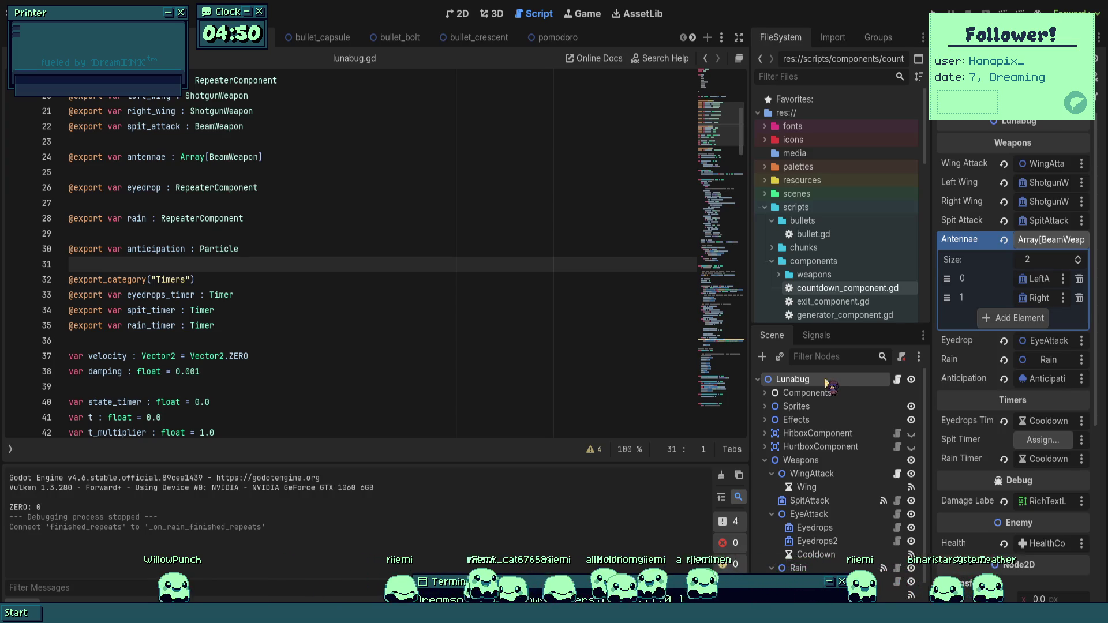
{"action": "left_click", "coordinate": [258, 261]}
{"action": "key", "text": "Return"}
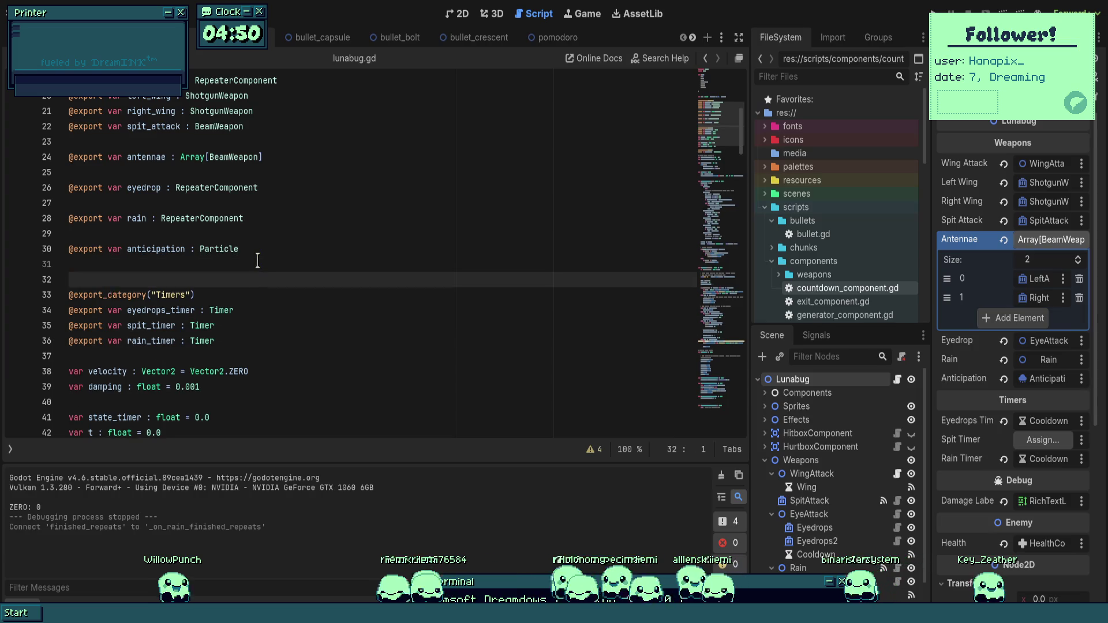
{"action": "key", "text": "Return"}
{"action": "key", "text": "Down"}
{"action": "key", "text": "Down"}
{"action": "key", "text": "Down"}
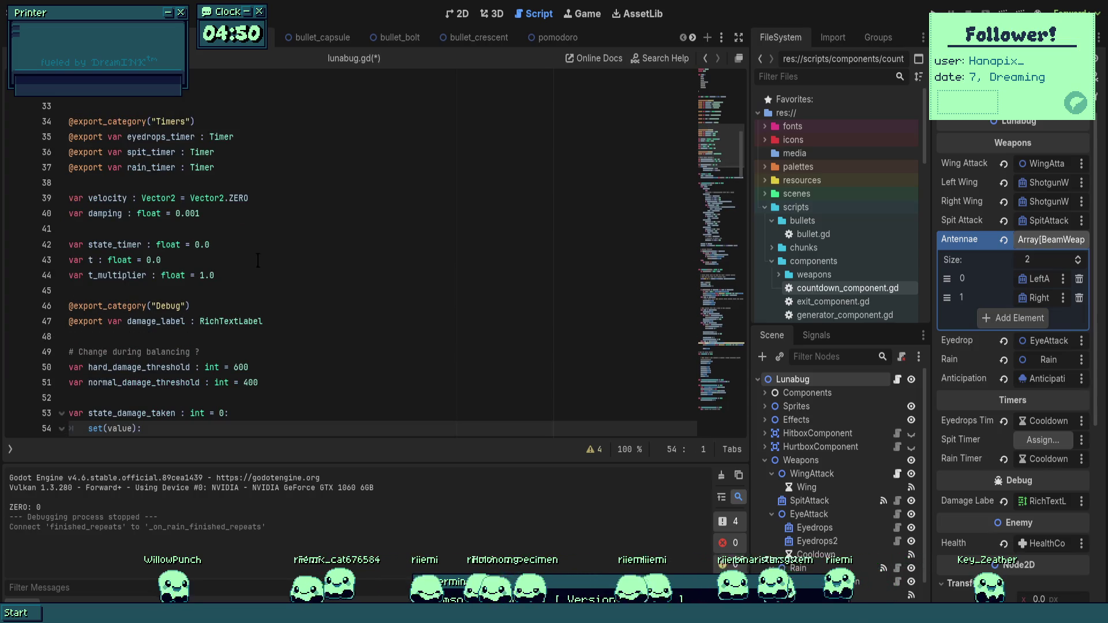
{"action": "key", "text": "Page_Up"}
{"action": "key", "text": "Page_Up"}
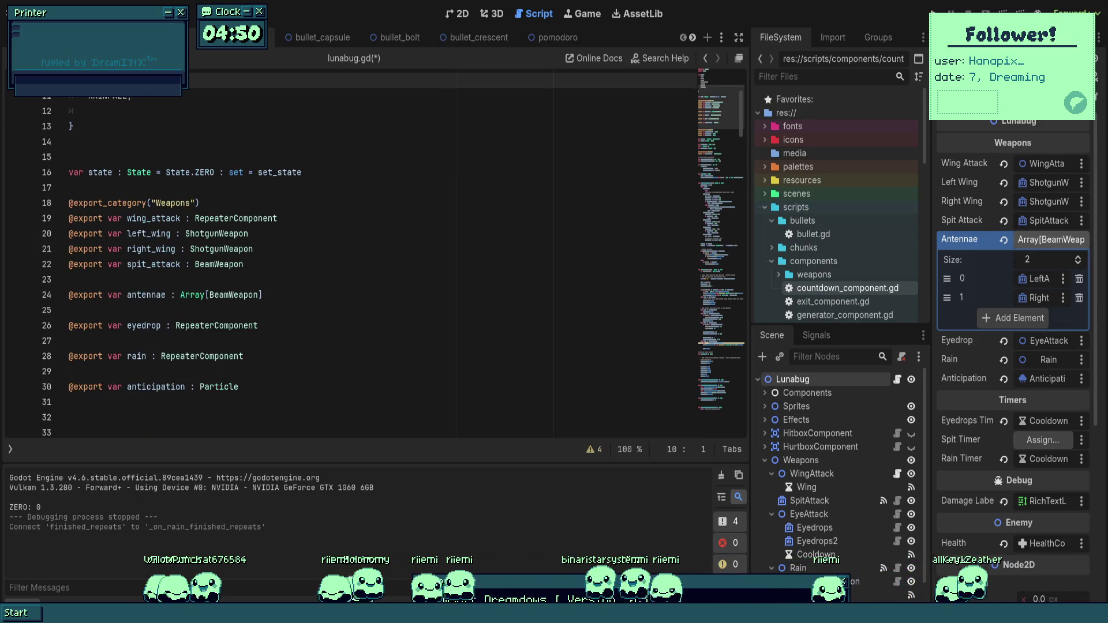
{"action": "key", "text": "Down"}
{"action": "key", "text": "Down"}
{"action": "key", "text": "Down"}
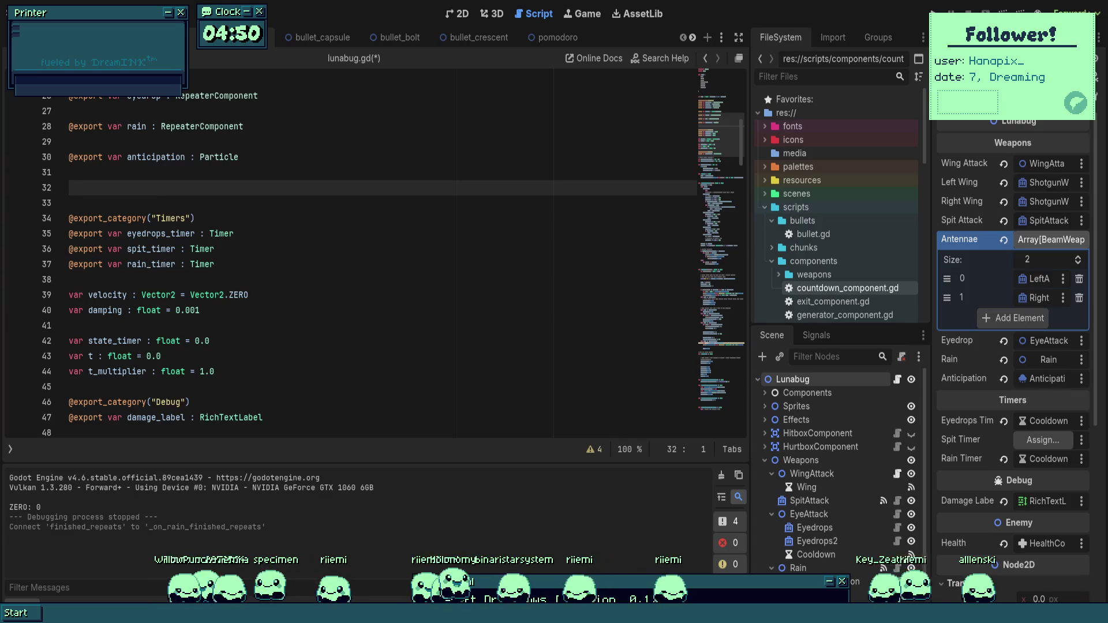
{"action": "type", "text": "@"}
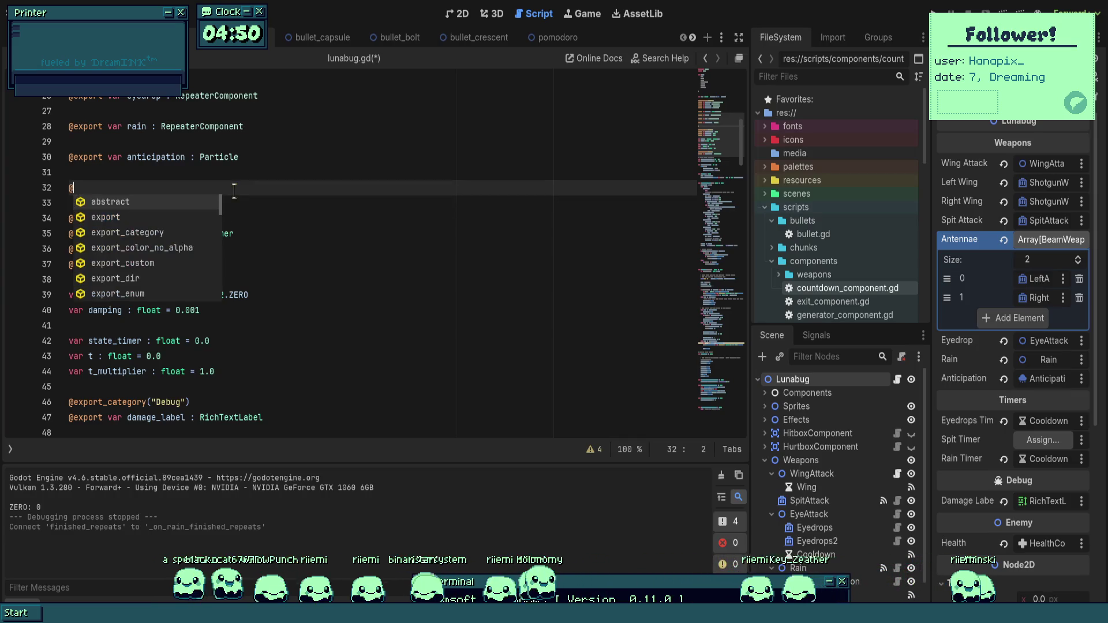
{"action": "type", "text": "export v"}
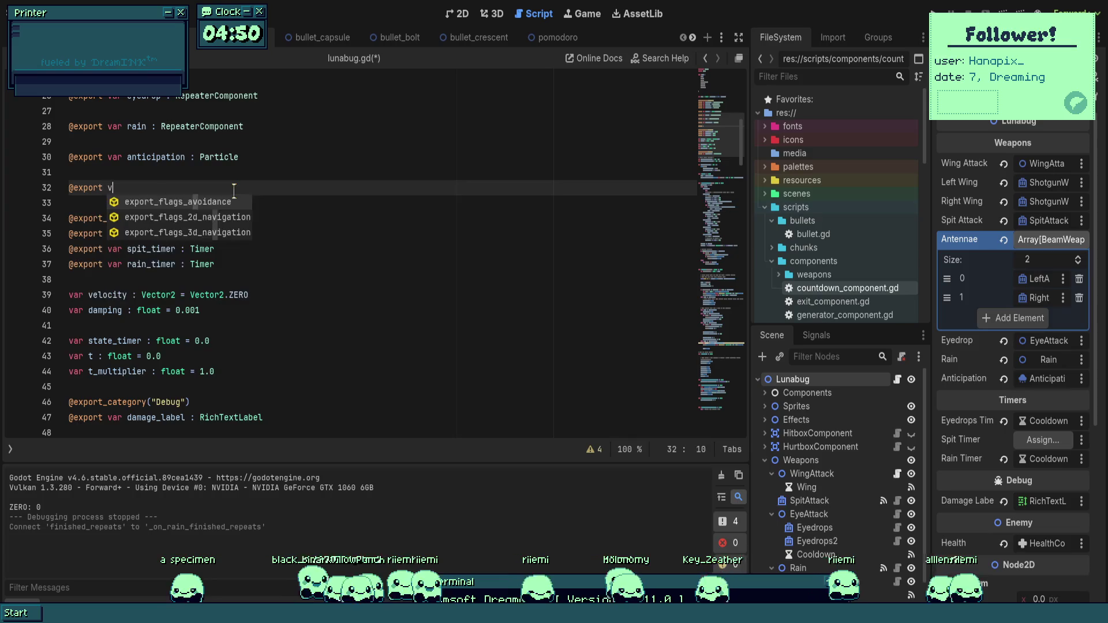
{"action": "type", "text": "ar rain_rotation_o"}
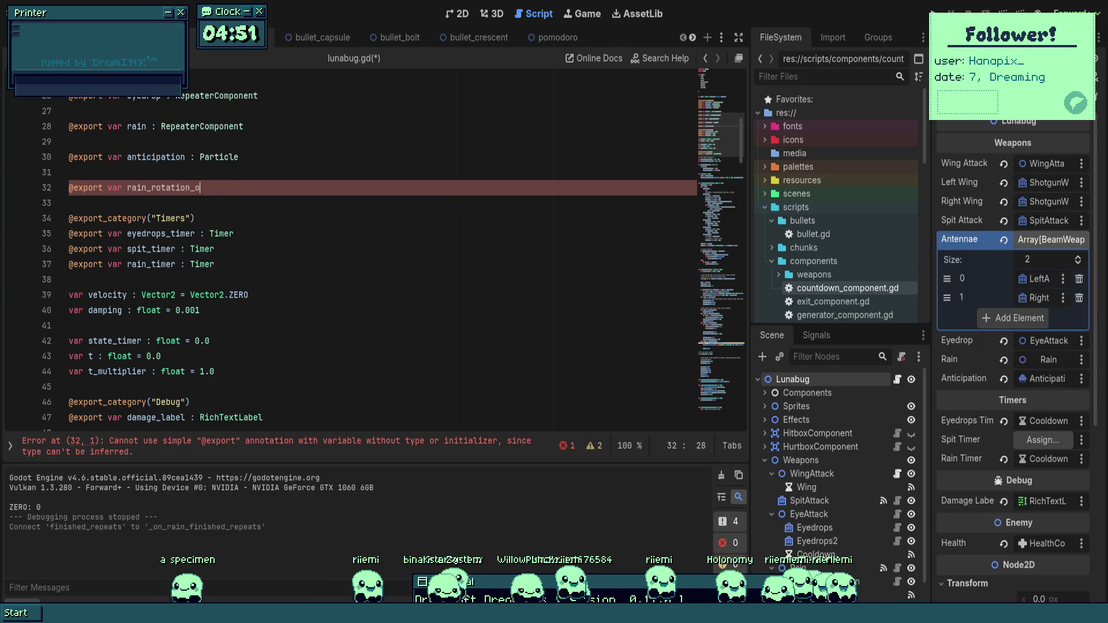
{"action": "type", "text": "2"}
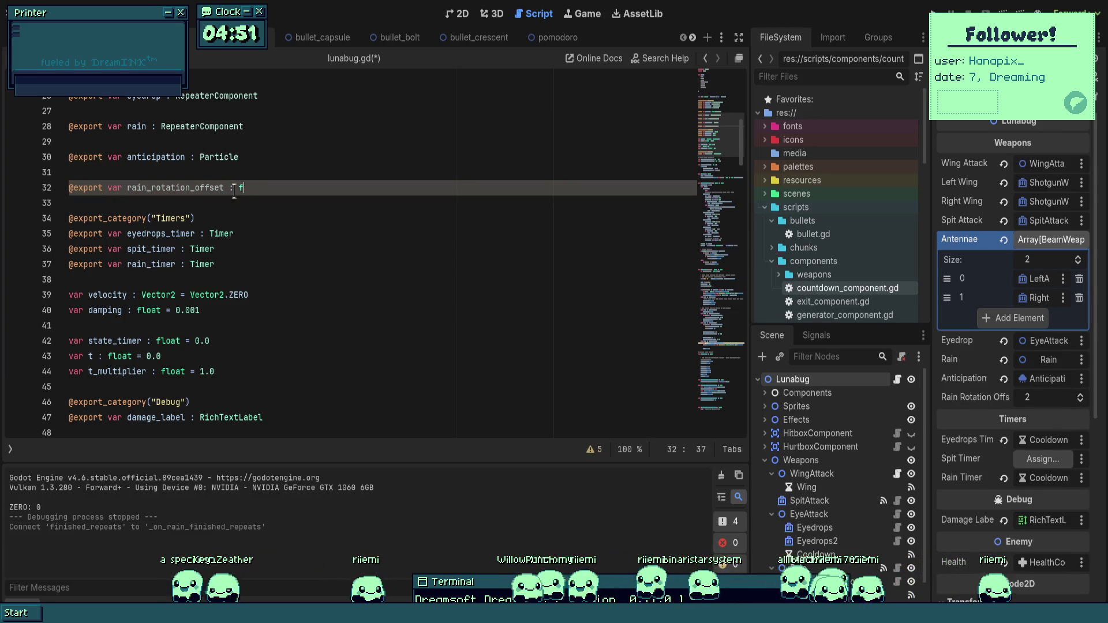
{"action": "type", "text": "= "}
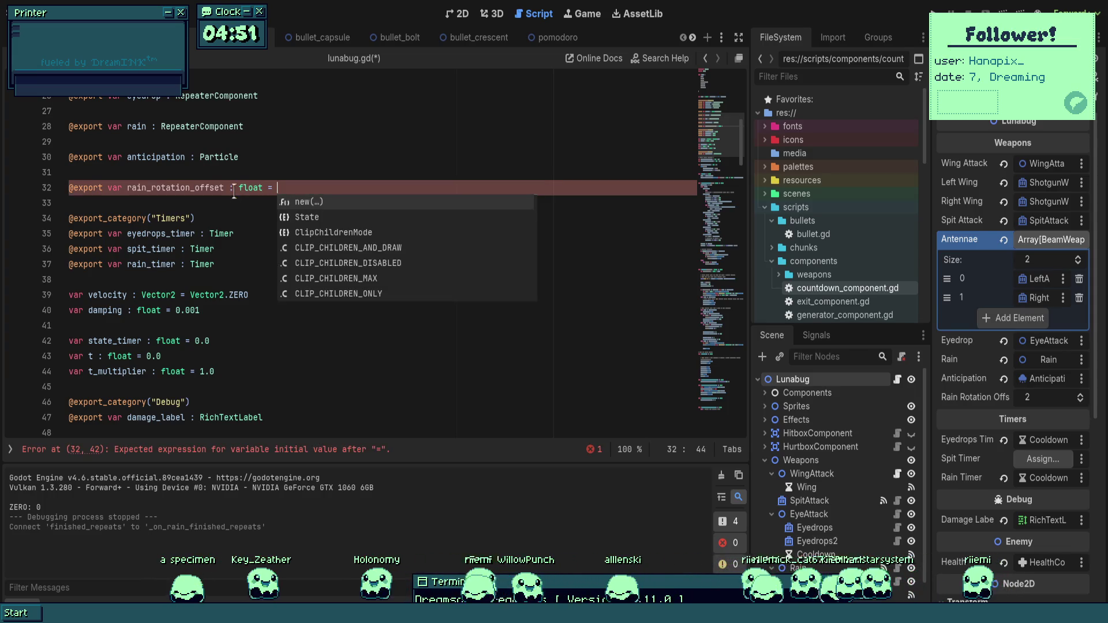
{"action": "type", "text": "6"}
{"action": "key", "text": "ctrl+s"}
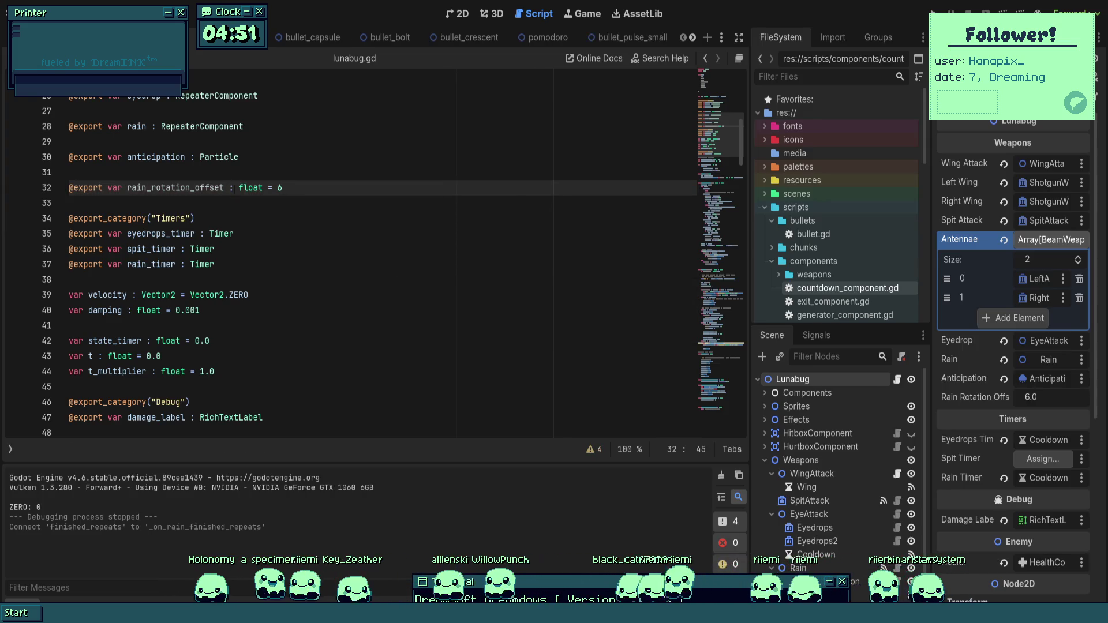
{"action": "scroll", "coordinate": [240, 218], "scroll_direction": "down", "scroll_amount": 20}
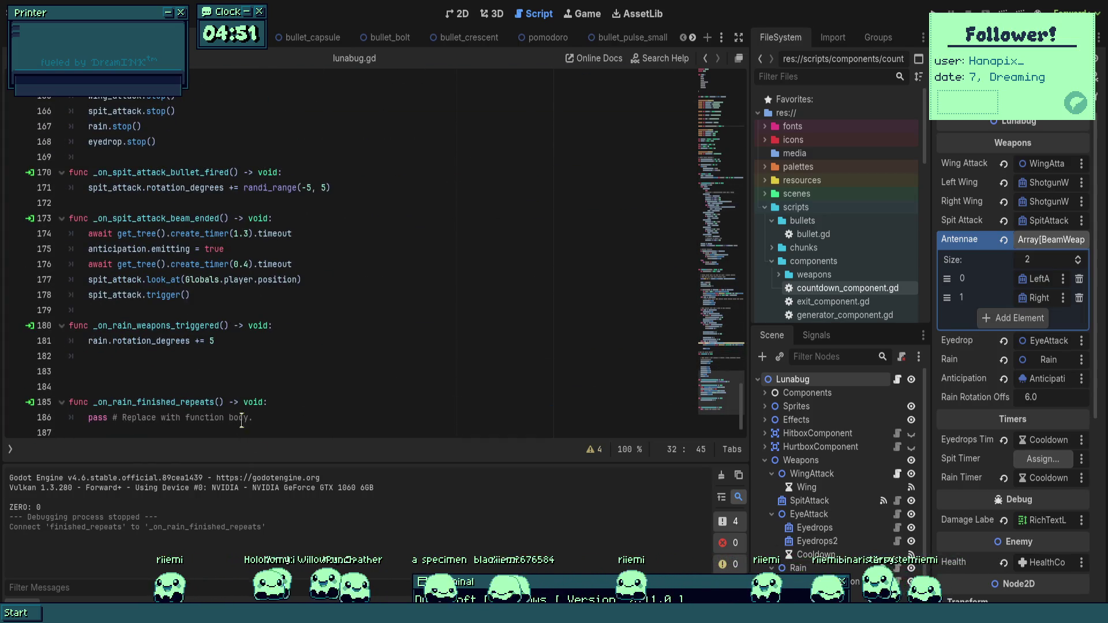
Replace the hard-coded 5 in the rain rotation line with rain_rotation_offset
{"action": "triple_click", "coordinate": [241, 421]}
{"action": "left_click", "coordinate": [222, 345]}
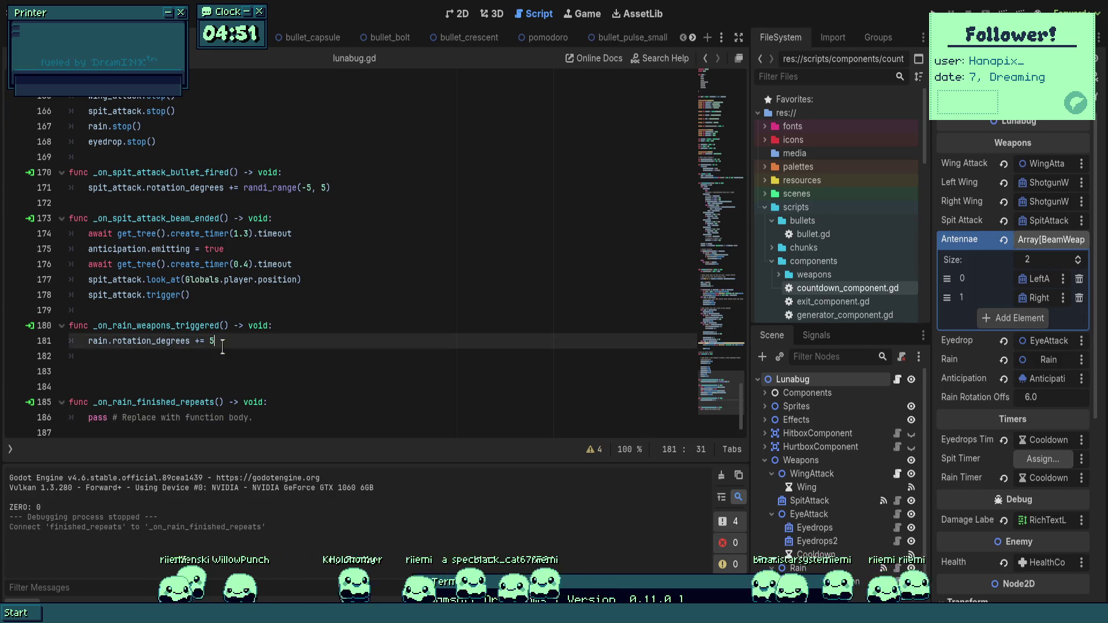
{"action": "key", "text": "BackSpace"}
{"action": "type", "text": "in_rot"}
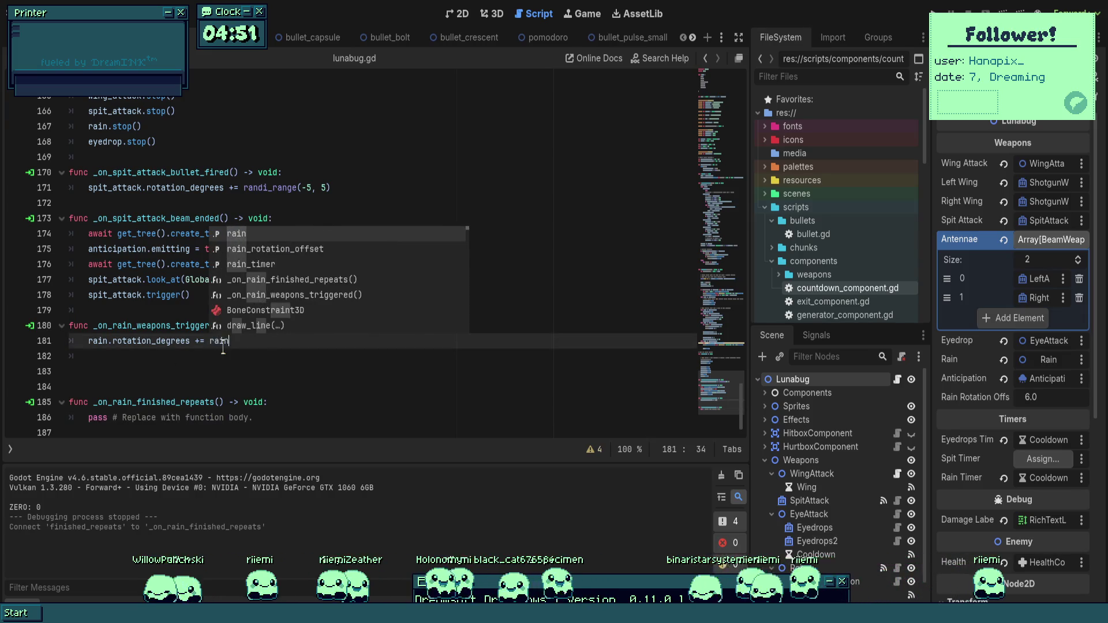
{"action": "key", "text": "Return"}
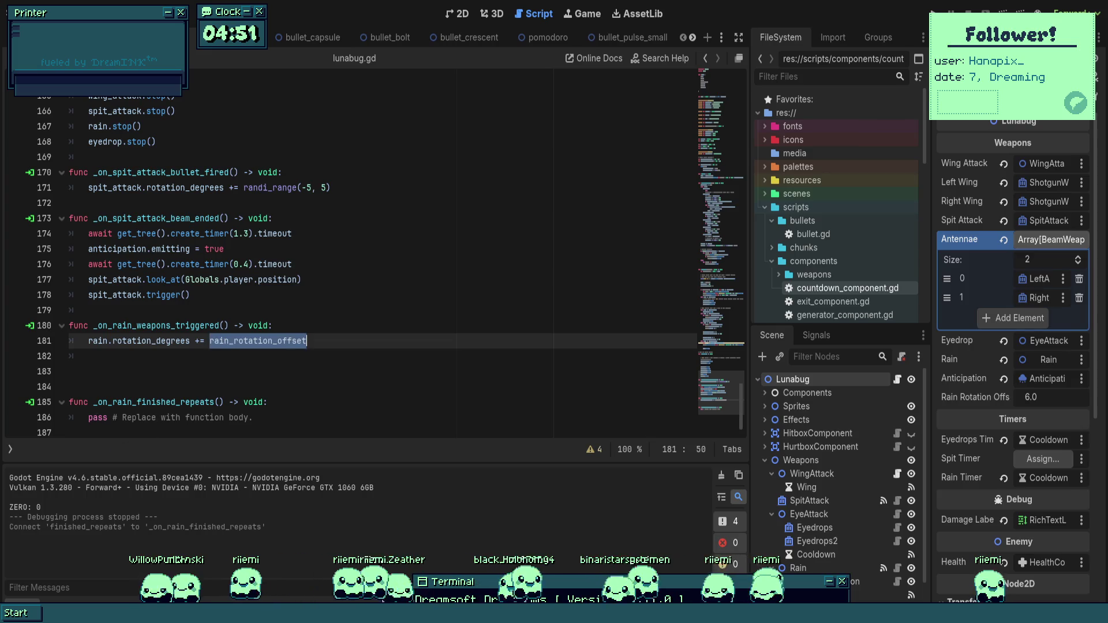
Make _on_rain_finished_repeats flip the sign with rain_rotation_offset *= -1, save, and playtest
{"action": "key", "text": "ctrl+c"}
{"action": "triple_click", "coordinate": [312, 422]}
{"action": "key", "text": "ctrl+v"}
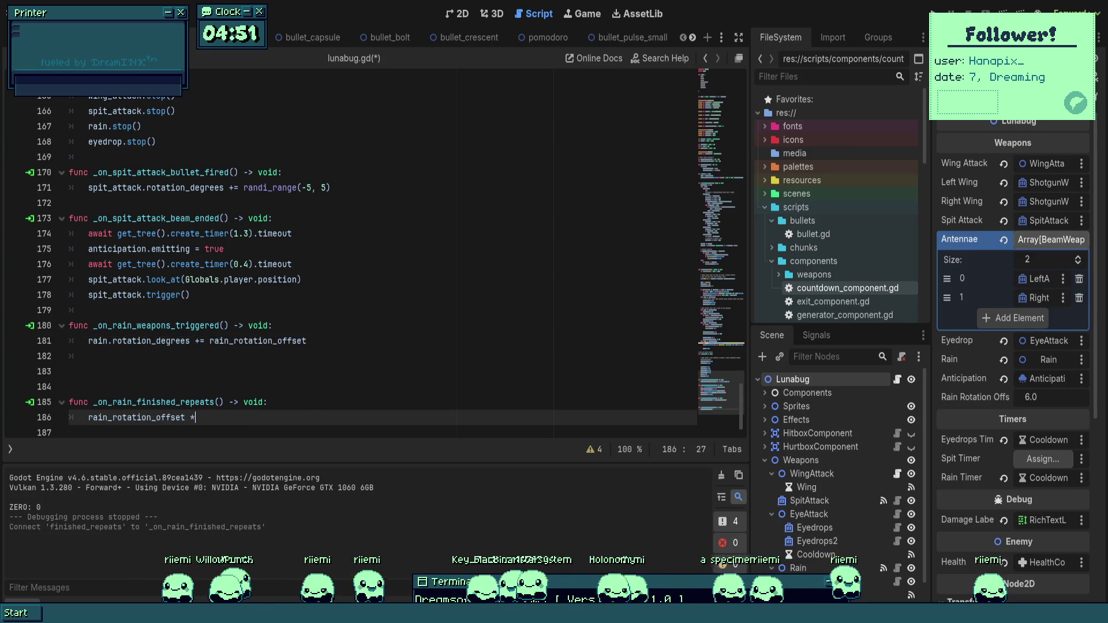
{"action": "type", "text": "-1"}
{"action": "key", "text": "ctrl+s"}
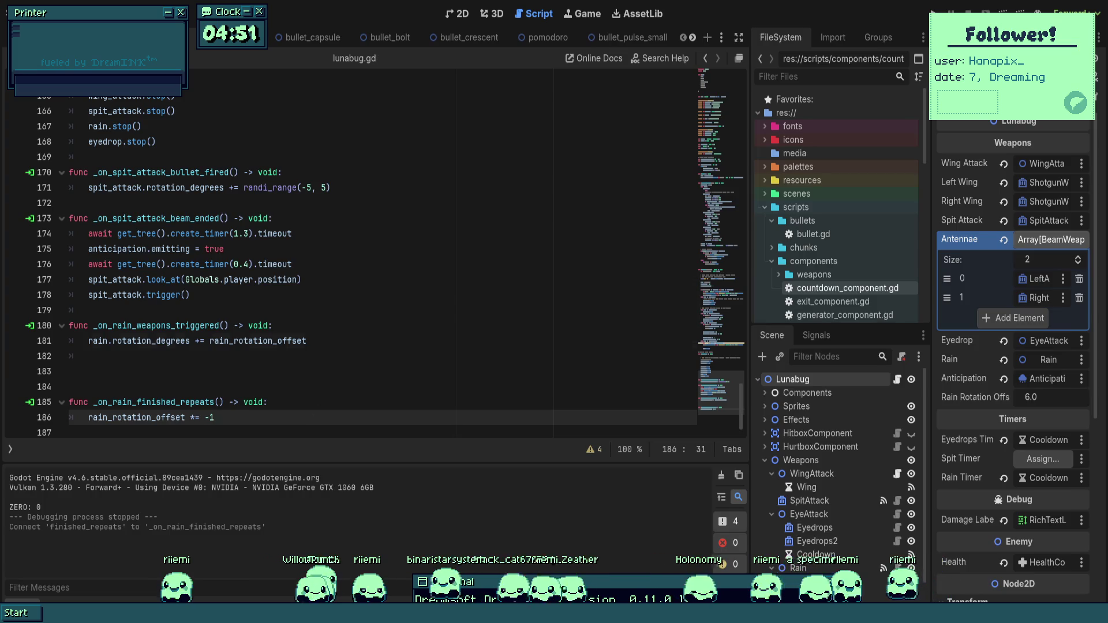
{"action": "left_click", "coordinate": [349, 373]}
{"action": "key", "text": "BackSpace"}
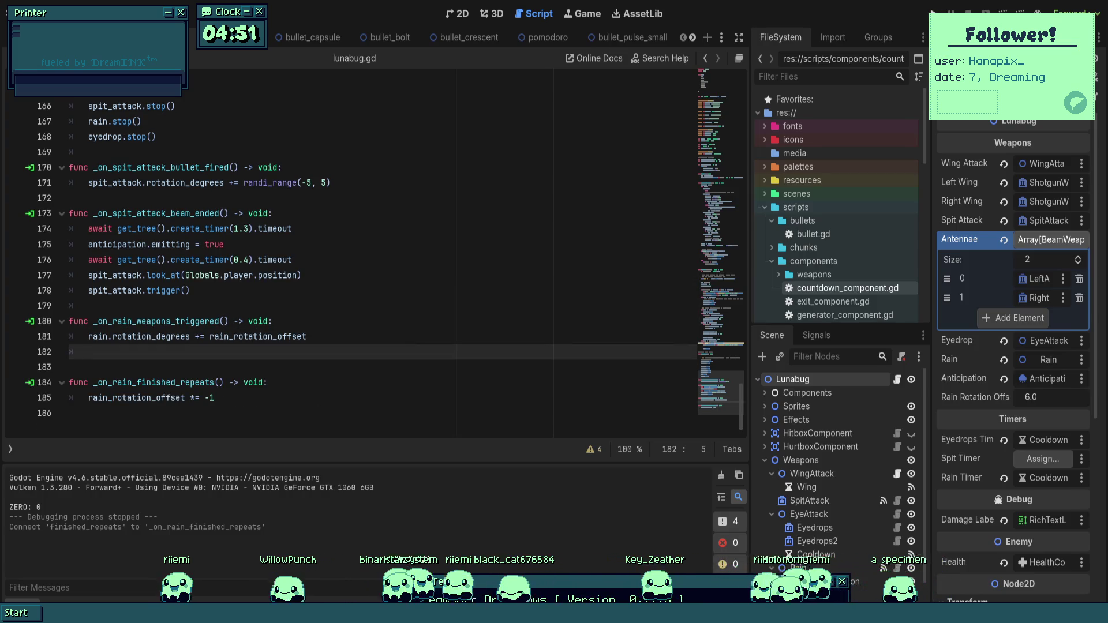
{"action": "key", "text": "F5"}
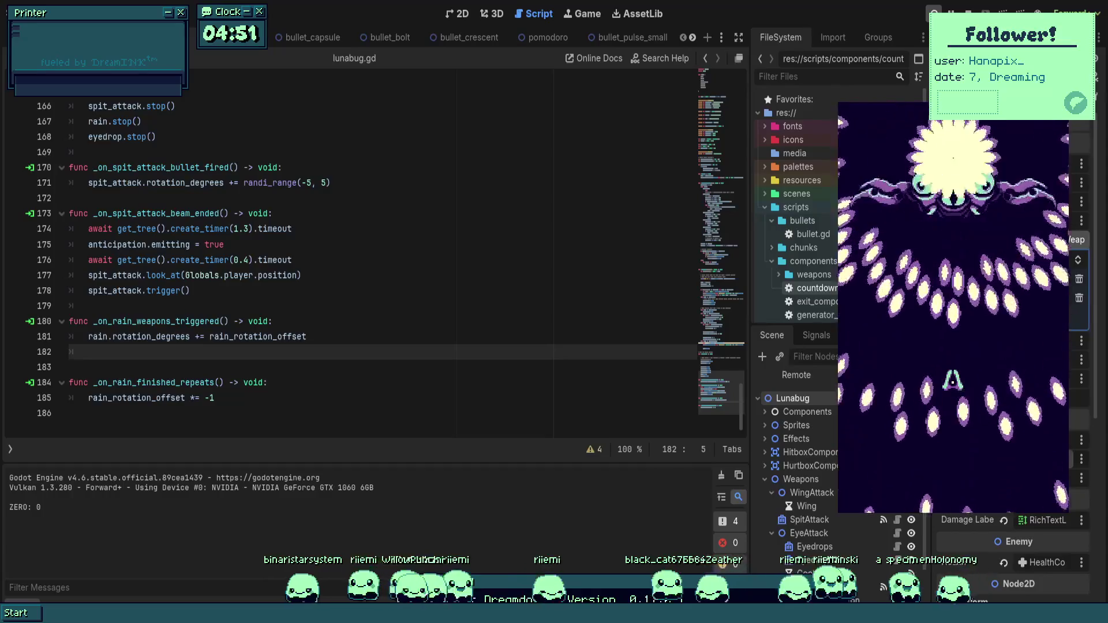
Playtest the alternating rain rotation by dodging through the volleys, then stop the game
{"action": "key", "text": "Right"}
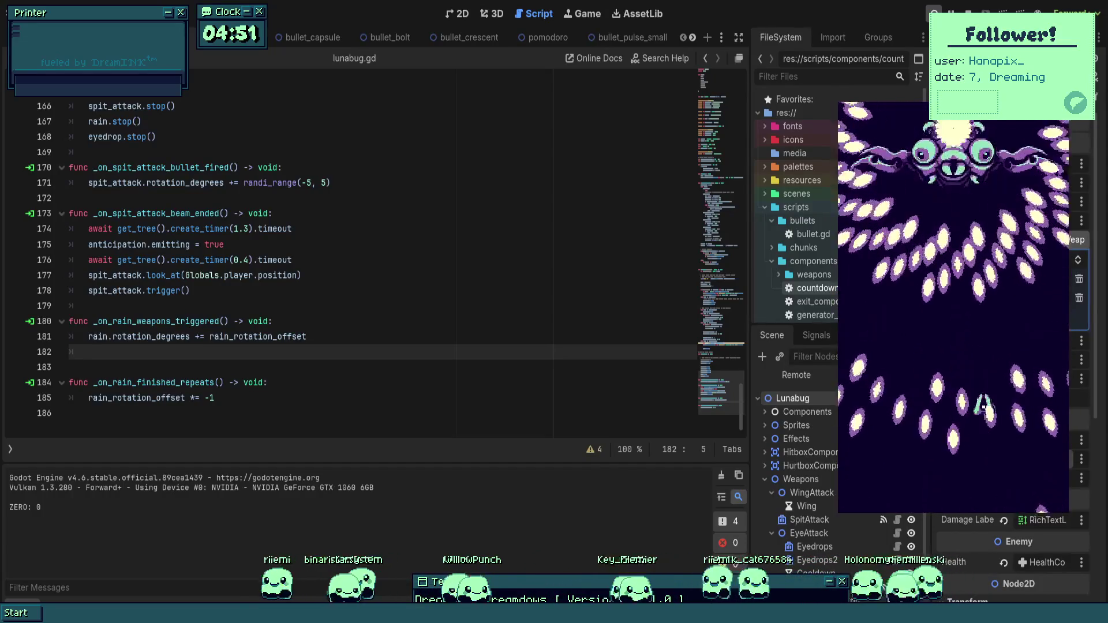
{"action": "key", "text": "Down"}
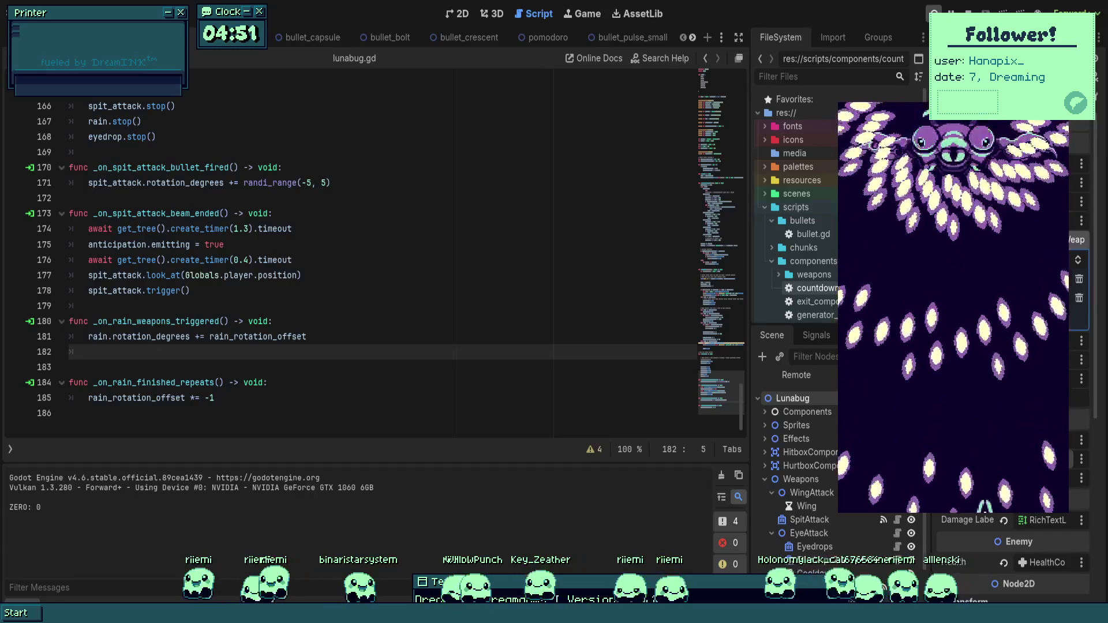
{"action": "key", "text": "F8"}
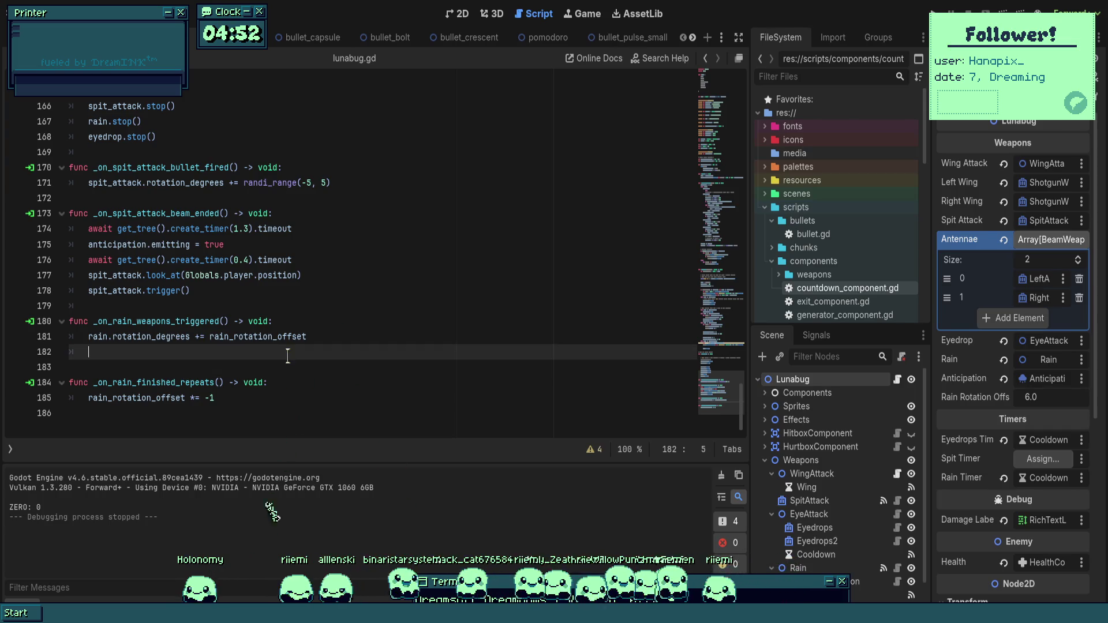
Delete the stray blank line after line 181 and save lunabug.gd
{"action": "key", "text": "BackSpace"}
{"action": "key", "text": "BackSpace"}
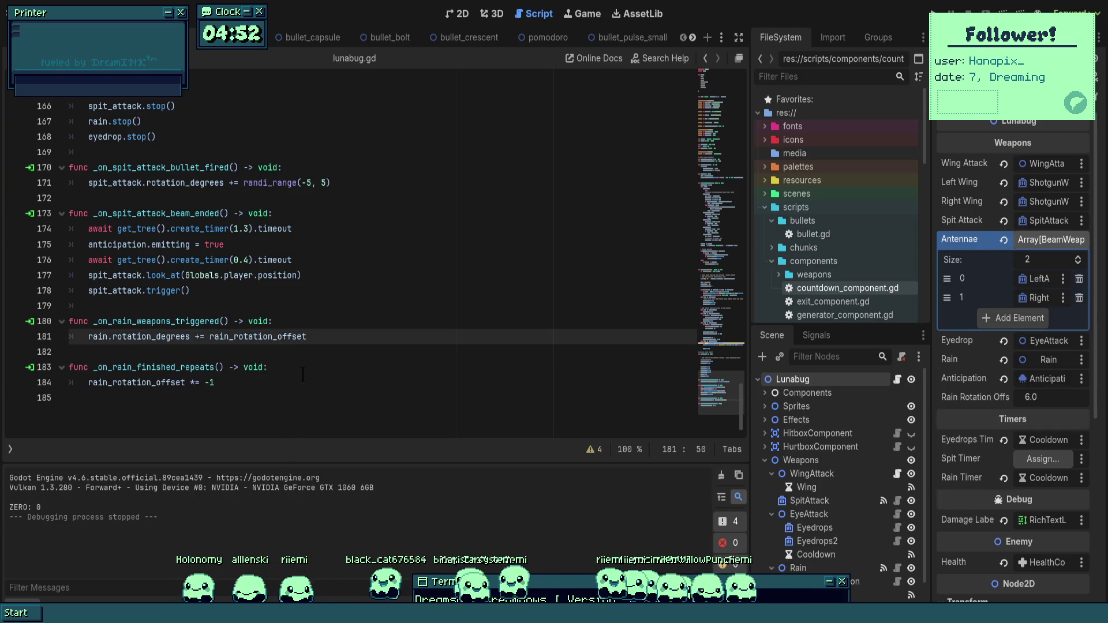
{"action": "left_click", "coordinate": [303, 376]}
{"action": "left_click", "coordinate": [295, 346]}
{"action": "key", "text": "ctrl+s"}
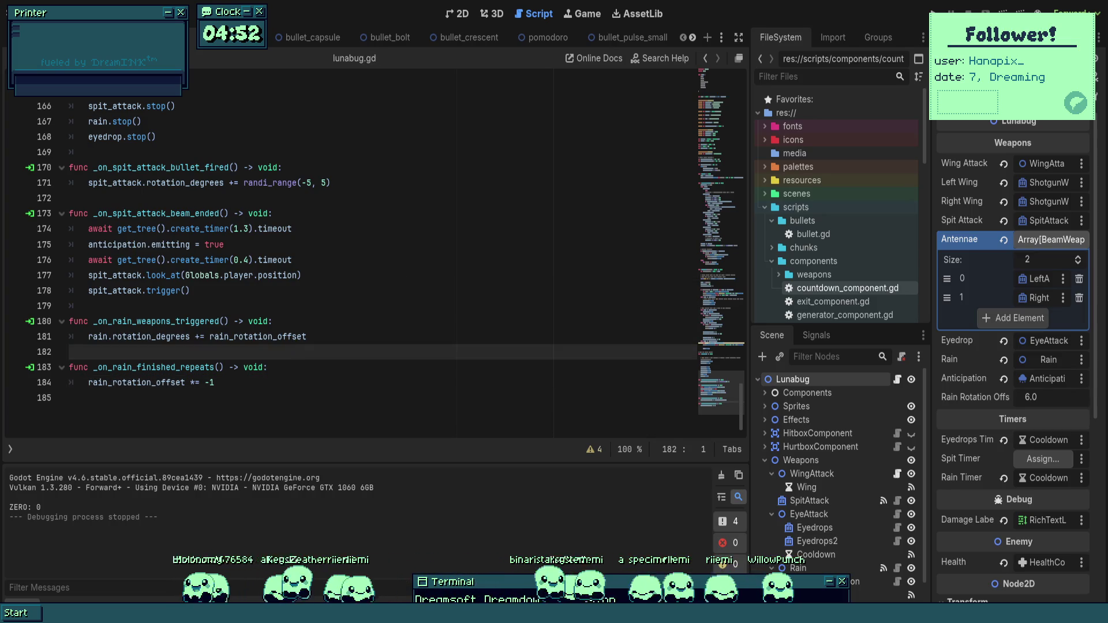
{"action": "left_click", "coordinate": [293, 368]}
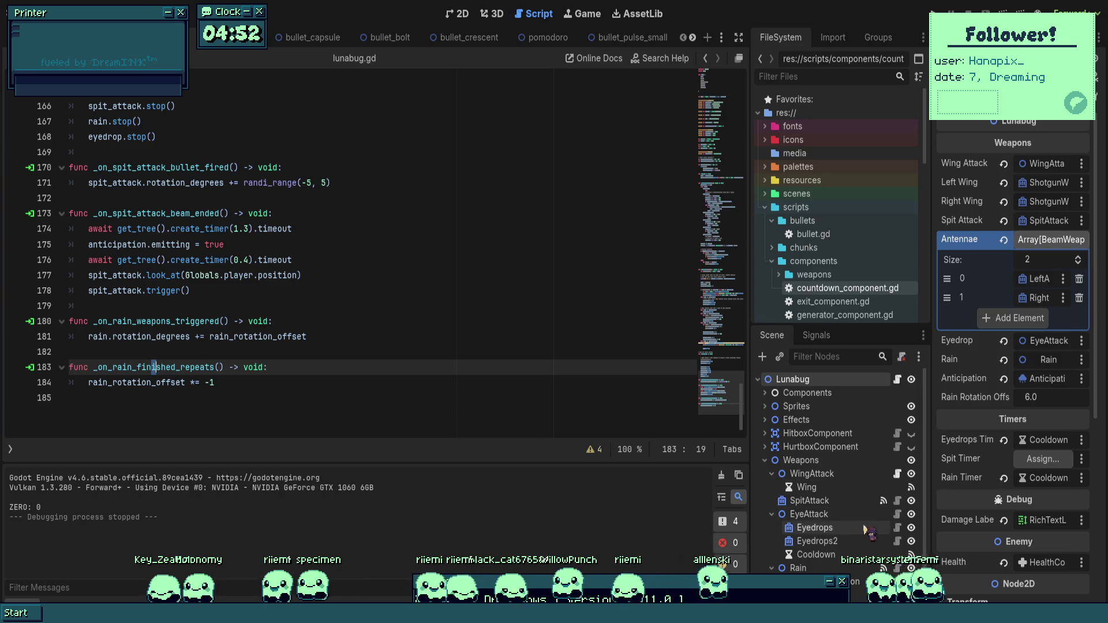
{"action": "scroll", "coordinate": [812, 527], "scroll_direction": "down", "scroll_amount": 2}
{"action": "left_click", "coordinate": [815, 554]}
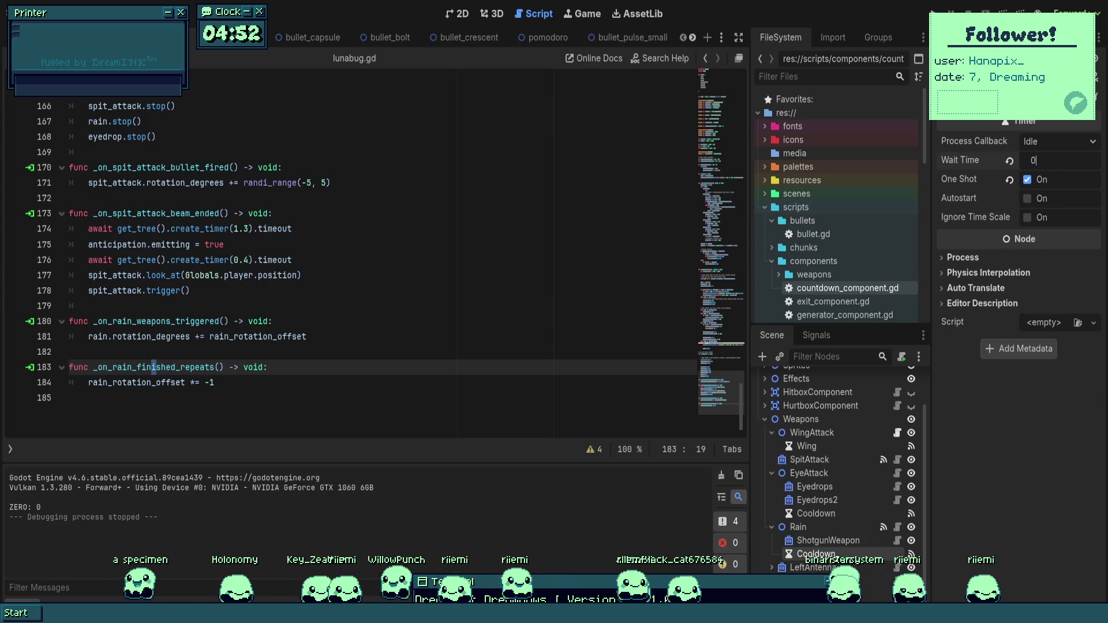
Commit the Rain Cooldown Wait Time of 0.9 s and playtest the rainfall attack
{"action": "key", "text": "F5"}
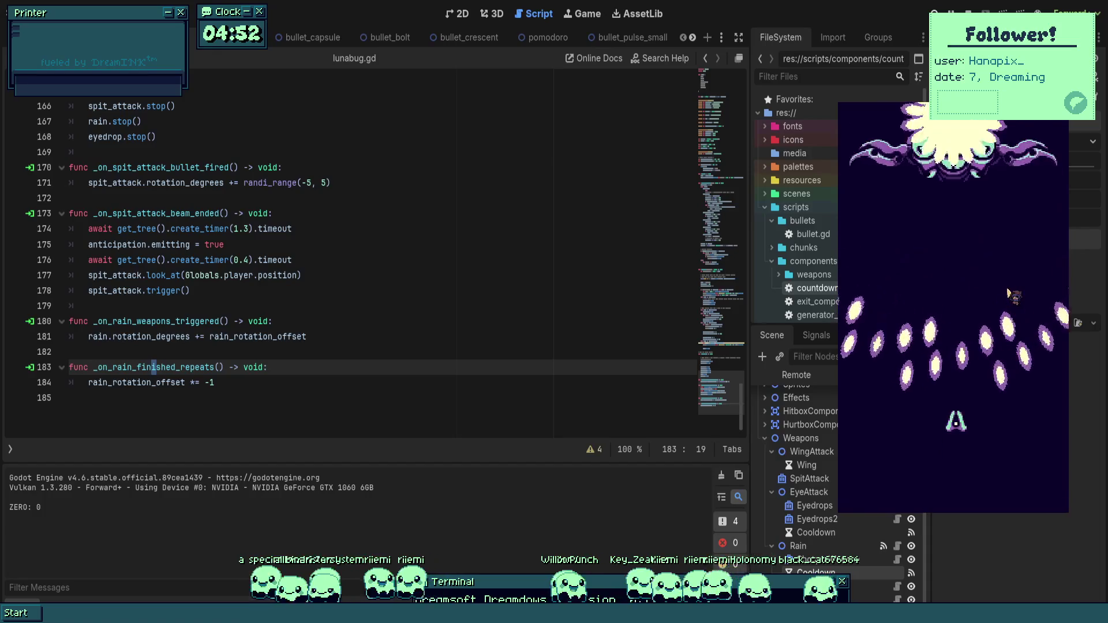
{"action": "key", "text": "Up"}
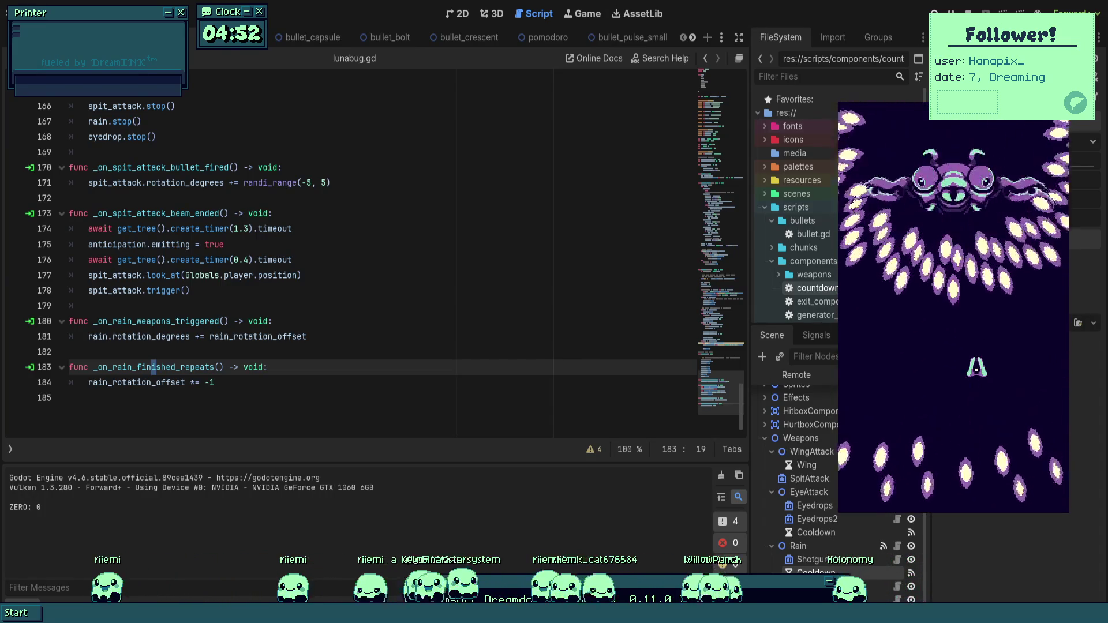
{"action": "key", "text": "F8"}
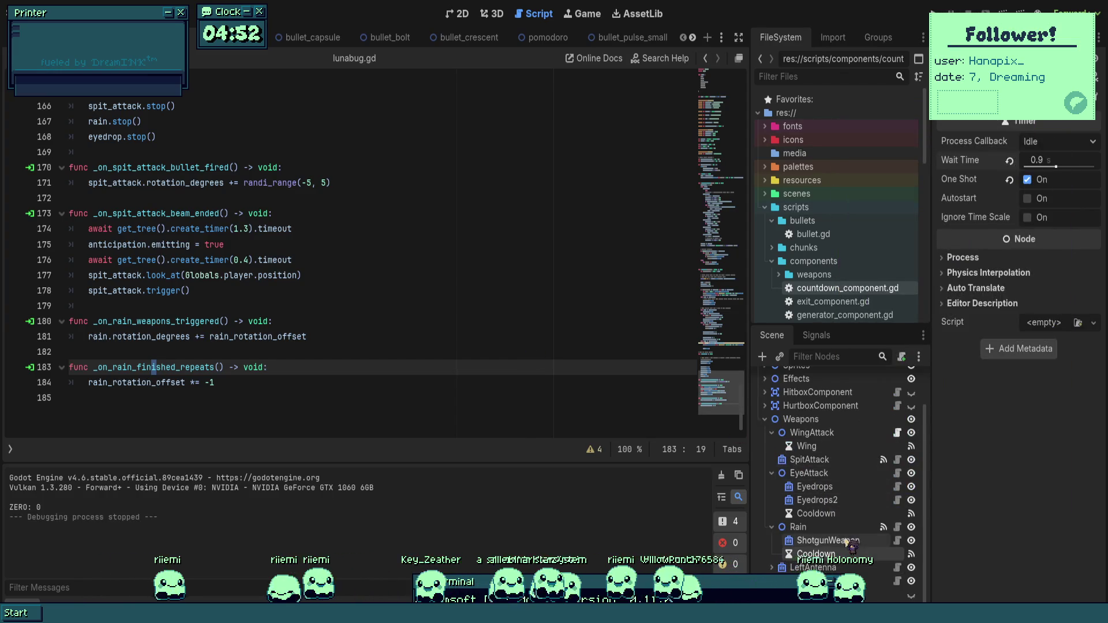
Lower the Rain ShotgunWeapon's Bullet Speed from 150 to 64 and playtest
{"action": "left_click", "coordinate": [847, 541]}
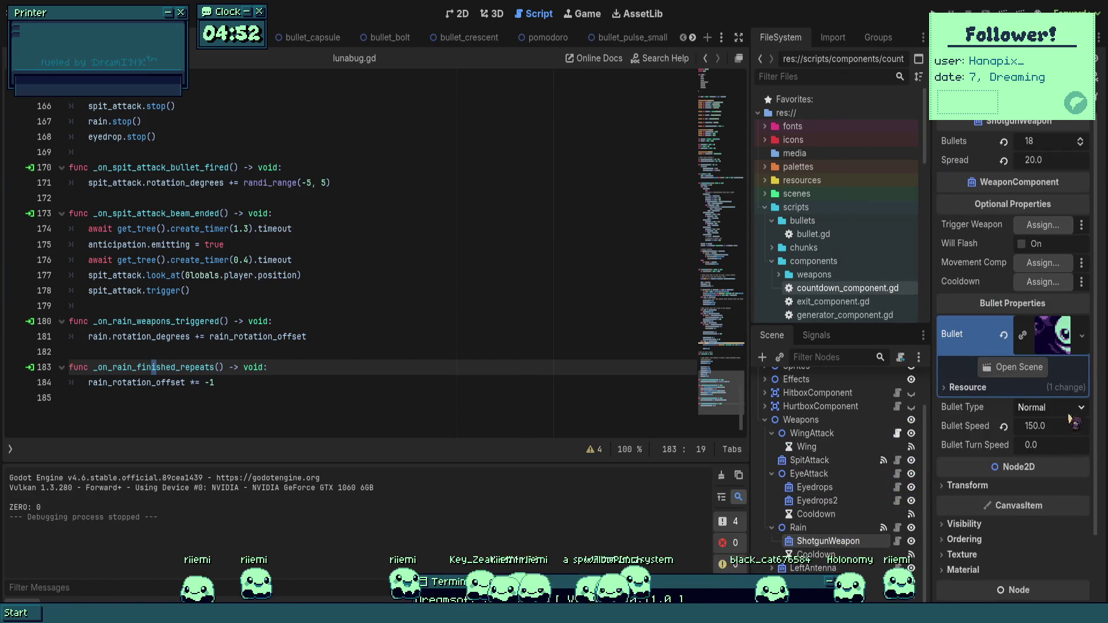
{"action": "left_click", "coordinate": [1058, 434]}
{"action": "key", "text": "Return"}
{"action": "key", "text": "F5"}
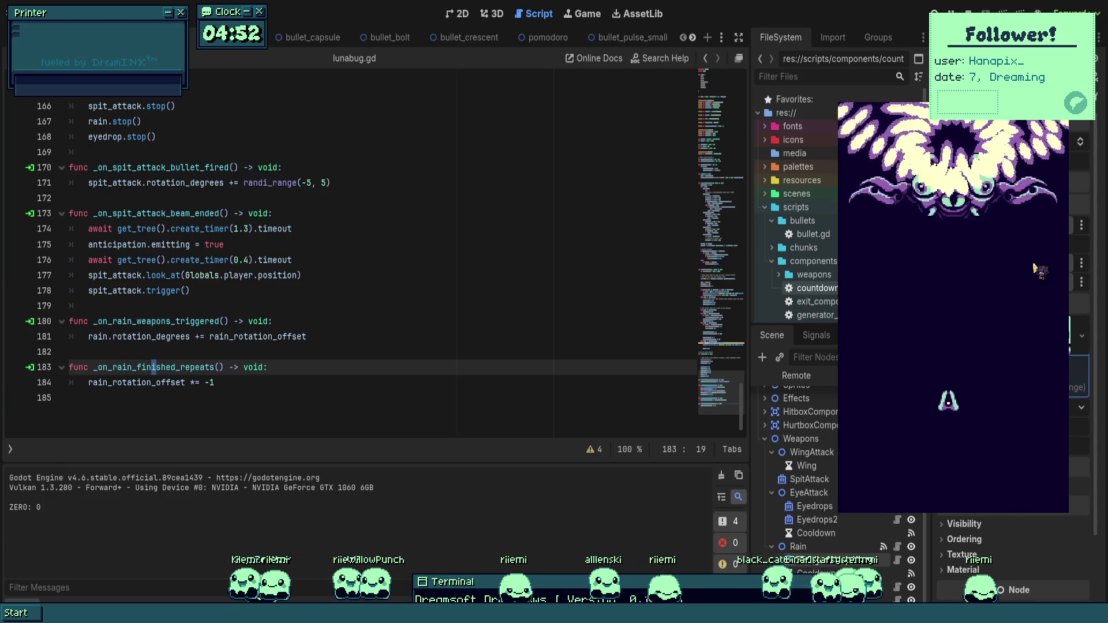
{"action": "key", "text": "Up"}
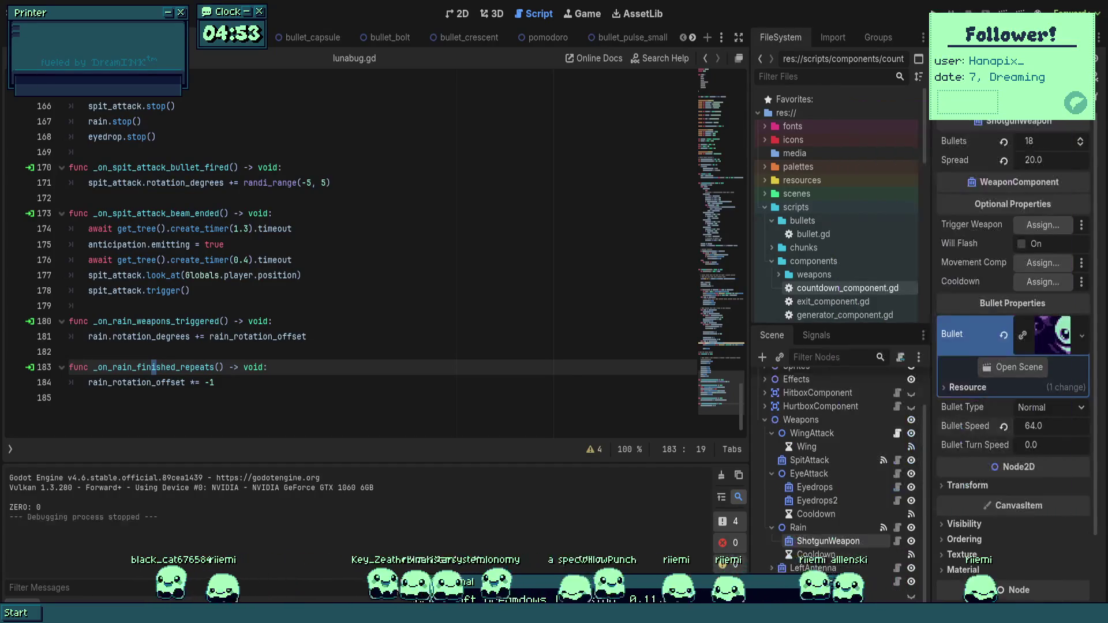
Set Lunabug's Rain Rotation Offset to 7.0 in the Inspector
{"action": "left_click", "coordinate": [476, 296]}
{"action": "scroll", "coordinate": [353, 338], "scroll_direction": "up", "scroll_amount": 10}
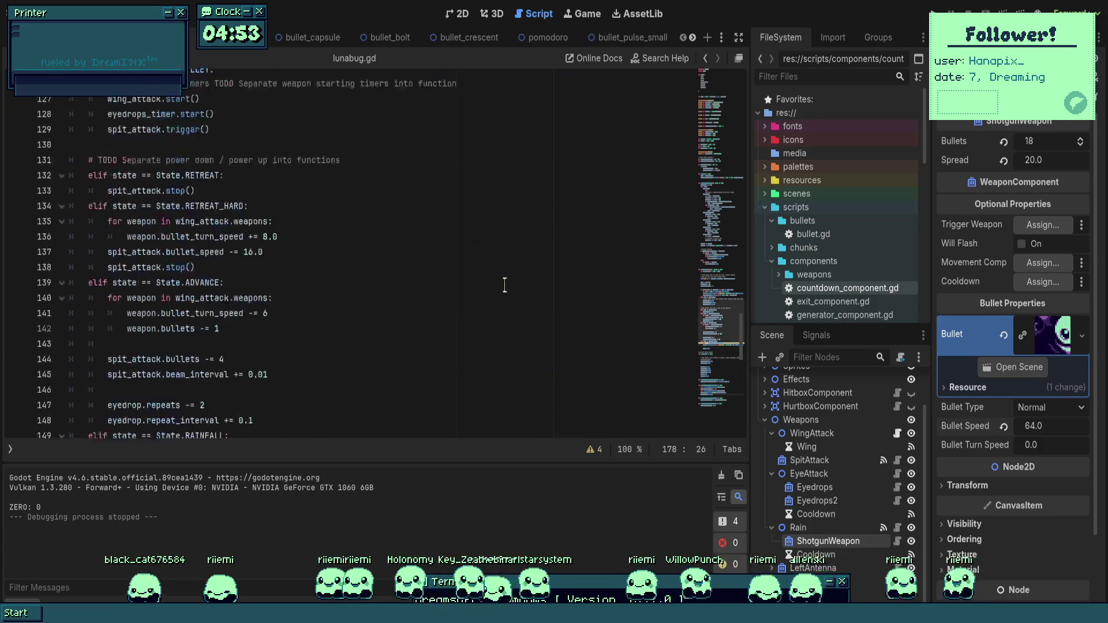
{"action": "scroll", "coordinate": [352, 339], "scroll_direction": "down", "scroll_amount": 5}
{"action": "scroll", "coordinate": [854, 415], "scroll_direction": "up", "scroll_amount": 3}
{"action": "left_click", "coordinate": [820, 379]}
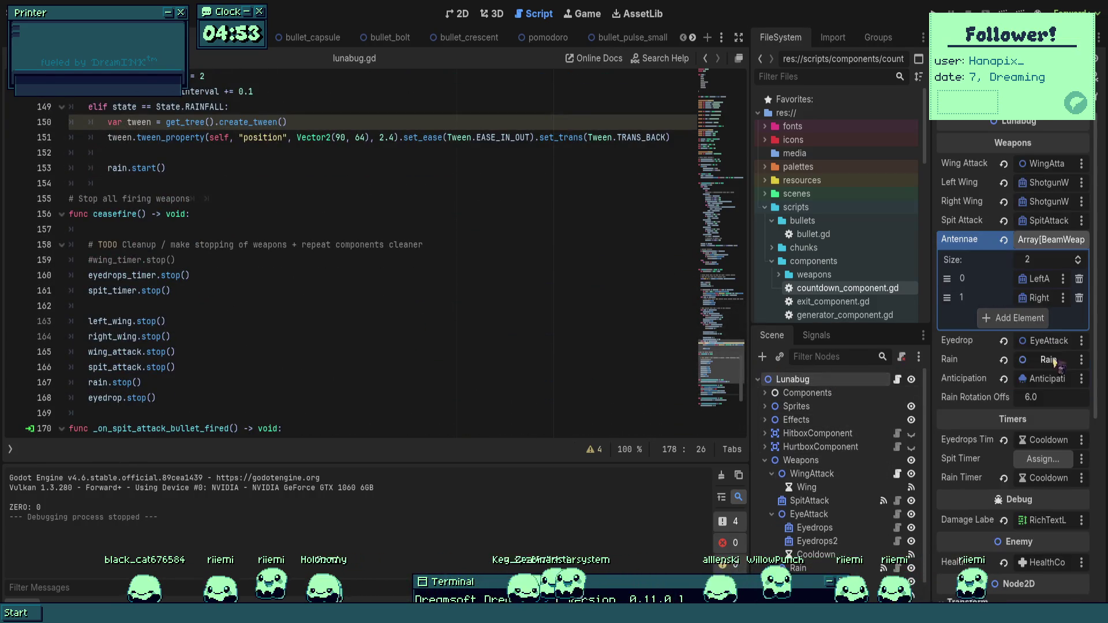
{"action": "type", "text": "7"}
{"action": "key", "text": "Return"}
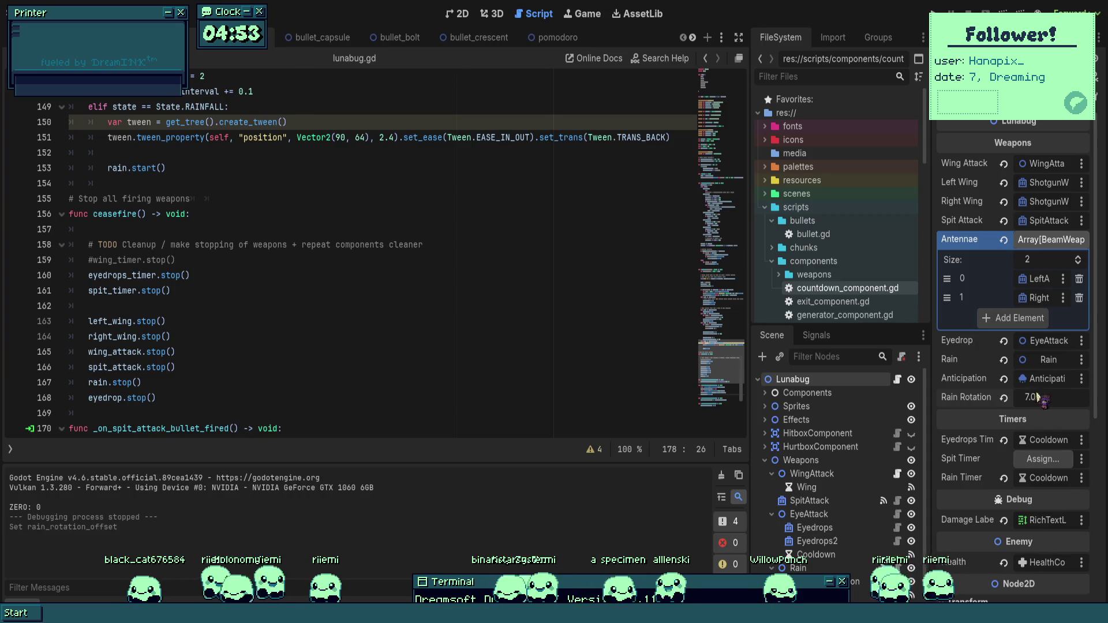
Playtest the rainfall pattern with the 7.0 offset, then select ShotgunWeapon
{"action": "key", "text": "F5"}
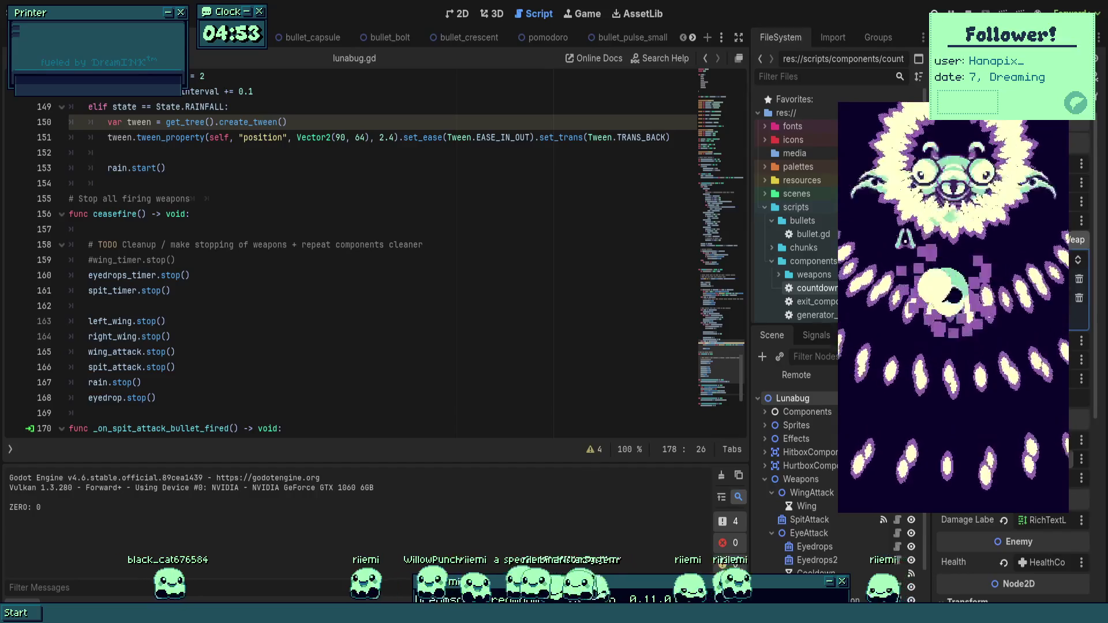
{"action": "key", "text": "Escape"}
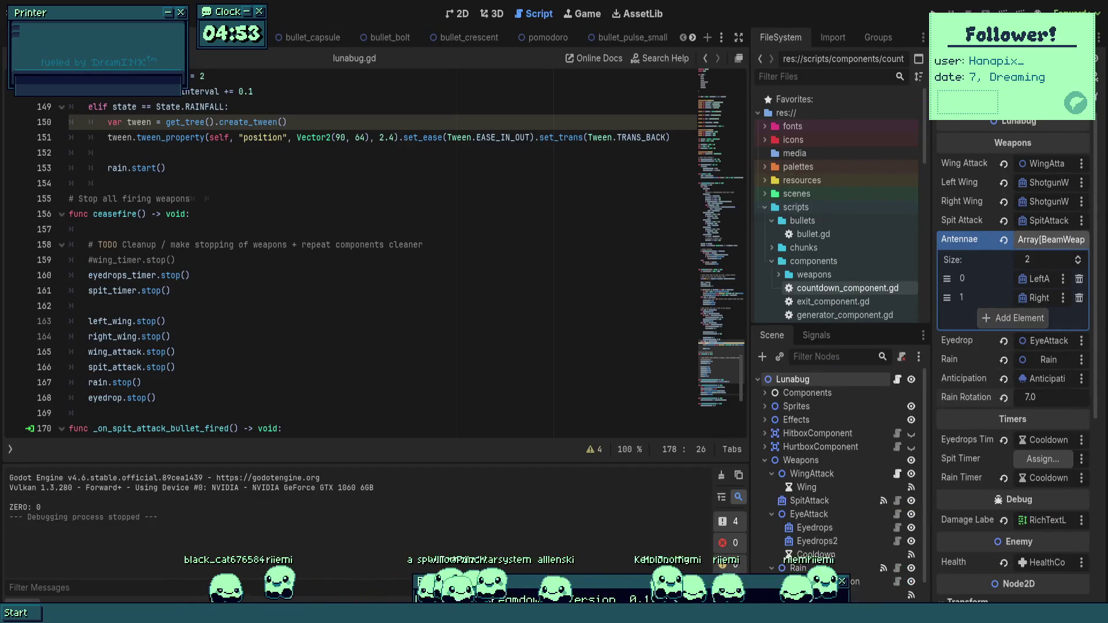
{"action": "scroll", "coordinate": [851, 477], "scroll_direction": "down", "scroll_amount": 3}
{"action": "left_click", "coordinate": [824, 540]}
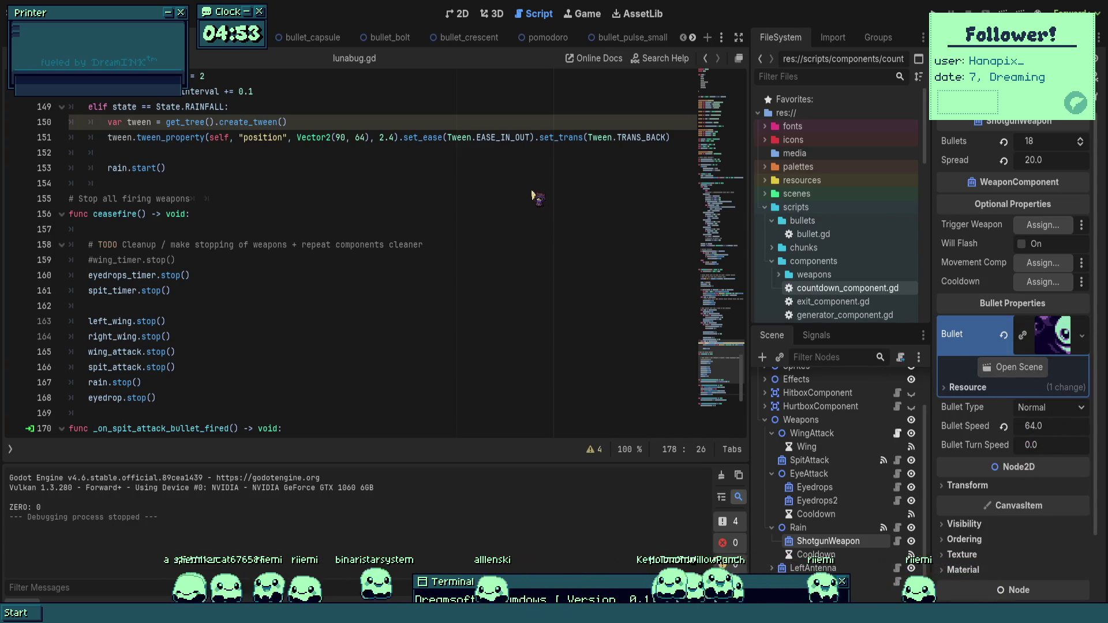
Swap ShotgunWeapon's bullet scene to other types, ending with bullet_pulse_small, playtesting each
{"action": "left_click", "coordinate": [532, 214]}
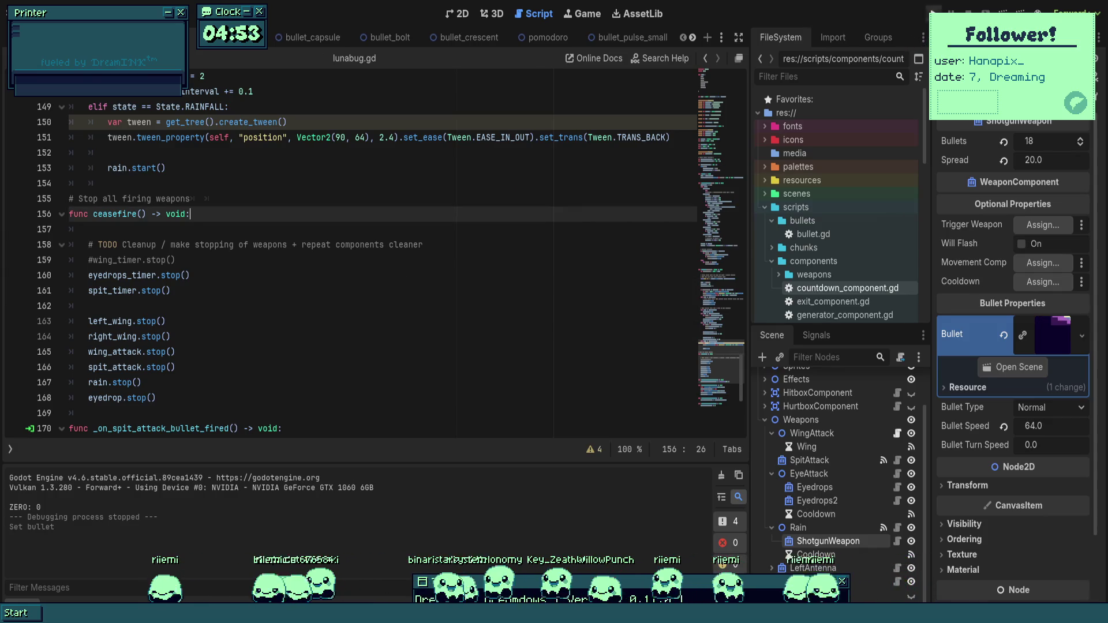
{"action": "key", "text": "F5"}
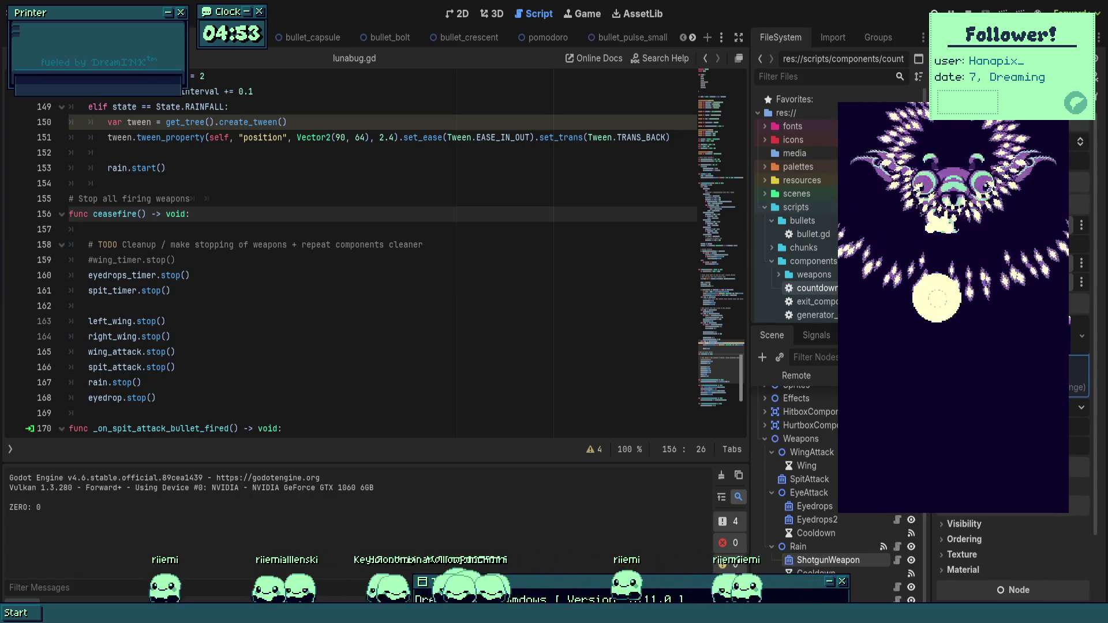
{"action": "key", "text": "Up"}
{"action": "key", "text": "Left"}
{"action": "key", "text": "Up"}
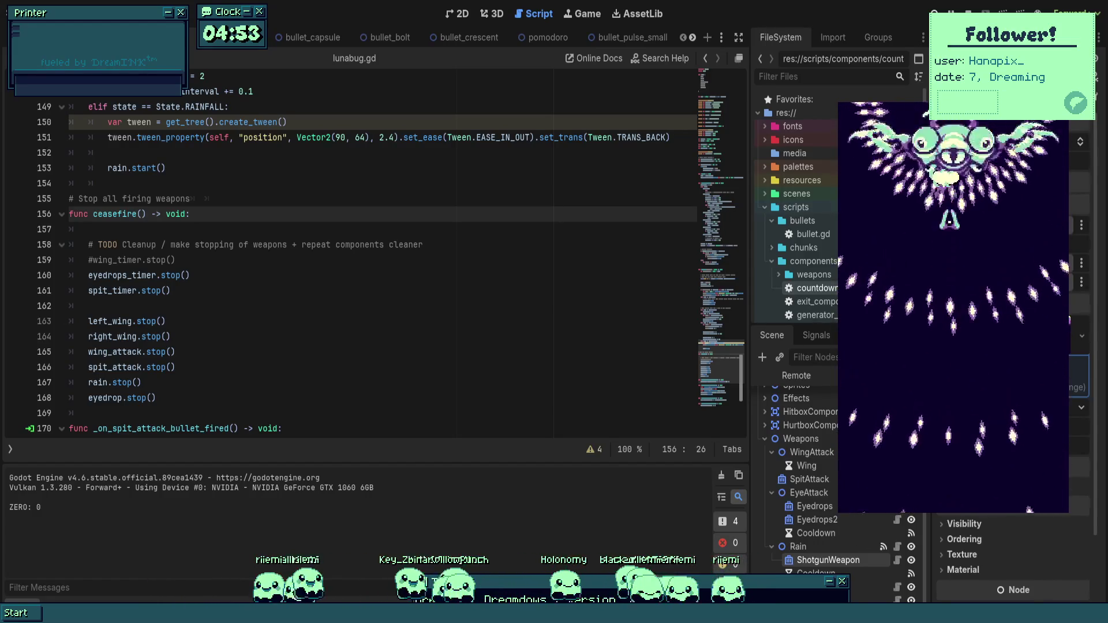
{"action": "key", "text": "Down"}
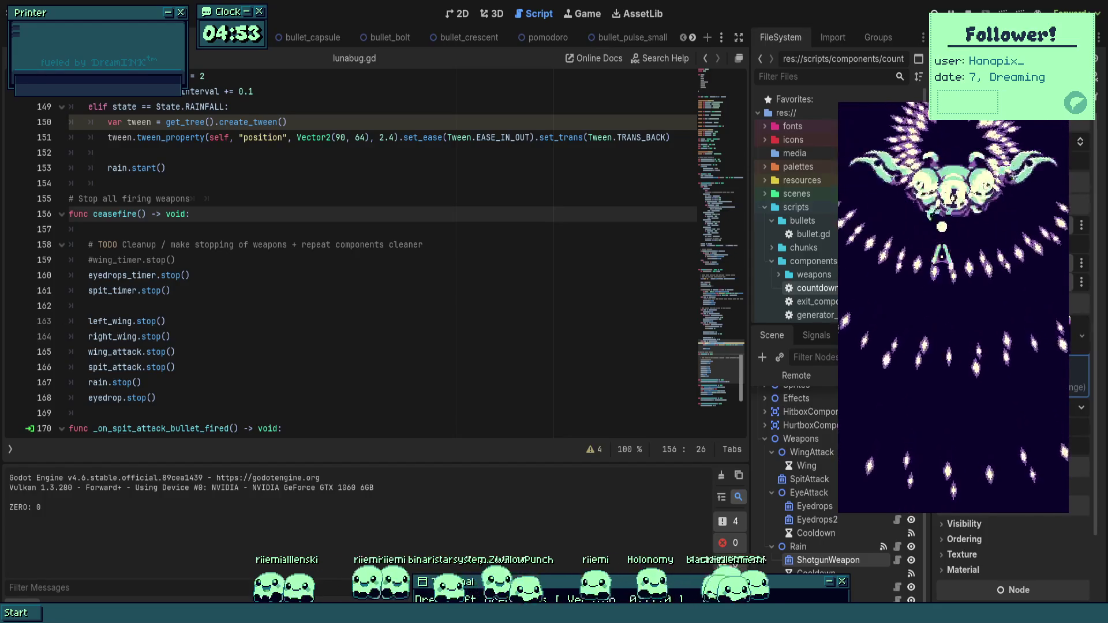
{"action": "key", "text": "Down"}
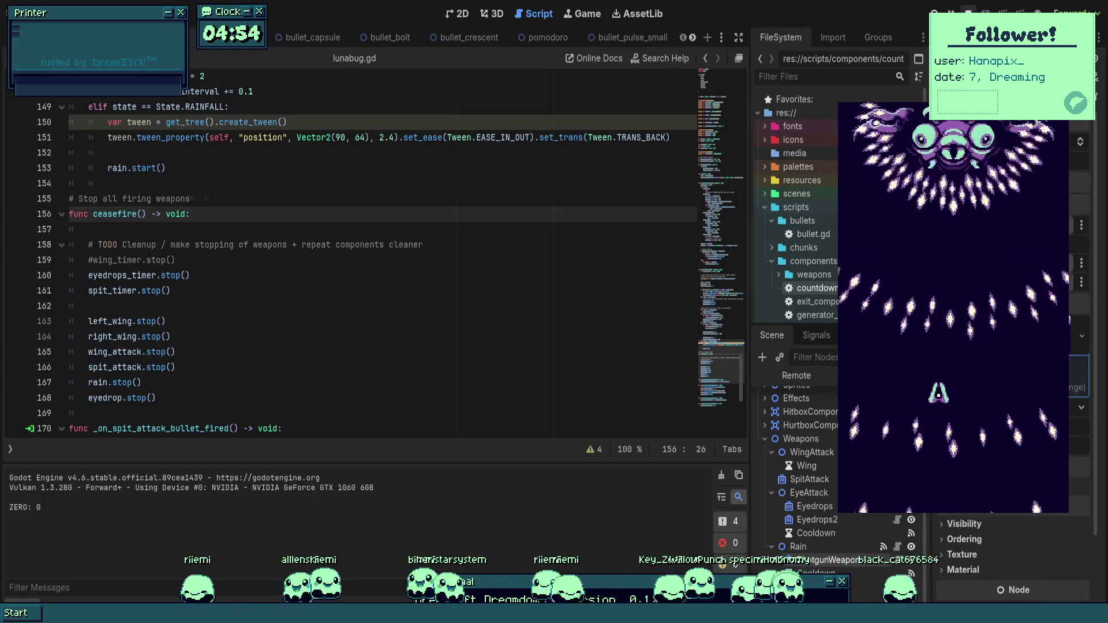
{"action": "key", "text": "alt+F4"}
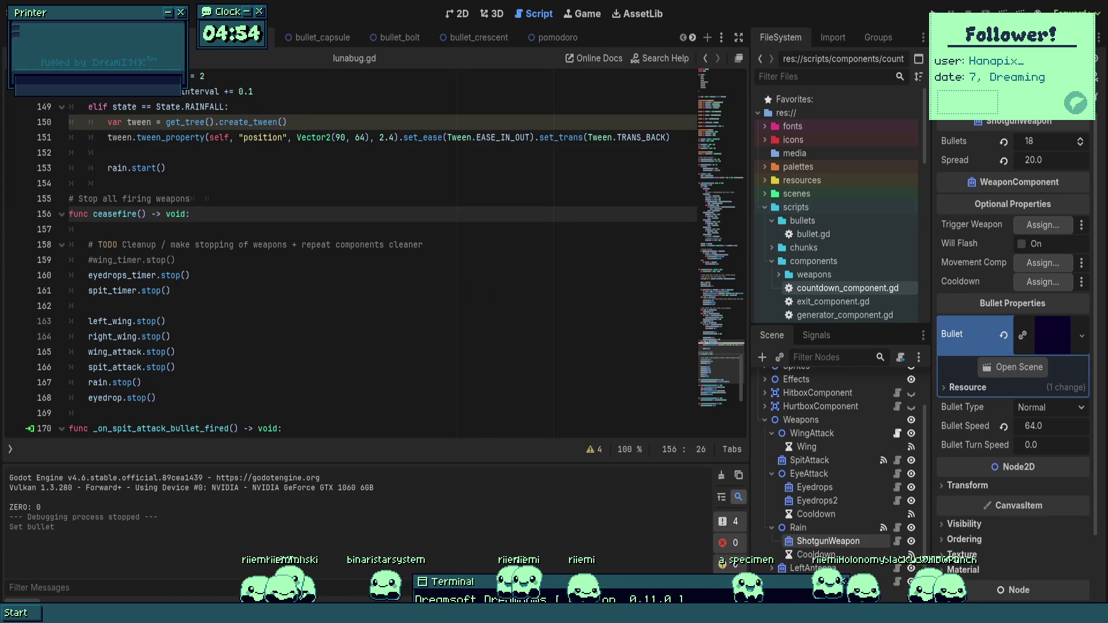
{"action": "key", "text": "F5"}
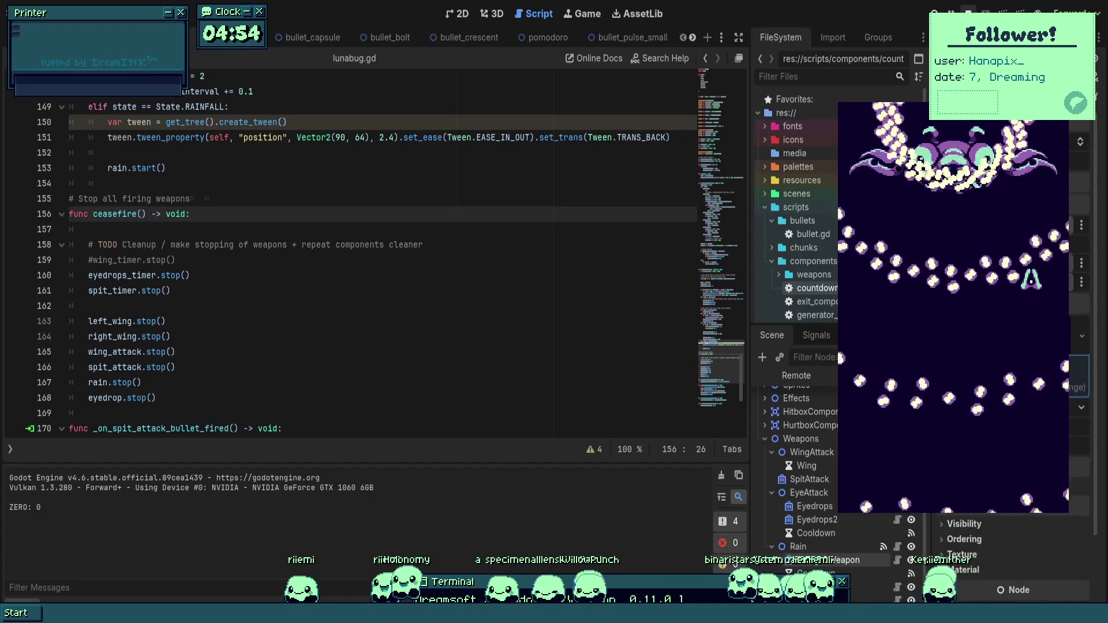
{"action": "key", "text": "F8"}
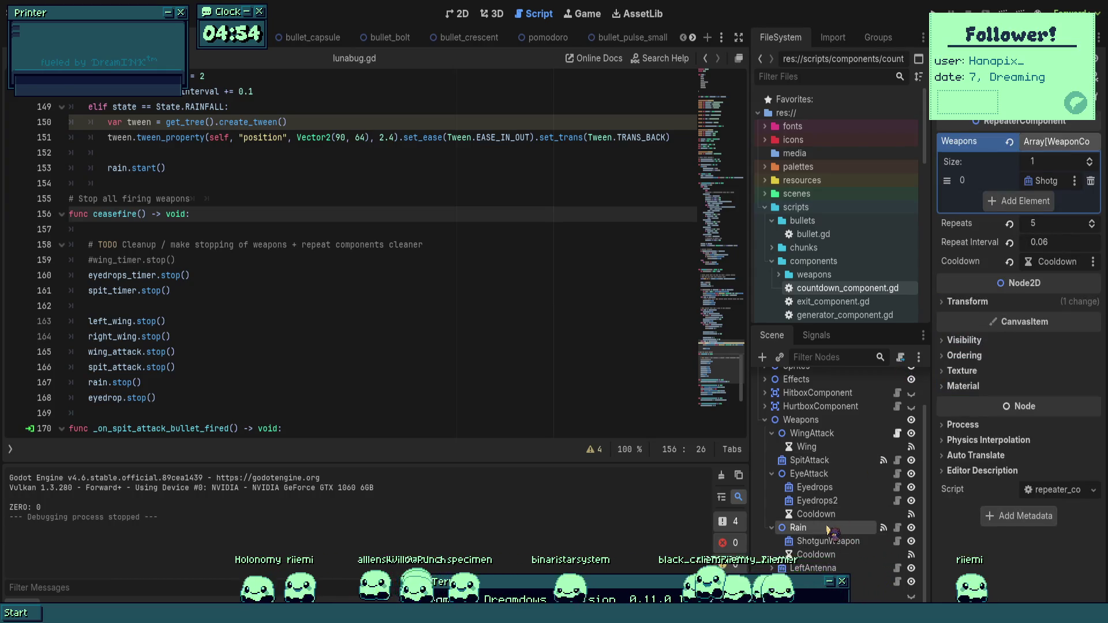
Playtest the RAINFALL attack by dodging with the arrow keys, stop with F8, then select the shotgun weapon
{"action": "key", "text": "F5"}
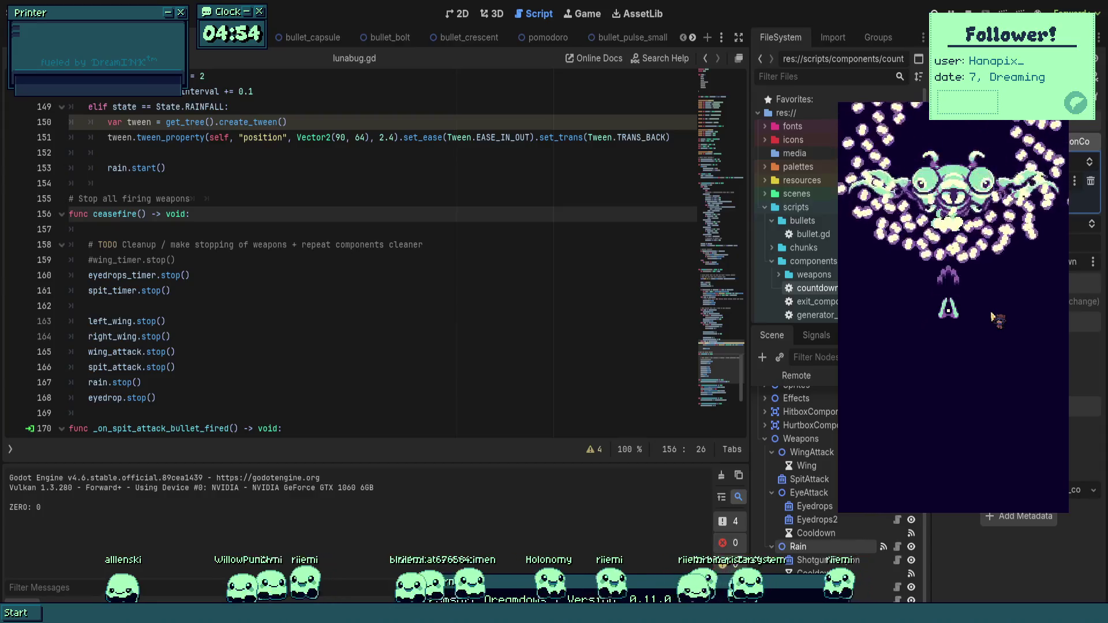
{"action": "key", "text": "Up"}
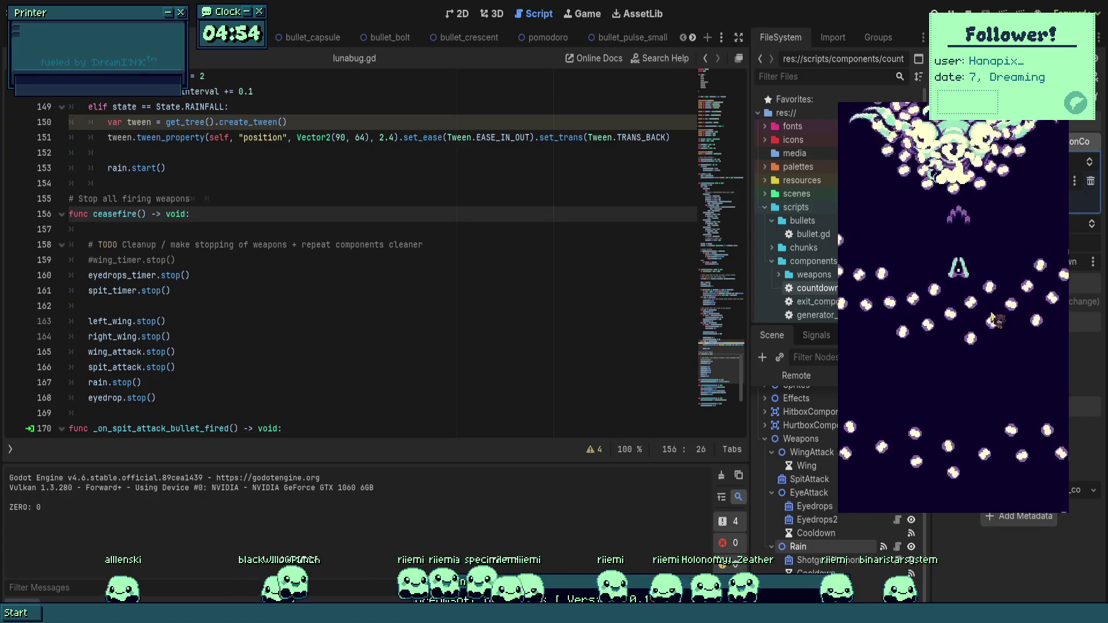
{"action": "key", "text": "Left"}
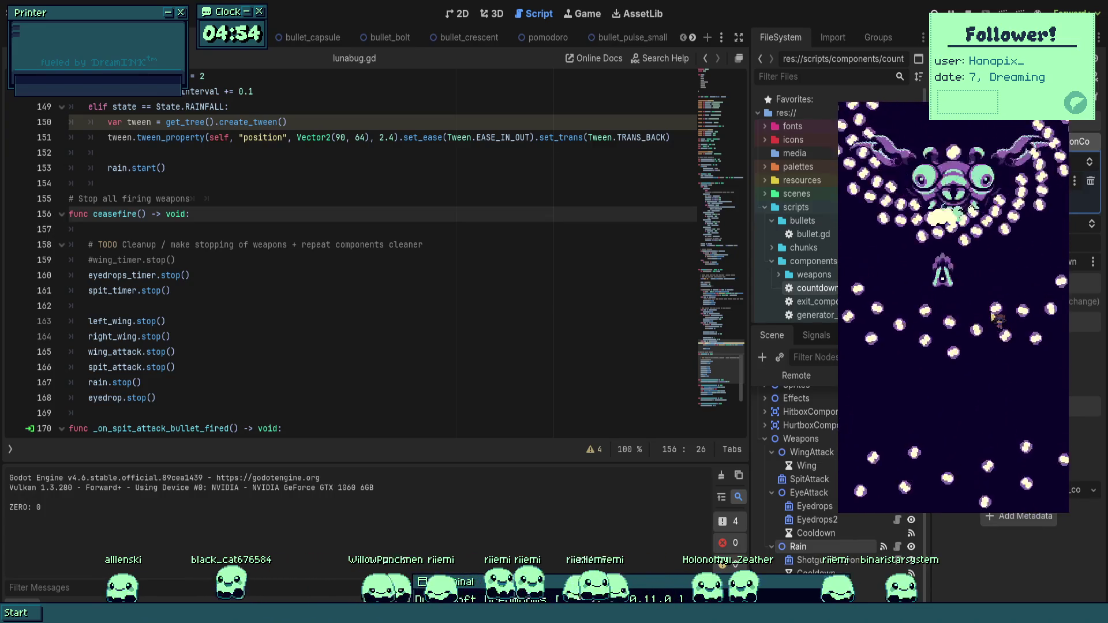
{"action": "key", "text": "Down"}
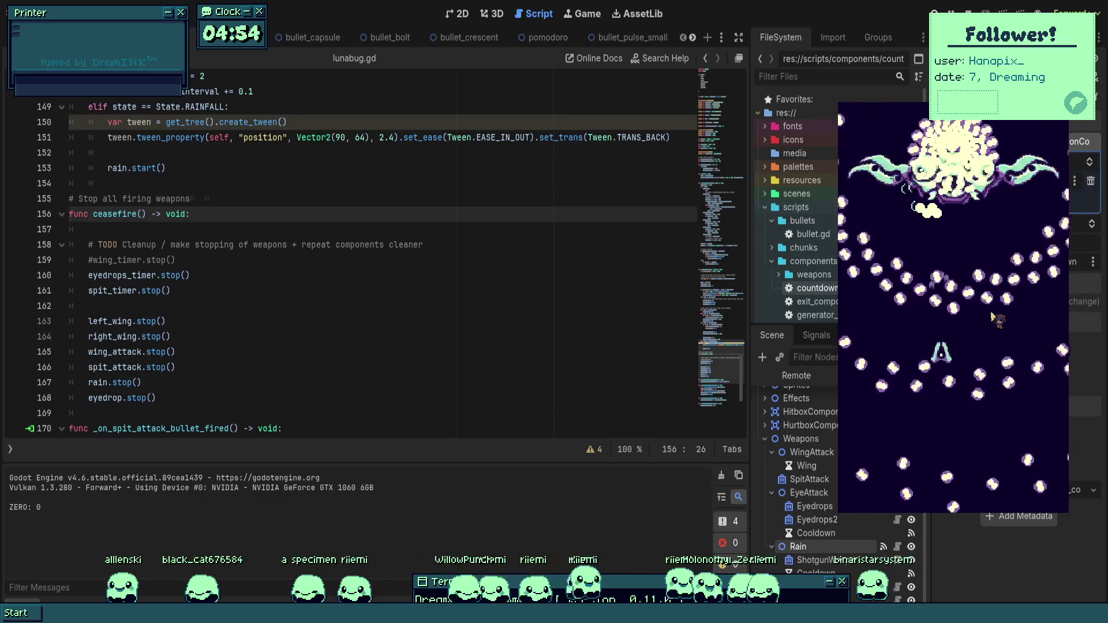
{"action": "key", "text": "Up"}
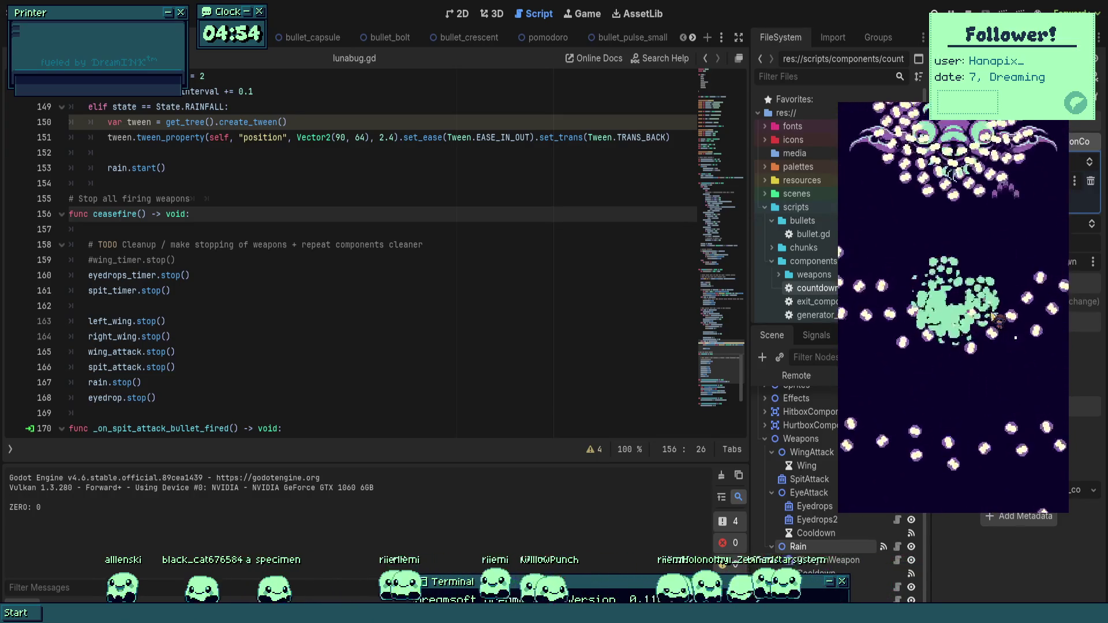
{"action": "key", "text": "F8"}
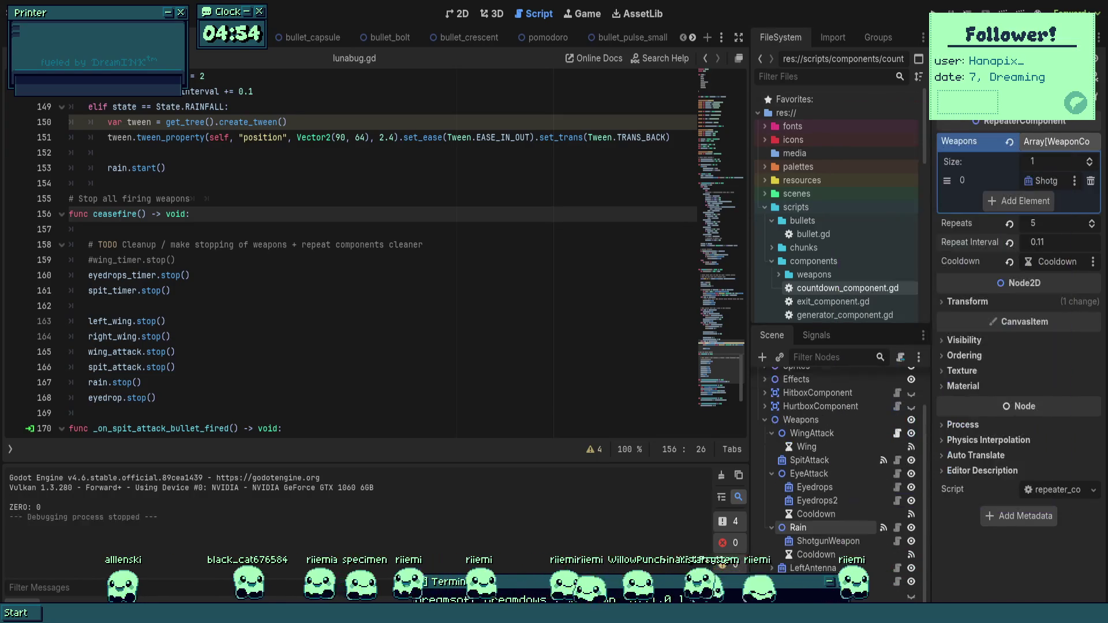
{"action": "left_click", "coordinate": [837, 541]}
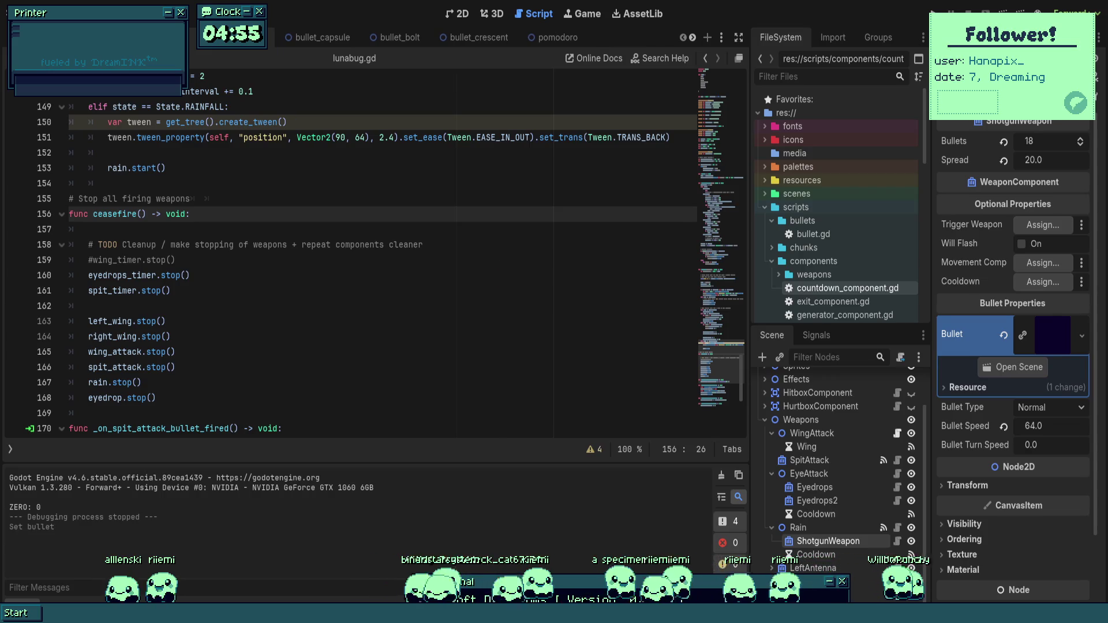
Run the game with F5 and dodge the rain attack's new pulse bullets by moving down and up
{"action": "key", "text": "F5"}
{"action": "key", "text": "F5"}
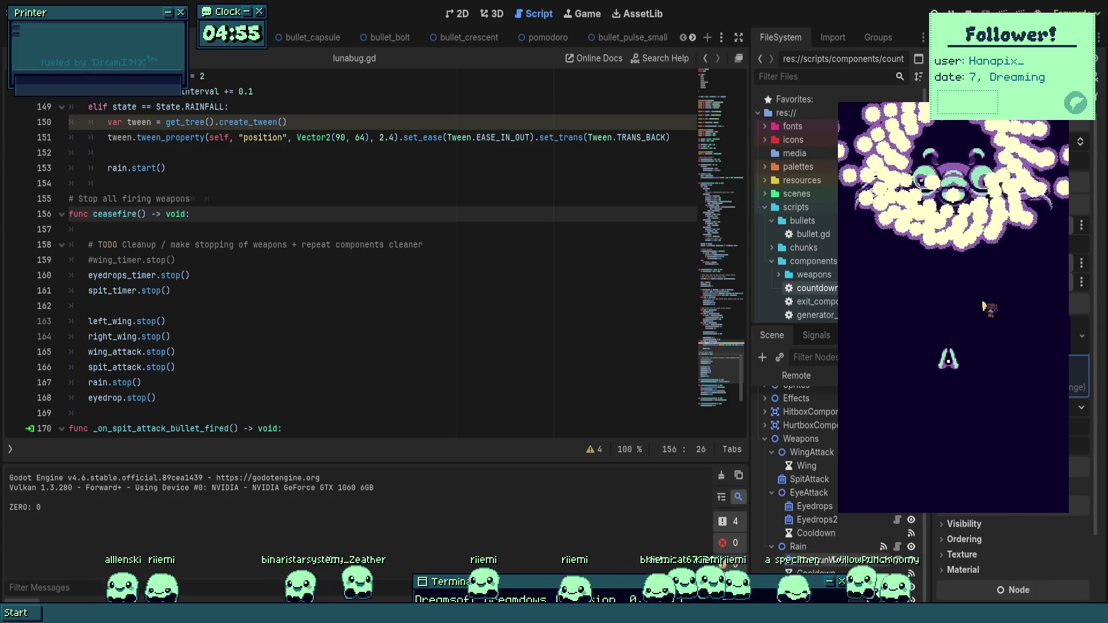
{"action": "key", "text": "Down"}
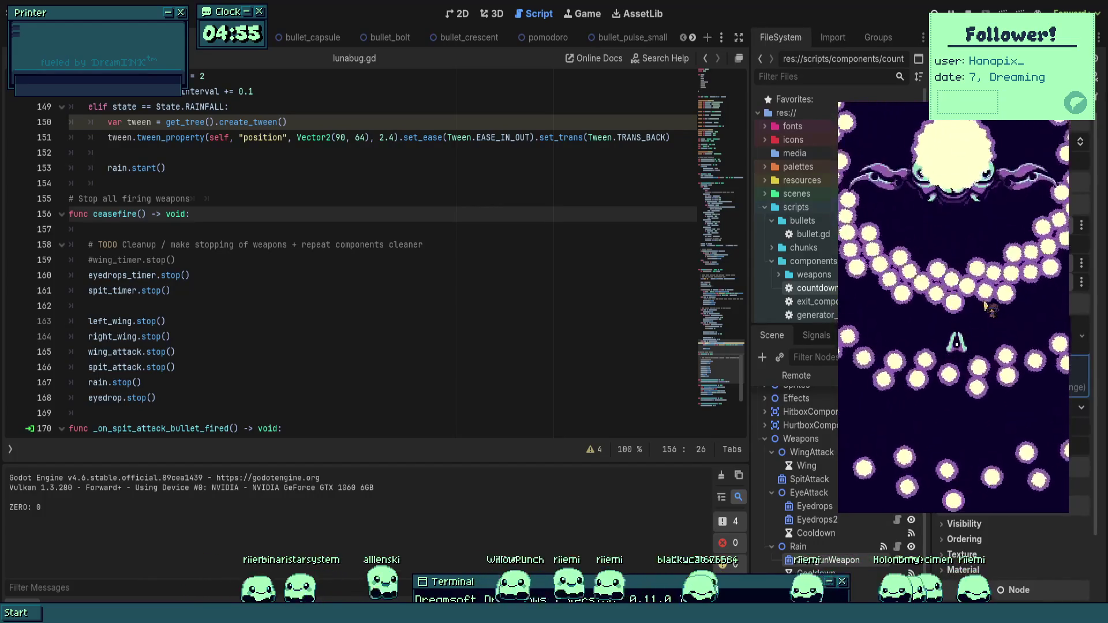
{"action": "key", "text": "Up"}
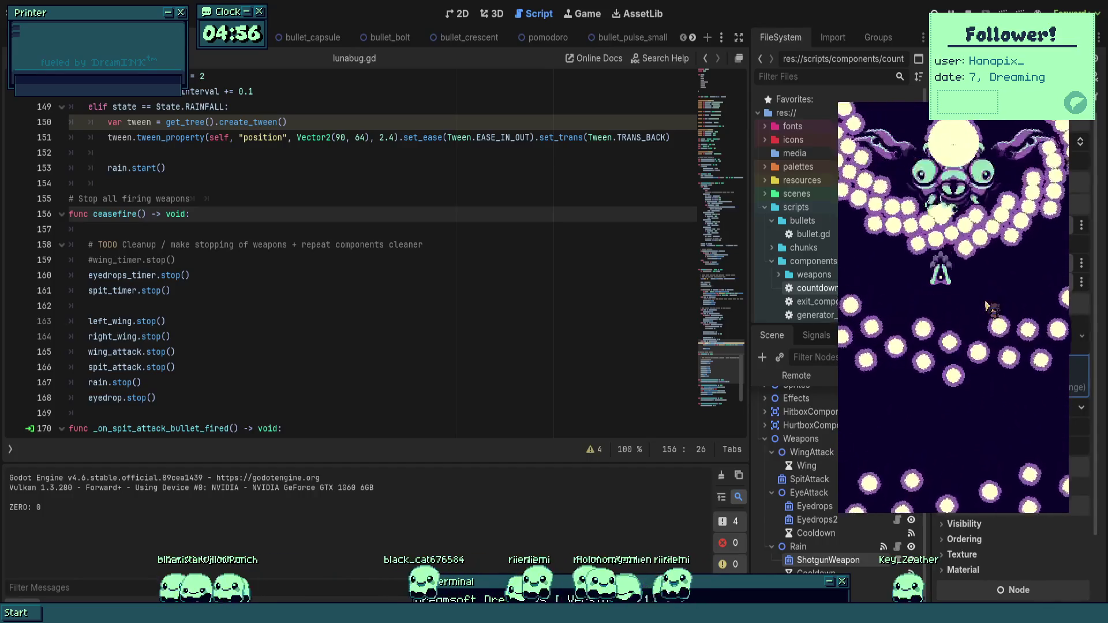
Open the bullet_pulse_small scene in the 2D view and toggle its sprite to reveal the collision shape
{"action": "left_click", "coordinate": [617, 37]}
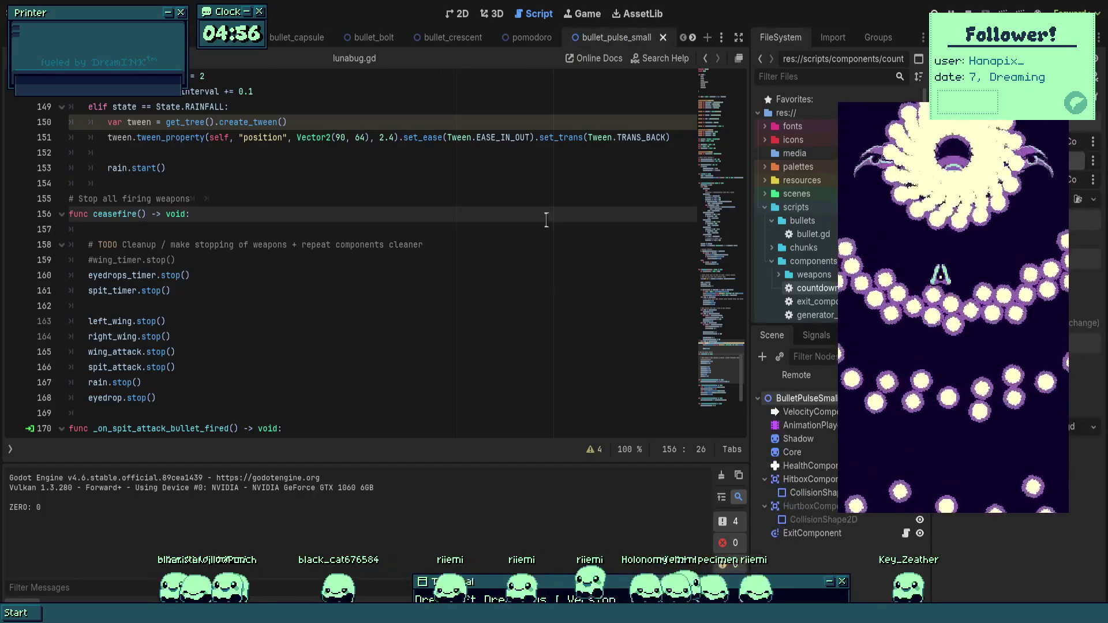
{"action": "left_click", "coordinate": [457, 13]}
{"action": "scroll", "coordinate": [515, 236], "scroll_direction": "up", "scroll_amount": 1}
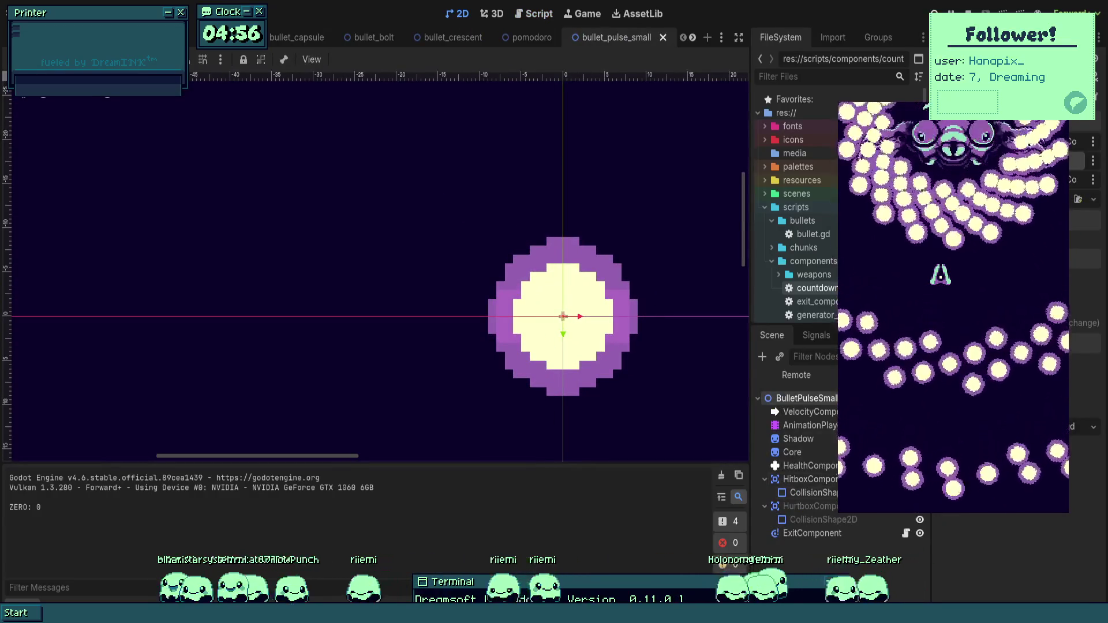
{"action": "key", "text": "f"}
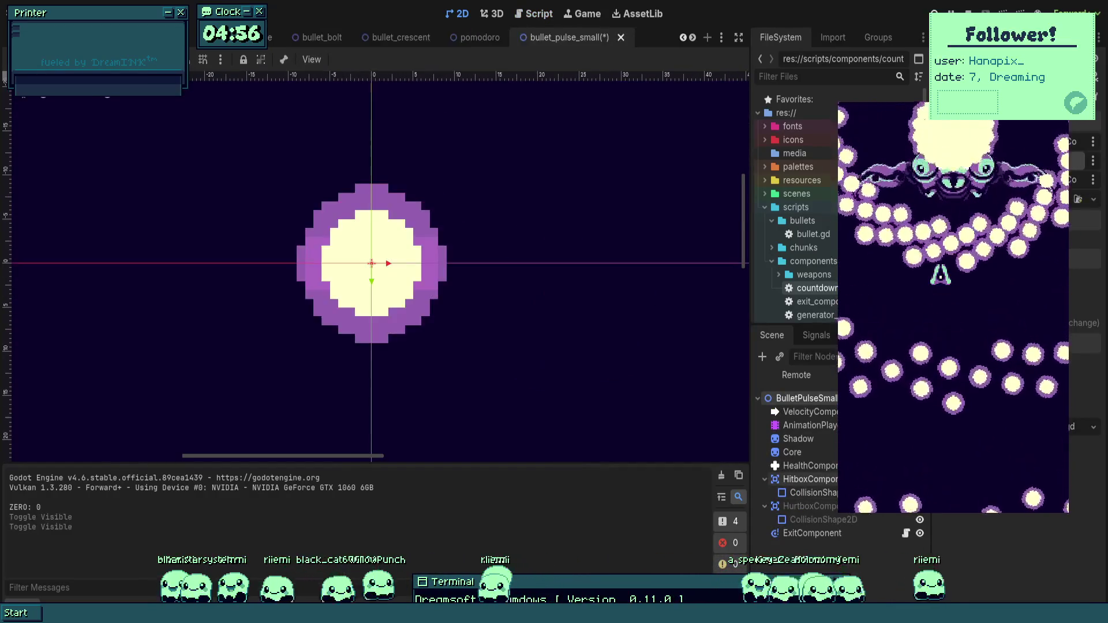
{"action": "scroll", "coordinate": [342, 296], "scroll_direction": "up", "scroll_amount": 3}
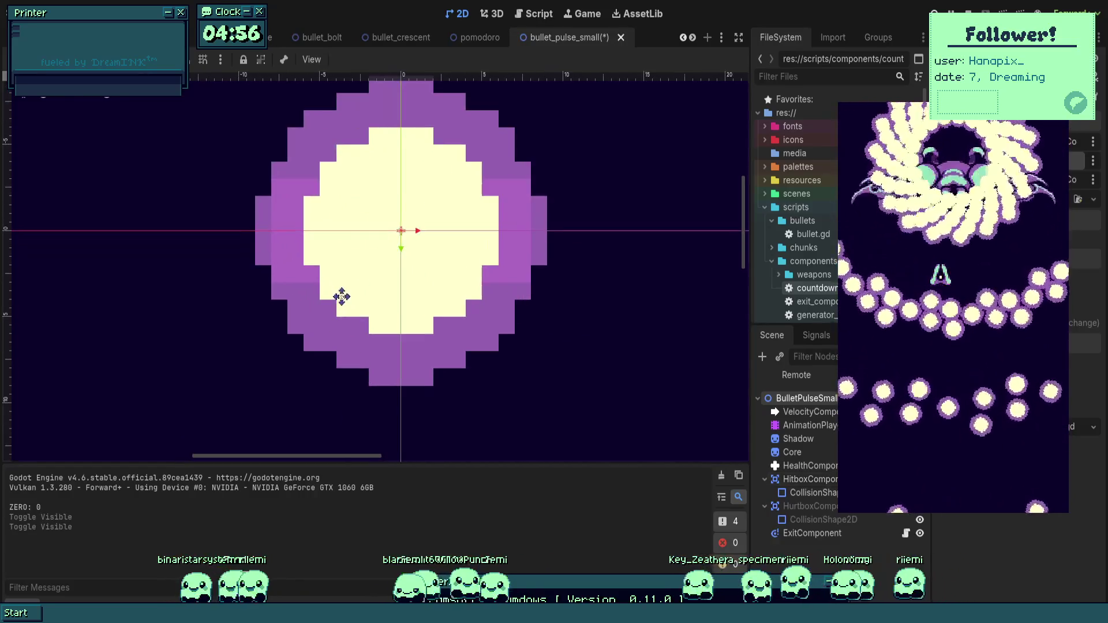
{"action": "key", "text": "h"}
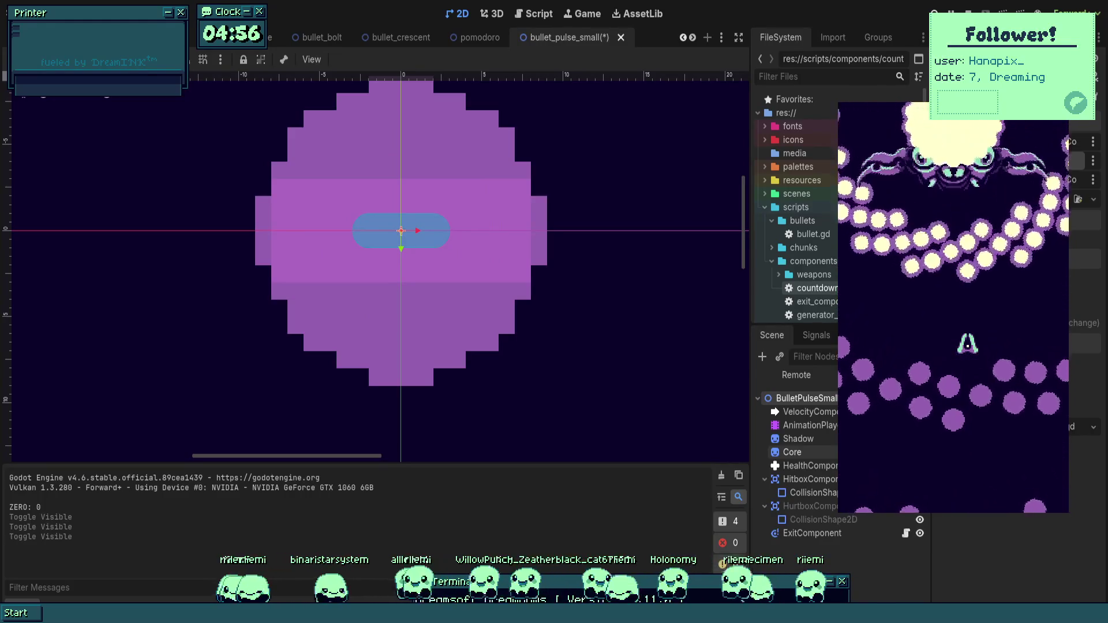
{"action": "key", "text": "h"}
Give the Hitbox CollisionShape2D a circle, shrink it toward the bullet's core, and save
{"action": "left_click", "coordinate": [811, 493]}
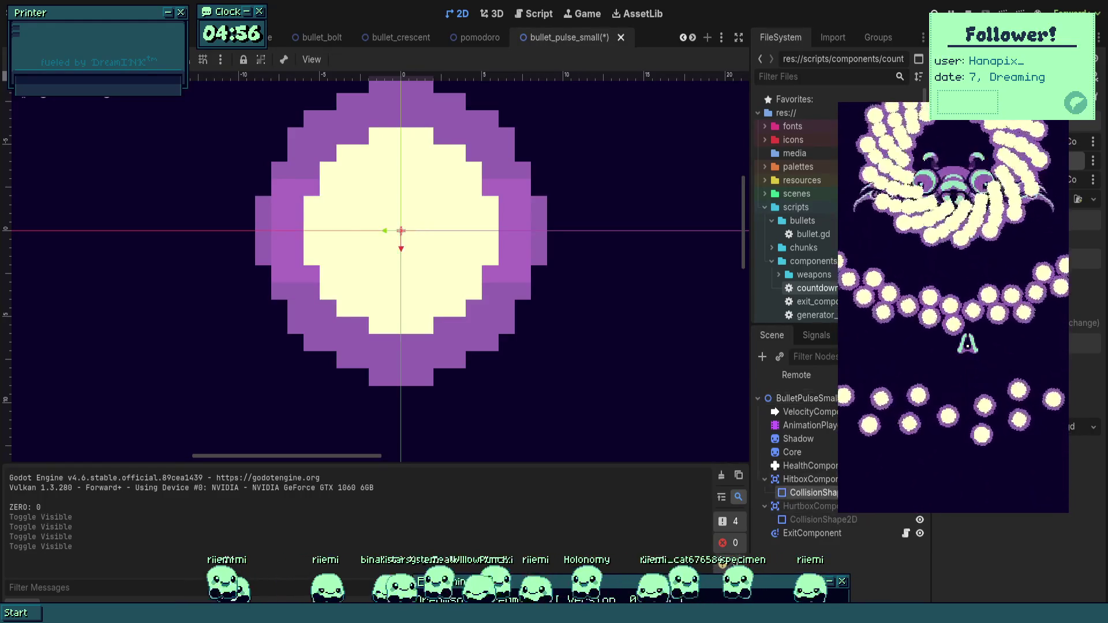
{"action": "key", "text": "f"}
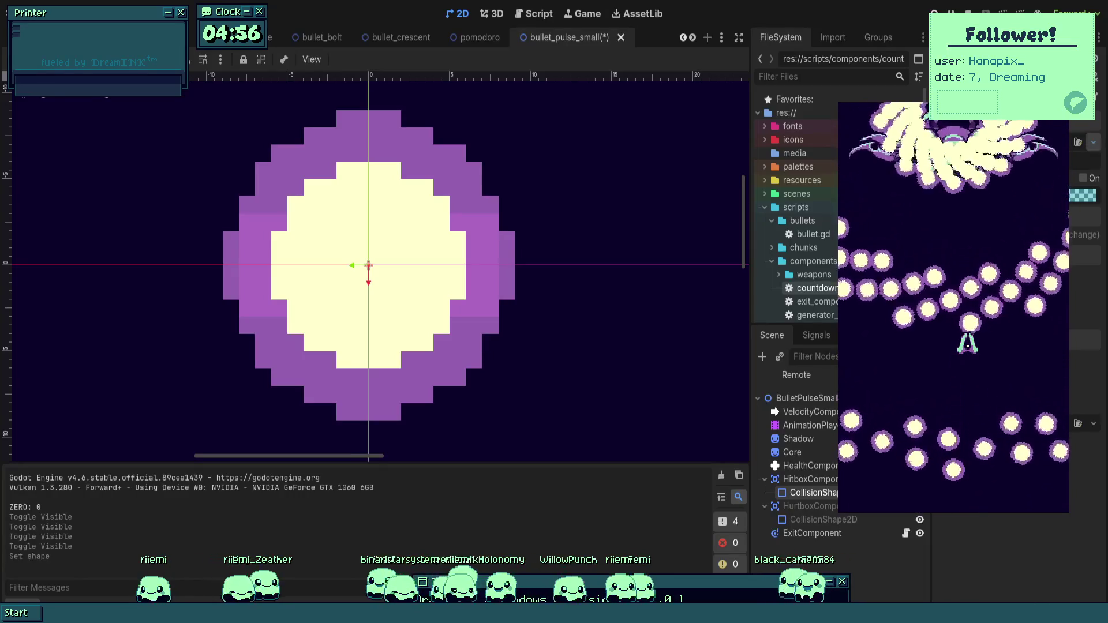
{"action": "left_click_drag", "start_coordinate": [385, 265], "coordinate": [453, 271]}
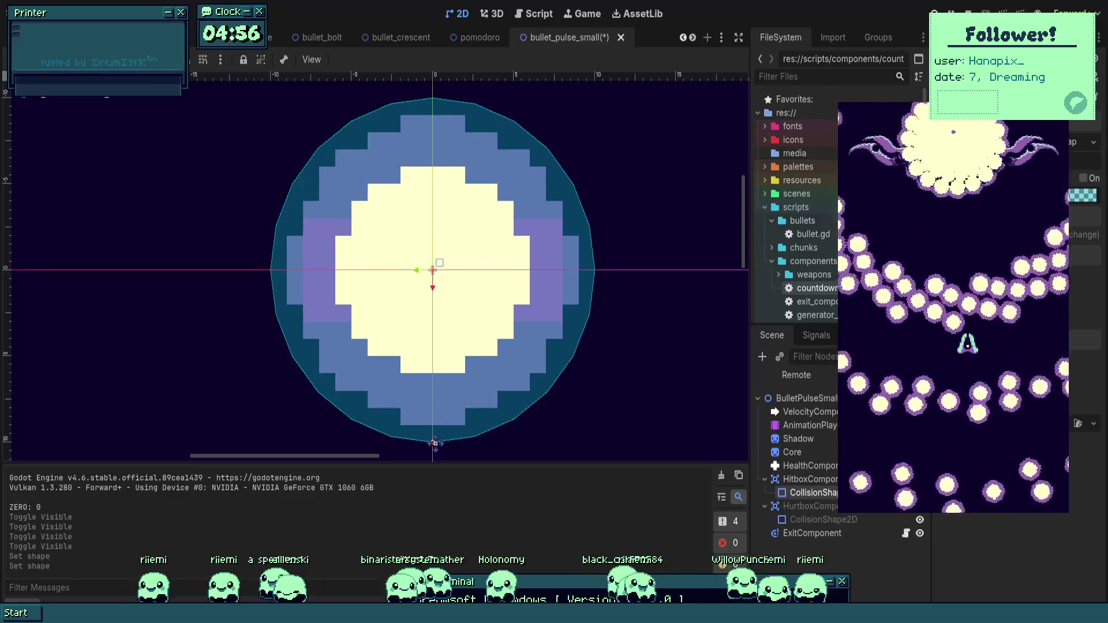
{"action": "left_click_drag", "start_coordinate": [433, 446], "coordinate": [445, 374]}
{"action": "key", "text": "ctrl+s"}
Shrink the hitbox circle to fit the core, match the hurtbox shape, save, then open the bolt bullet scene
{"action": "left_click", "coordinate": [792, 452]}
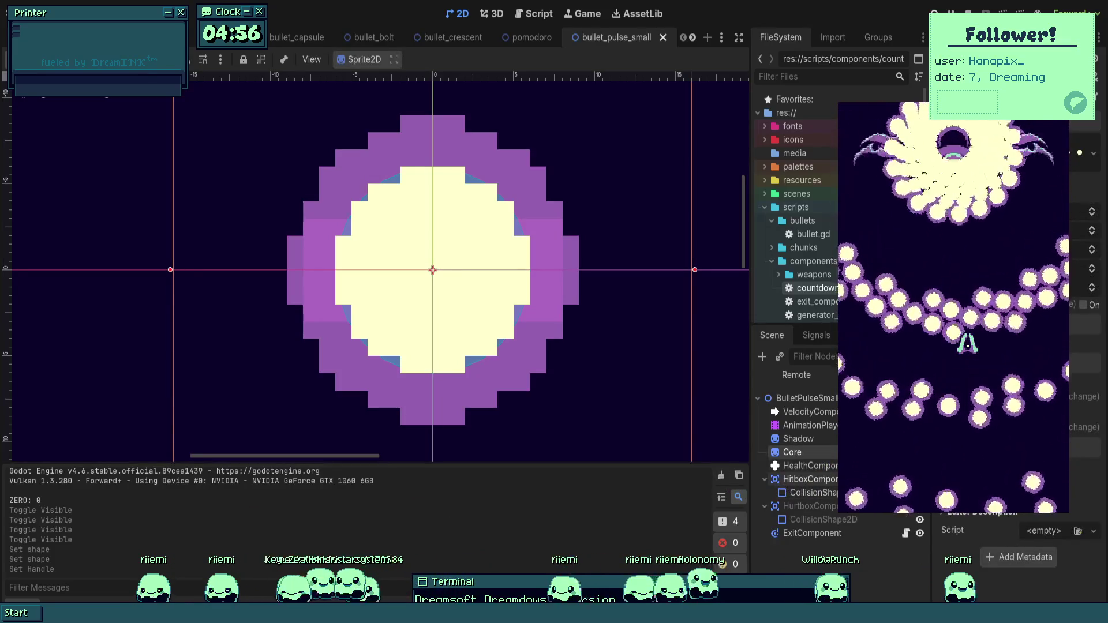
{"action": "left_click", "coordinate": [808, 492]}
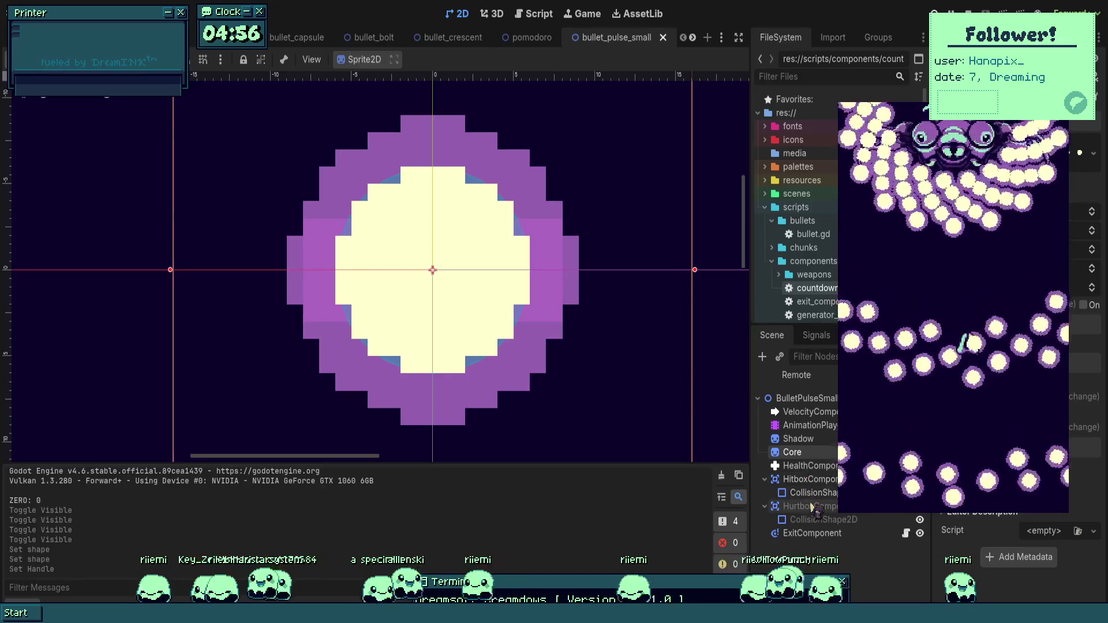
{"action": "left_click_drag", "start_coordinate": [437, 373], "coordinate": [433, 357]}
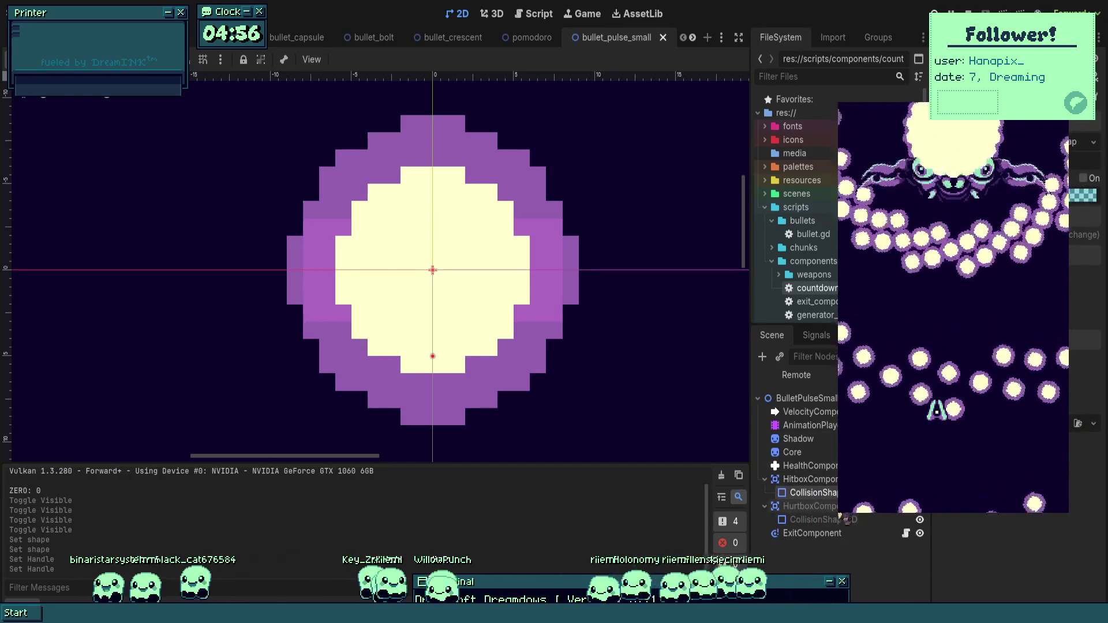
{"action": "left_click", "coordinate": [843, 519]}
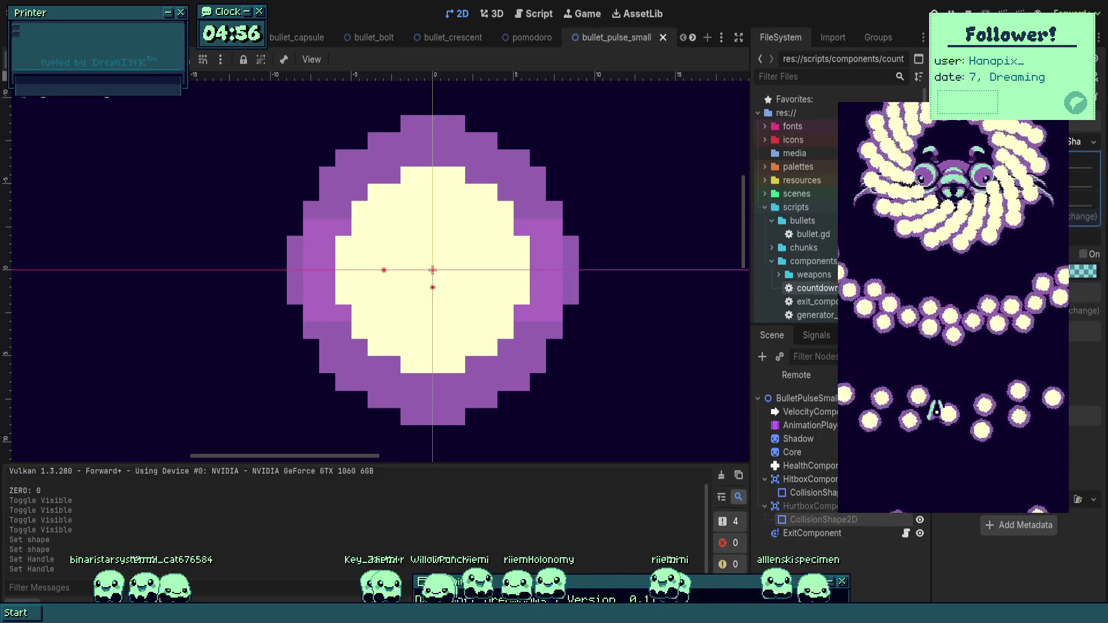
{"action": "key", "text": "ctrl+z"}
{"action": "key", "text": "ctrl+s"}
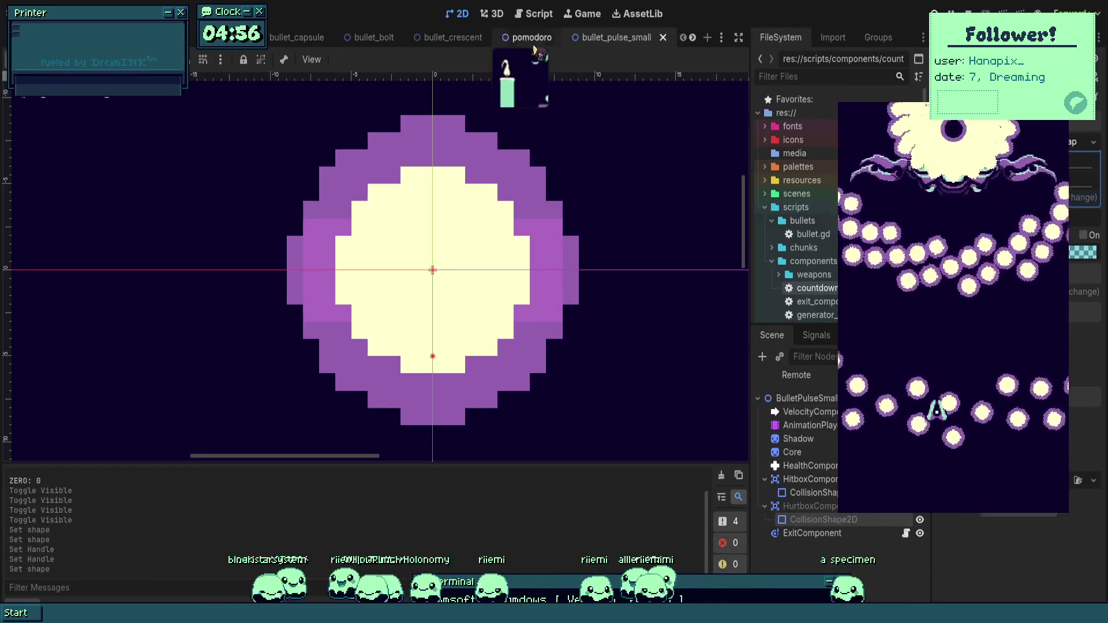
{"action": "left_click", "coordinate": [451, 42]}
{"action": "left_click", "coordinate": [374, 38]}
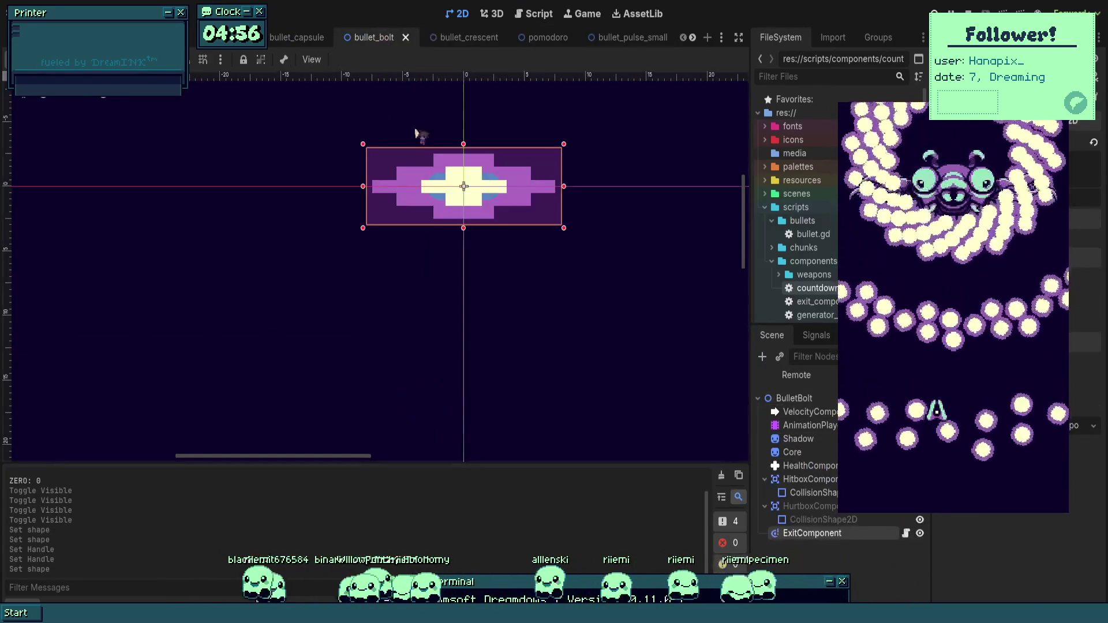
Check the bullet_bolt scene's Core sprite, then switch to the Player scene
{"action": "left_click", "coordinate": [630, 44]}
{"action": "left_click", "coordinate": [372, 37]}
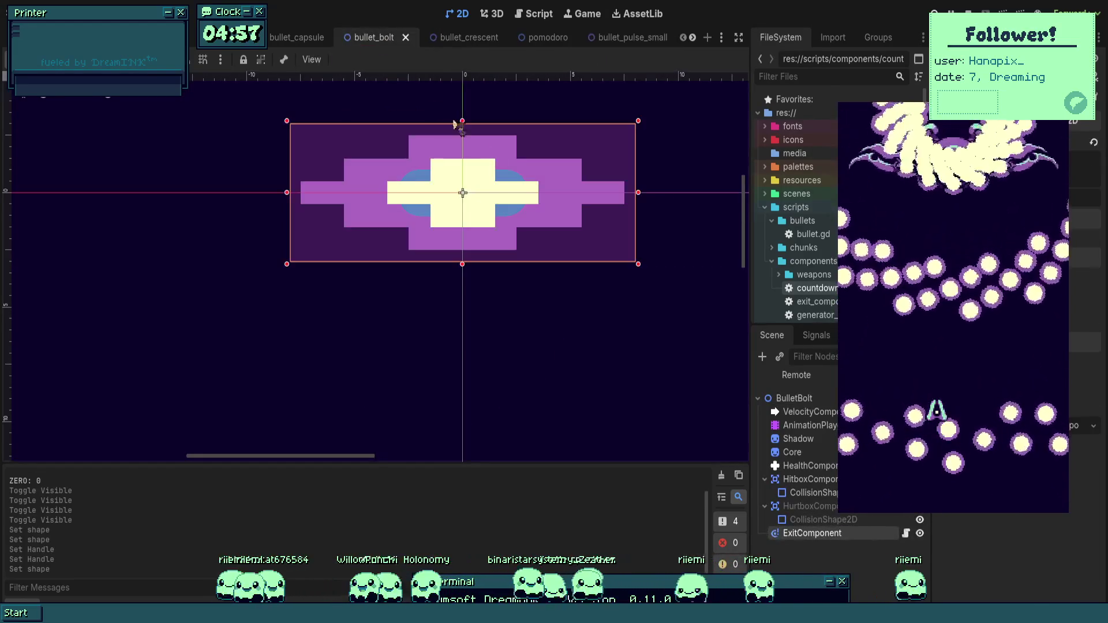
{"action": "left_click", "coordinate": [808, 454]}
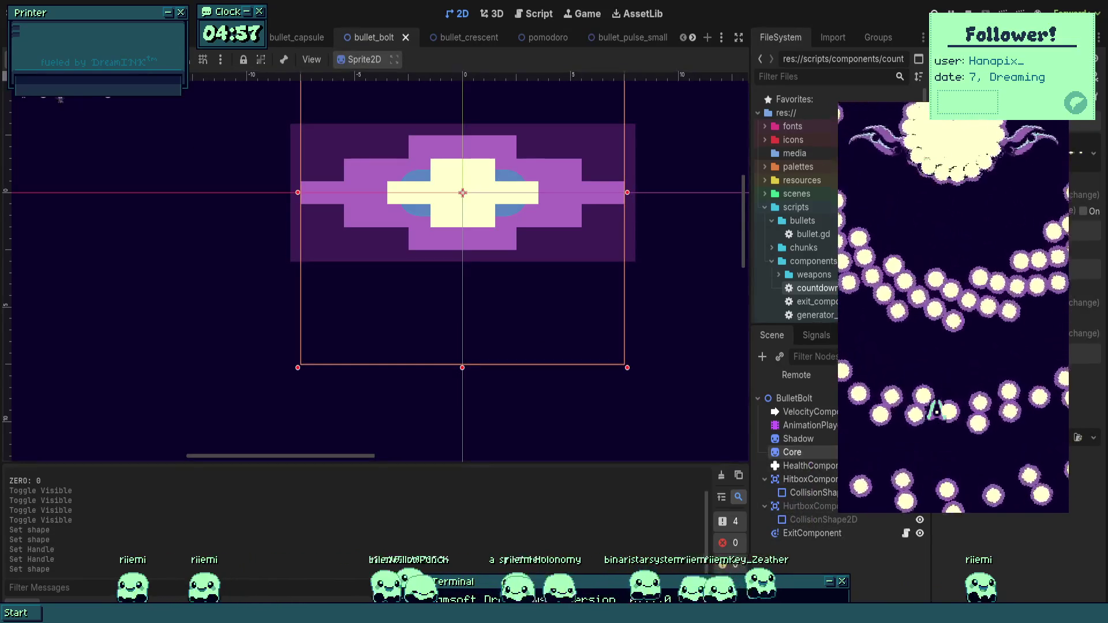
{"action": "key", "text": "ctrl+shift+Tab"}
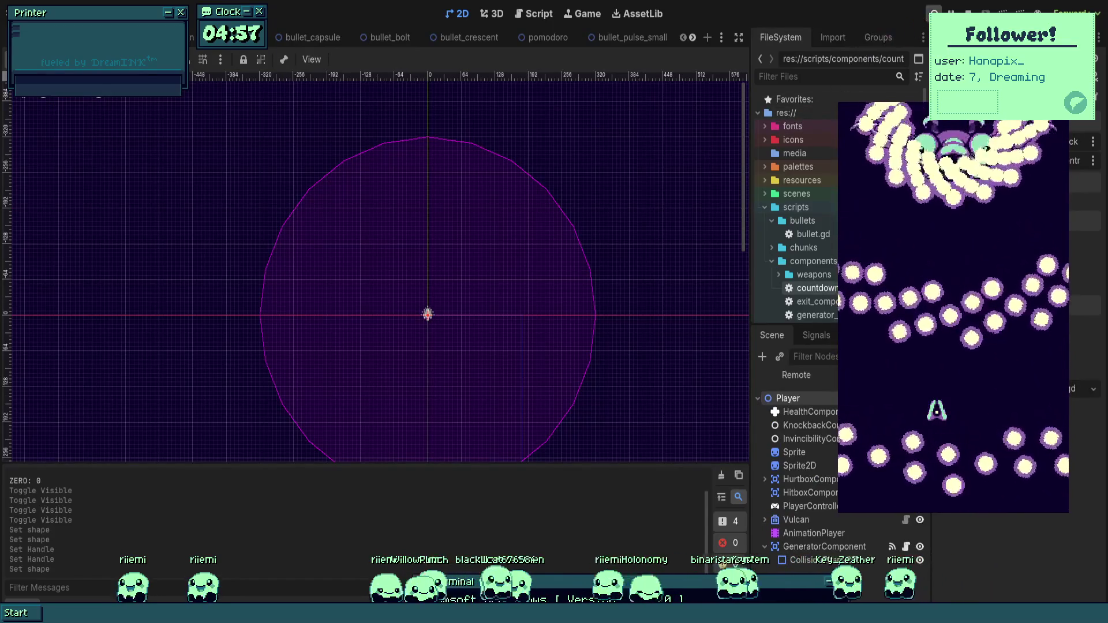